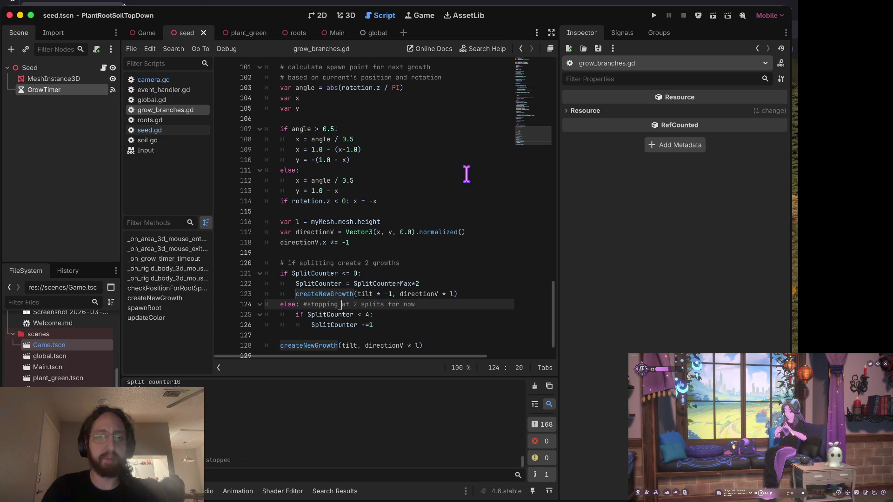
Move the script cursor to the comment at the start of line 124
key(Down)
key(Up)
key(Up)
key(Down)
key(Home)
key(Right)
key(Right)
key(Right)
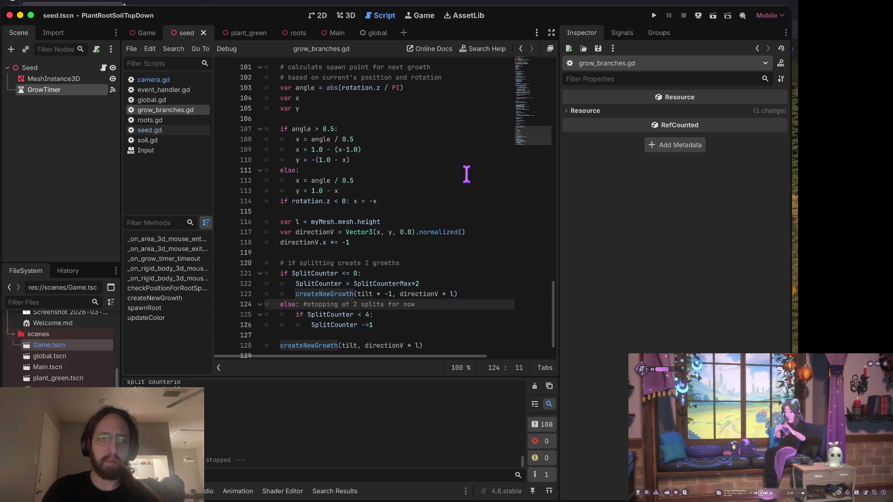
Run the game, plant six seeds across the ground, and stop it
key(super+b)
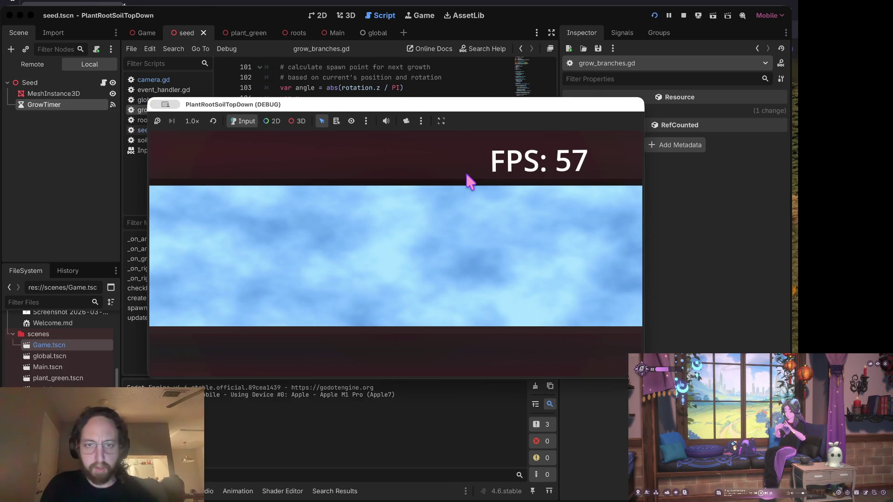
click(283, 273)
click(440, 280)
click(341, 285)
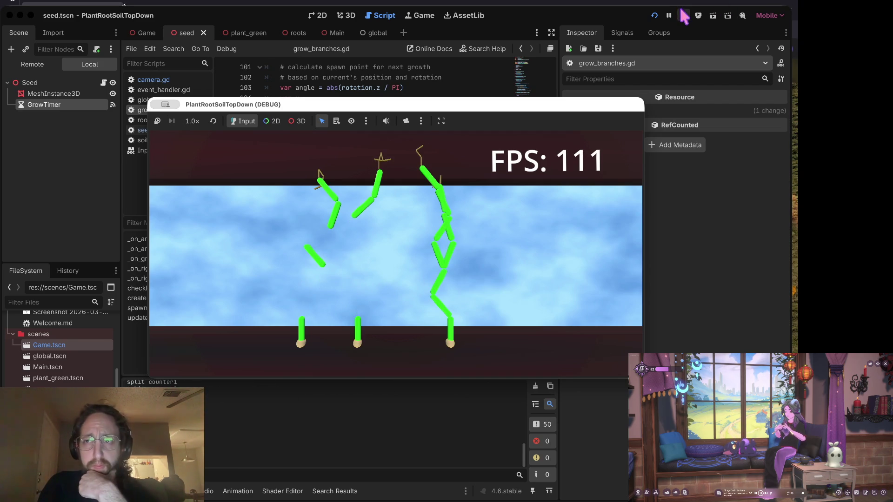
click(245, 309)
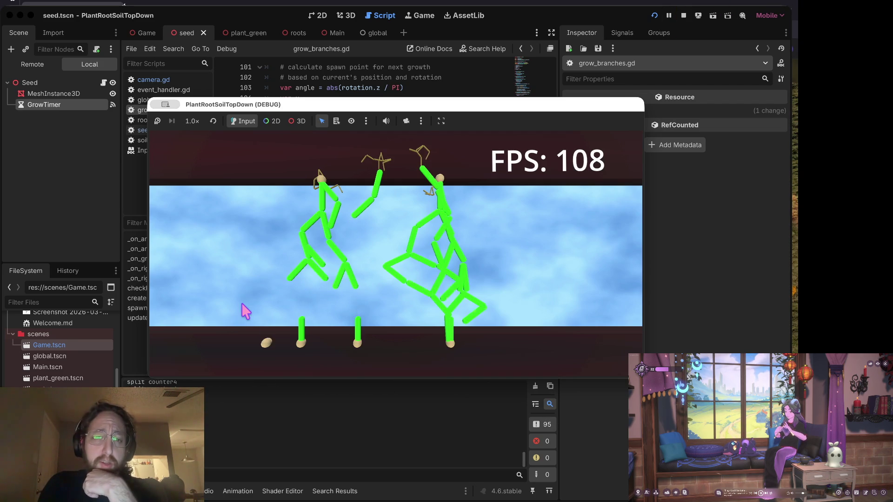
click(215, 302)
click(197, 270)
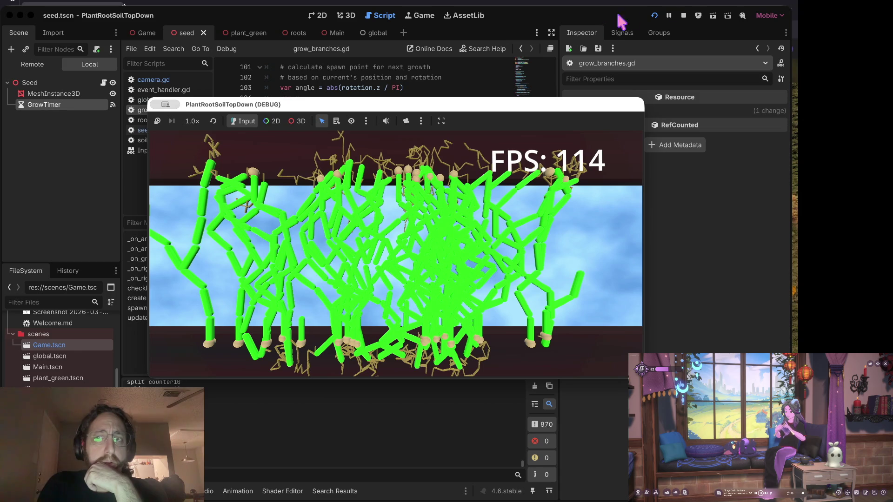
click(683, 16)
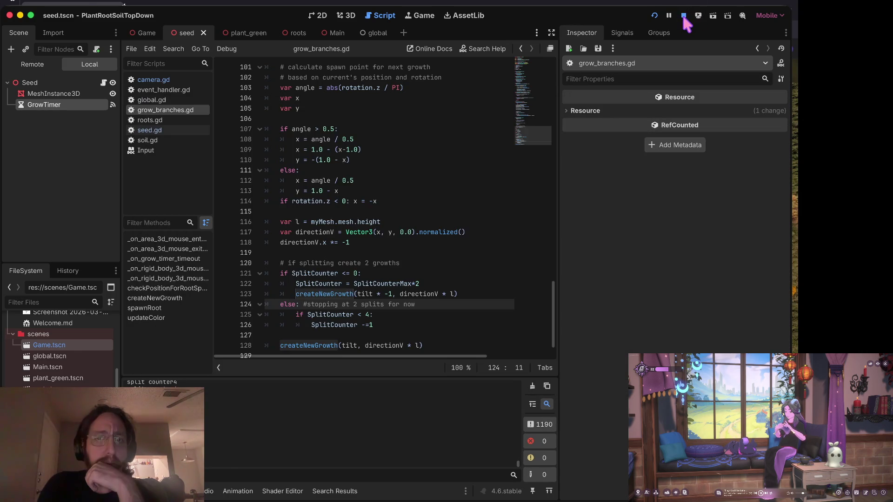
Inspect the Seed, GrowTimer and MeshInstance3D nodes, then show the seed scene in 3D
click(55, 69)
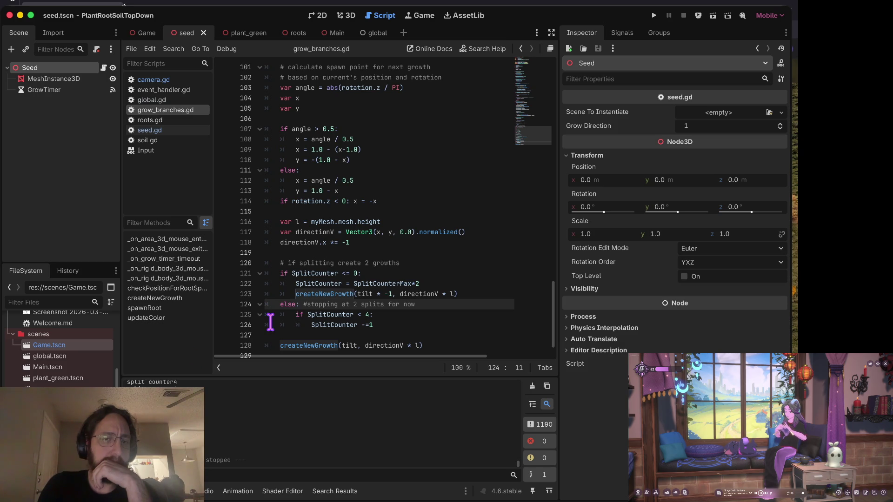
click(47, 89)
click(43, 78)
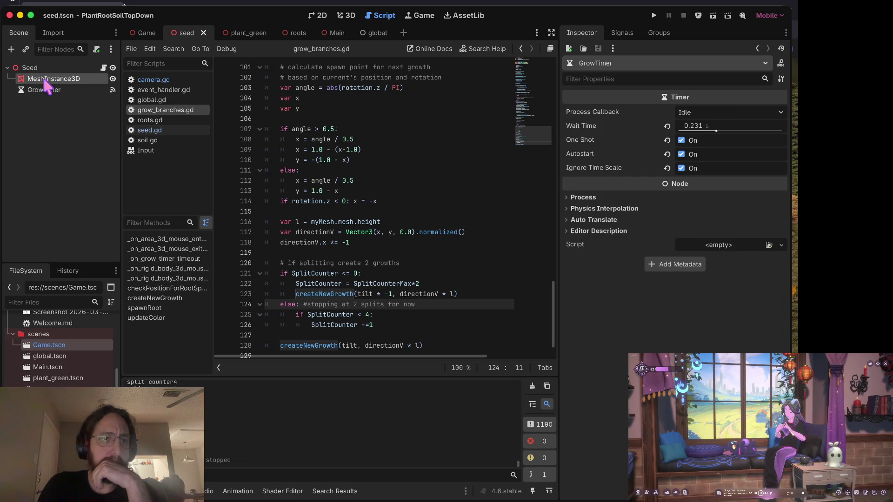
click(38, 68)
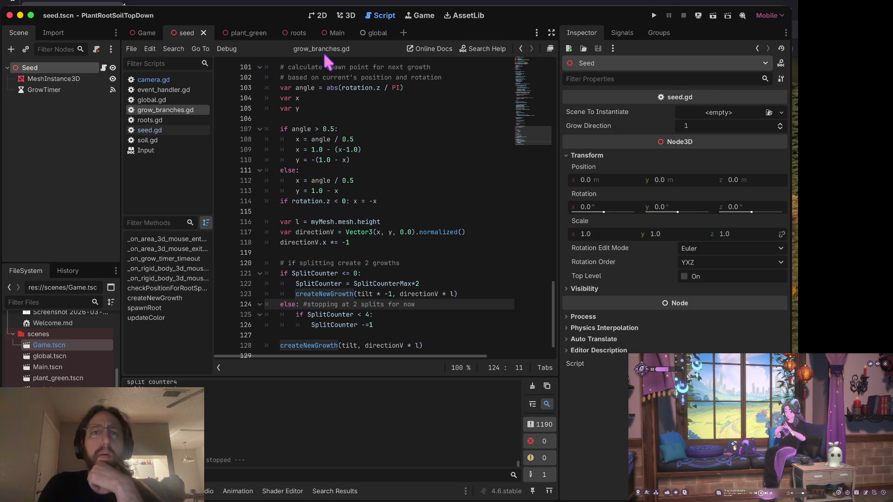
click(350, 18)
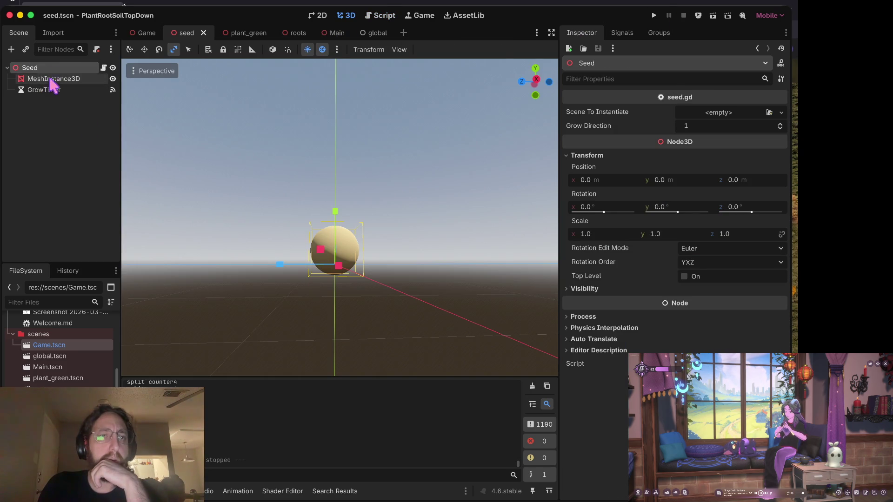
Shift the seed's sphere mesh slightly along one axis, save, and test-run the game
click(55, 79)
key(w)
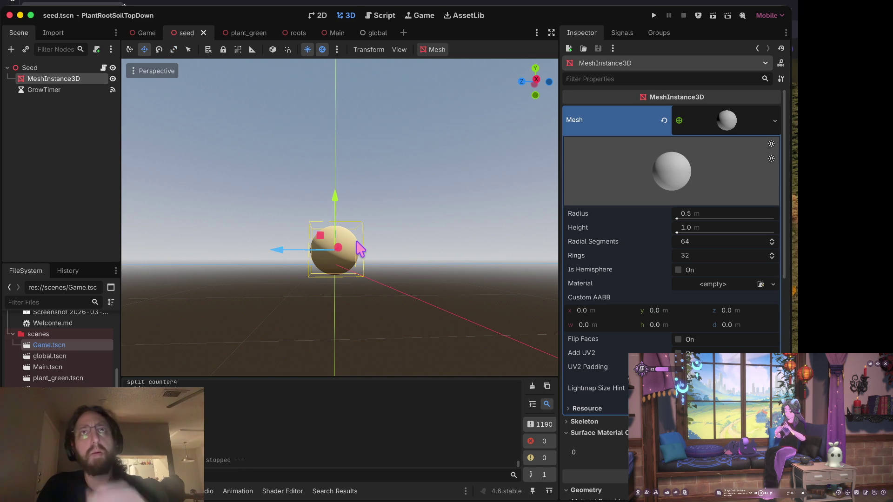
scroll(369, 258, up, 10)
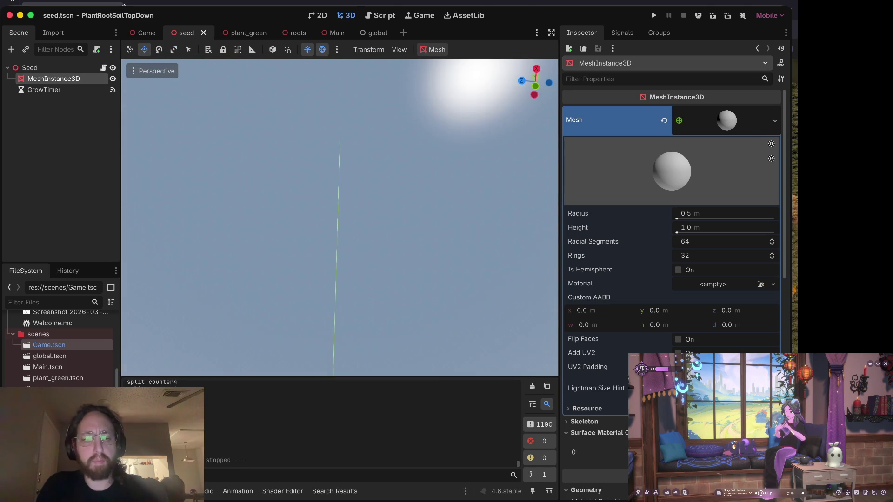
scroll(373, 262, down, 10)
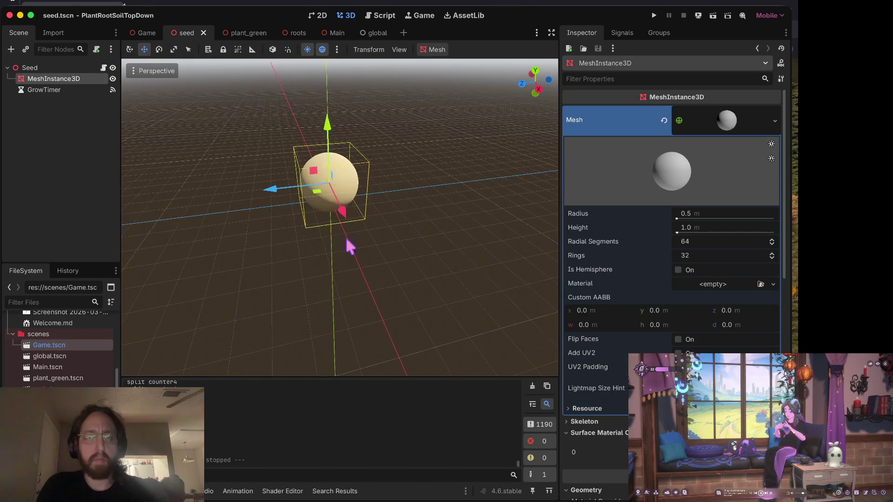
mouse_move(281, 194)
mouse_down()
mouse_move(313, 185)
mouse_move(284, 194)
mouse_up()
key(ctrl+s)
key(super+b)
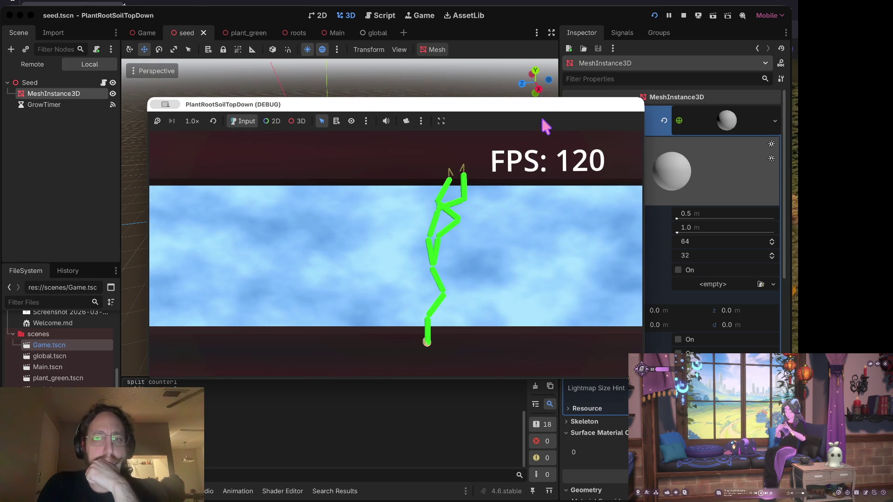
click(682, 17)
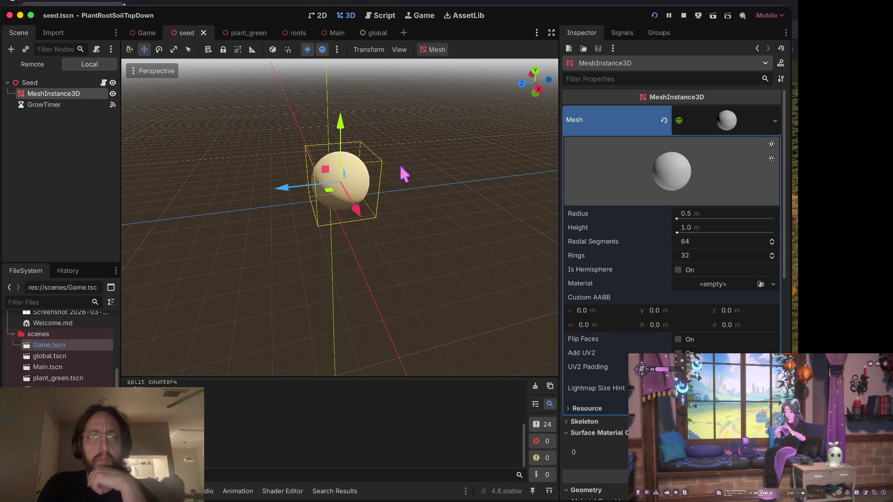
Move the sphere slightly along the blue axis, save and test again, then return to grow_branches.gd
mouse_move(282, 188)
mouse_down()
mouse_move(251, 194)
mouse_move(284, 184)
mouse_up()
key(ctrl+s)
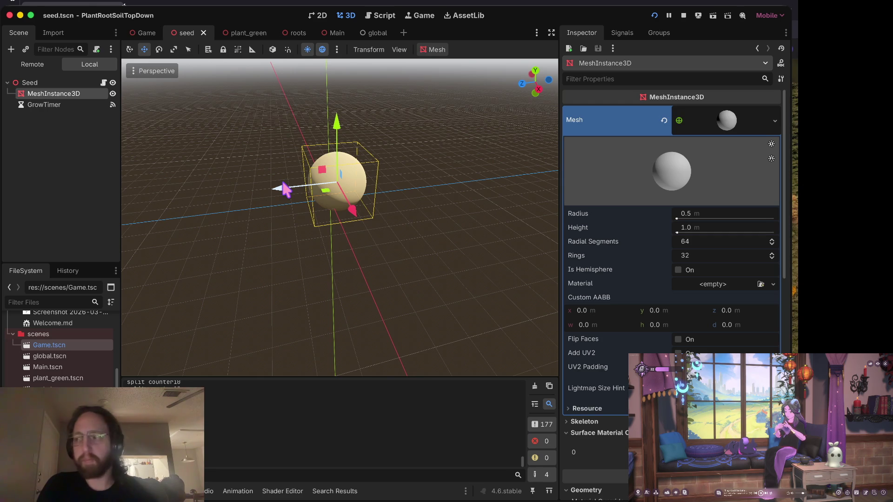
key(super+b)
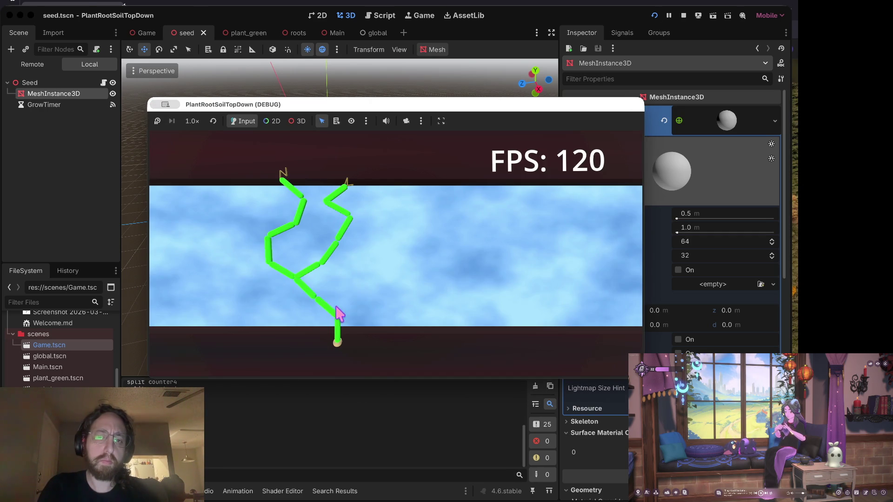
click(683, 15)
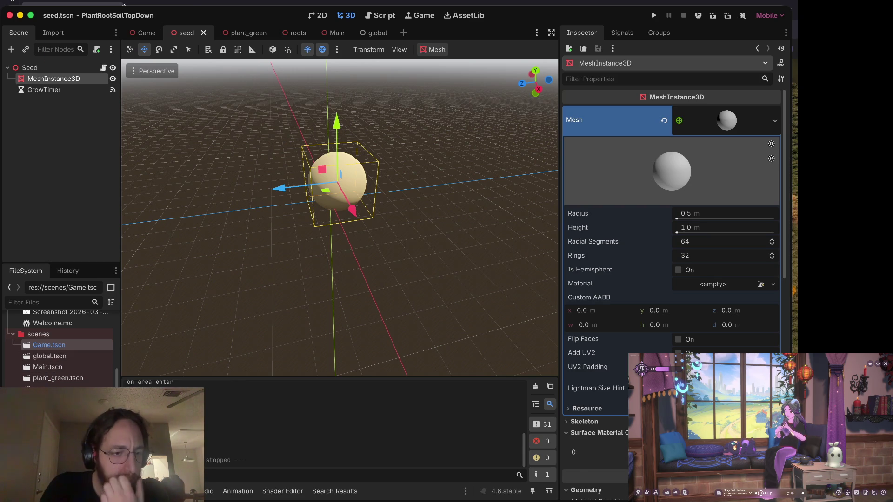
scroll(61, 347, down, 2)
key(alt+3)
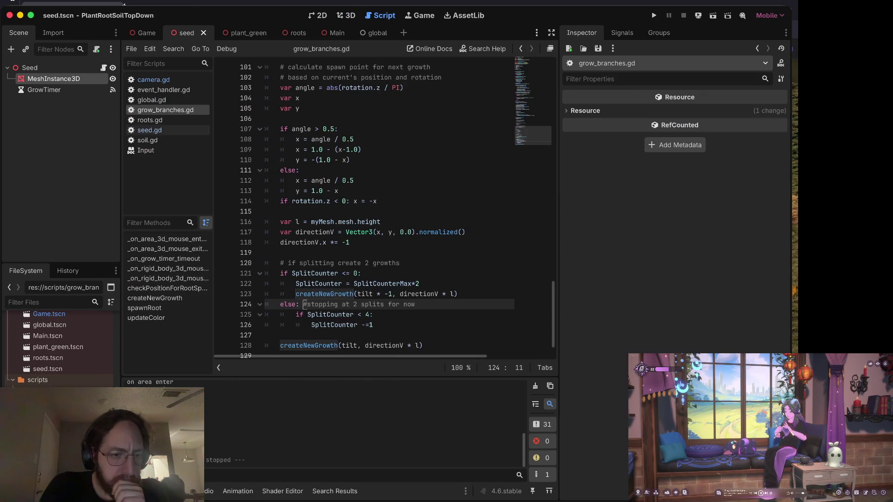
scroll(356, 319, down, 1)
click(366, 304)
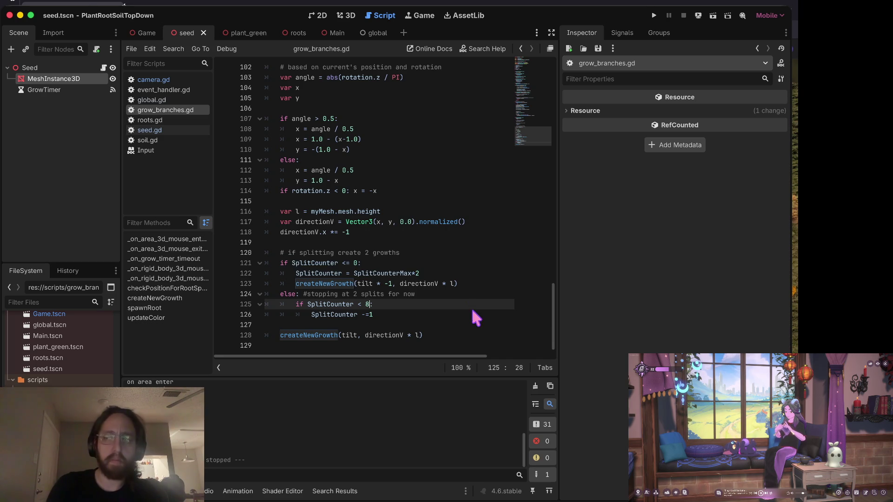
key(super+b)
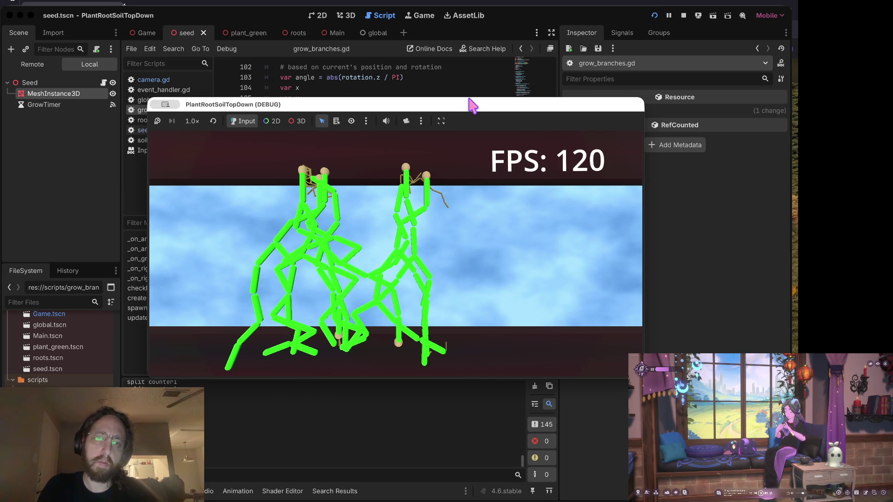
click(683, 15)
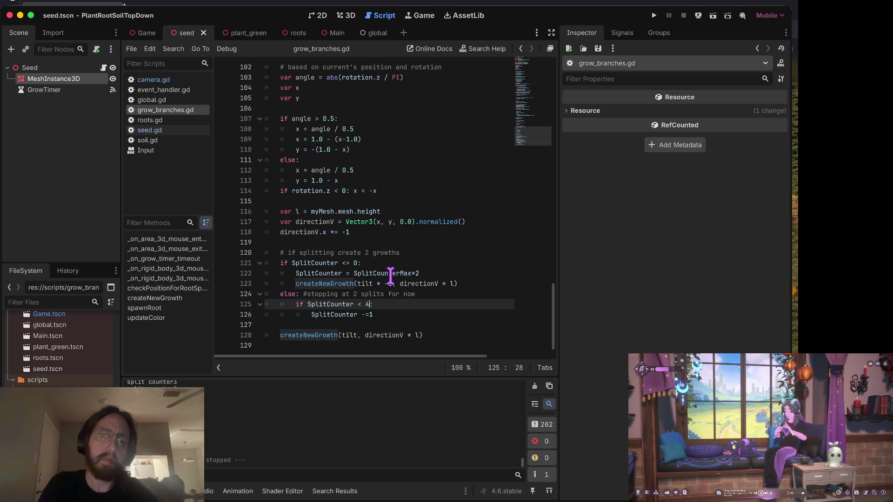
key(super+b)
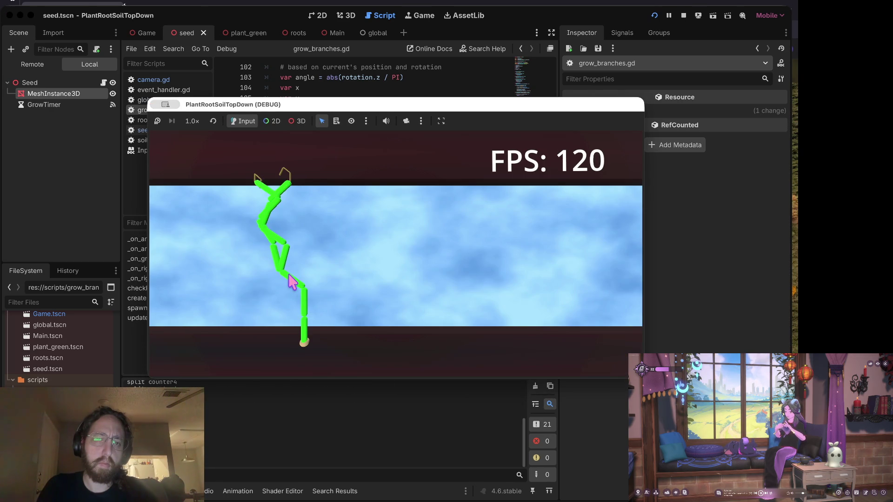
click(683, 15)
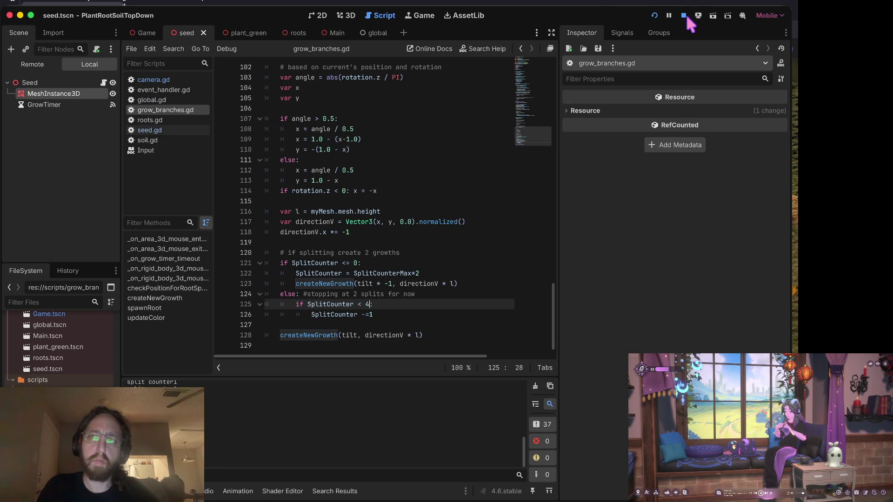
scroll(359, 231, up, 20)
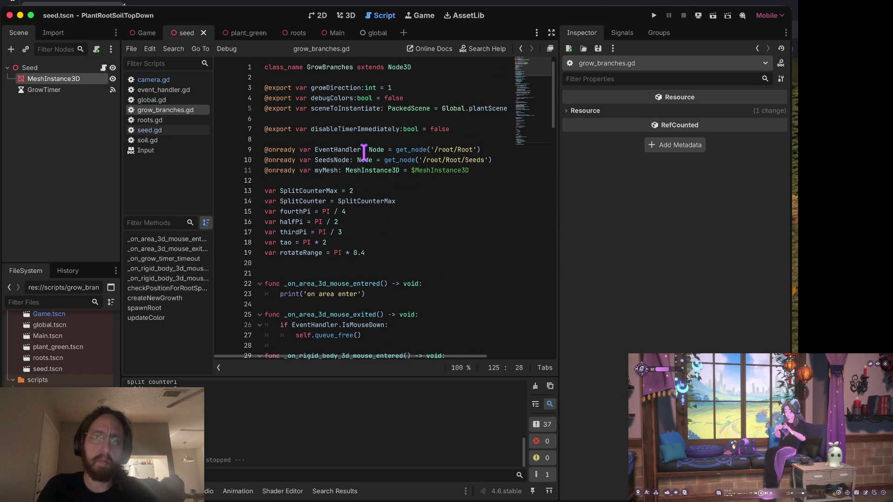
scroll(364, 153, down, 10)
scroll(364, 154, down, 4)
scroll(364, 154, up, 14)
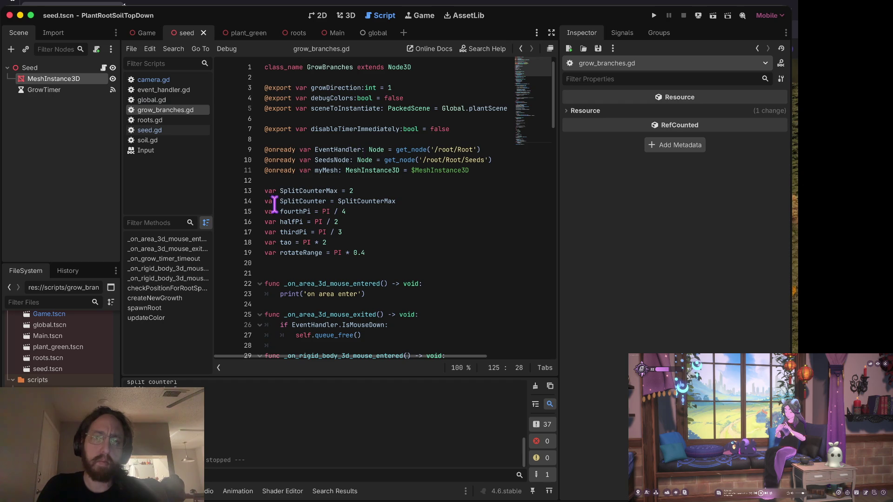
click(299, 191)
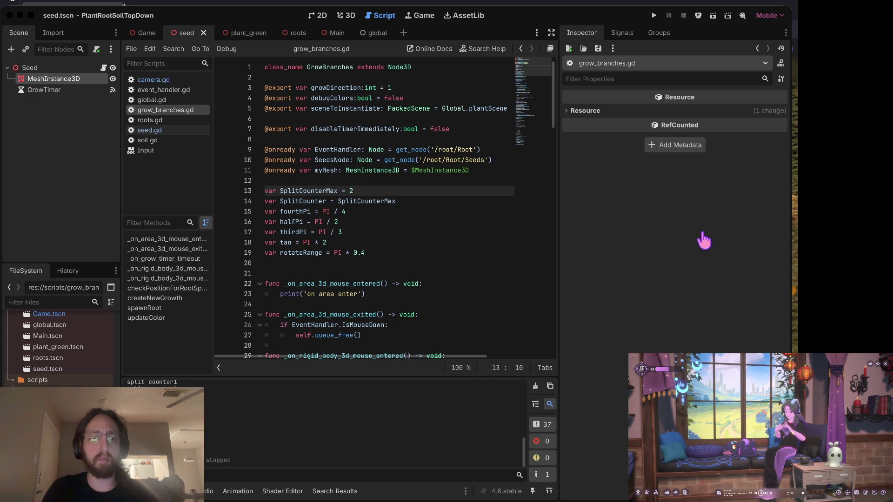
click(404, 181)
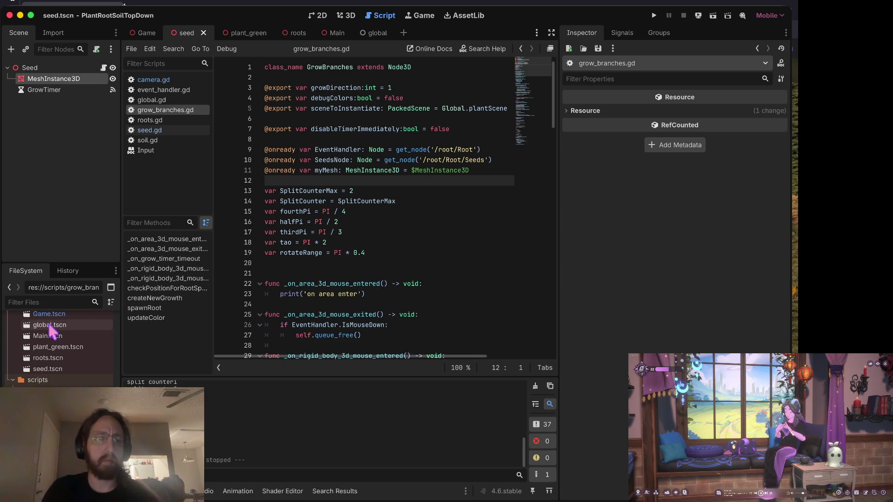
scroll(40, 327, up, 5)
click(346, 16)
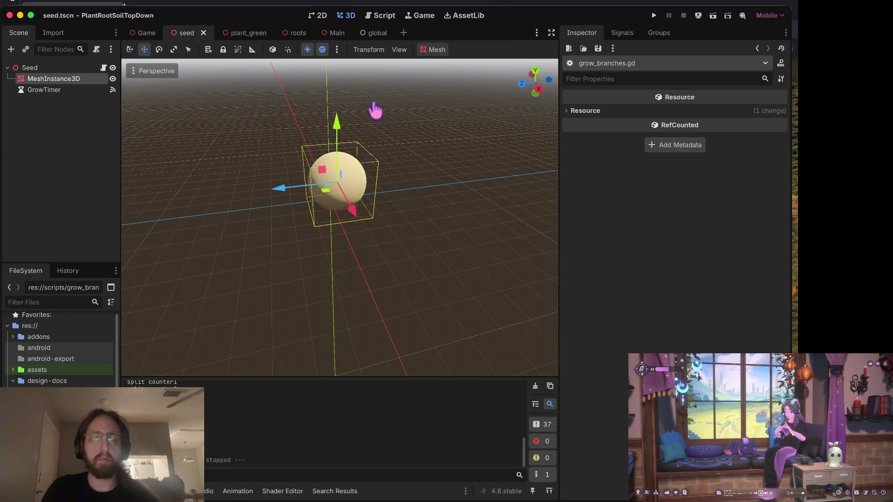
Switch to the browser's Excalidraw notes tab and open its main menu
key(ctrl+Right)
key(ctrl+Right)
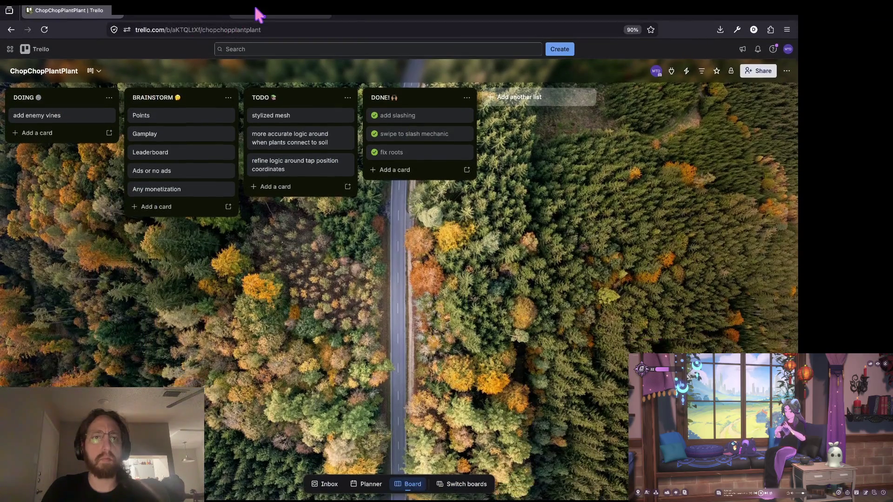
click(255, 14)
click(16, 55)
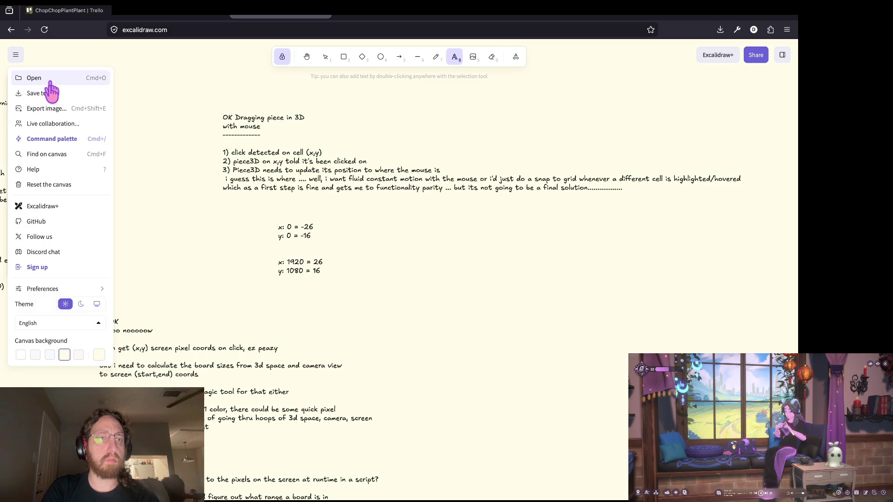
Save the piece-dragging notes to an .excalidraw file and reset the canvas
click(39, 93)
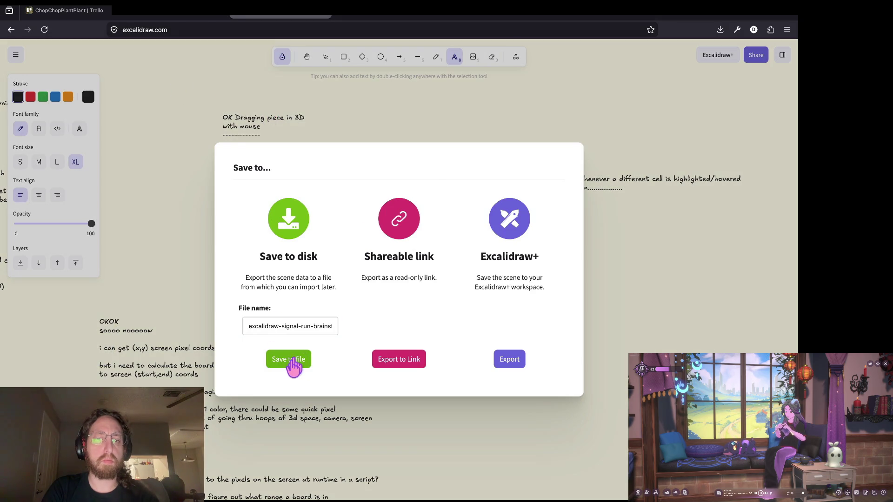
click(288, 359)
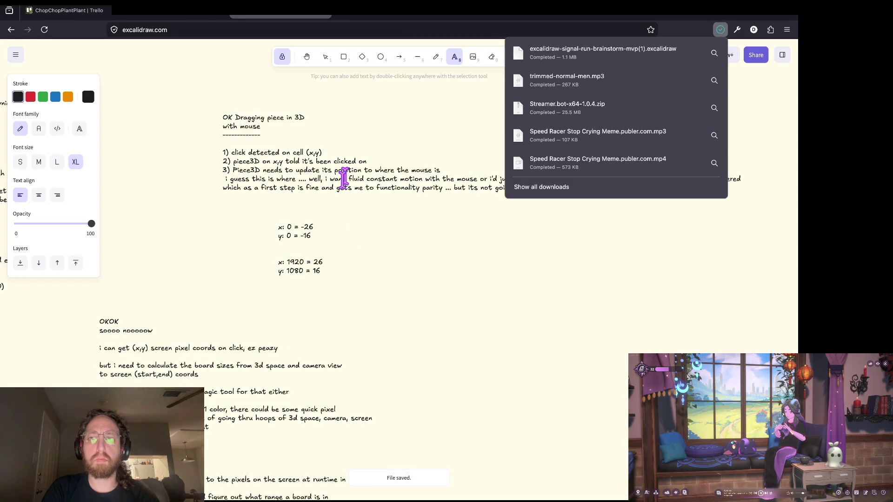
click(18, 58)
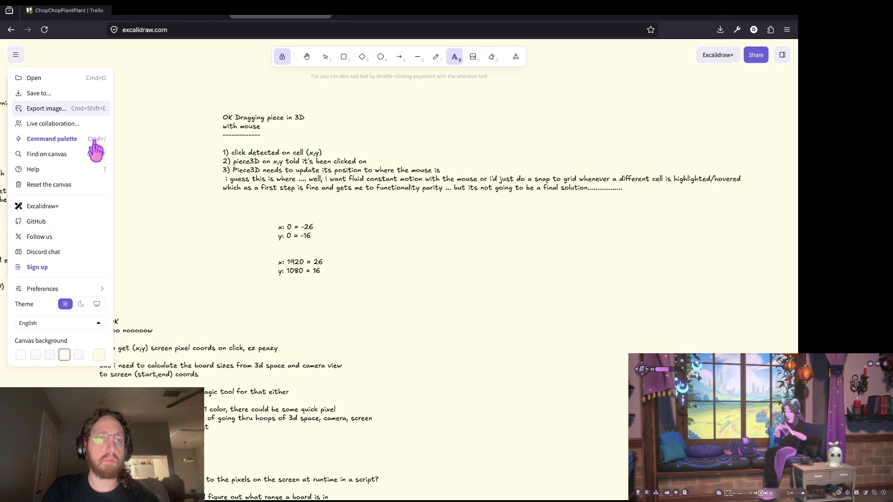
click(52, 184)
click(483, 293)
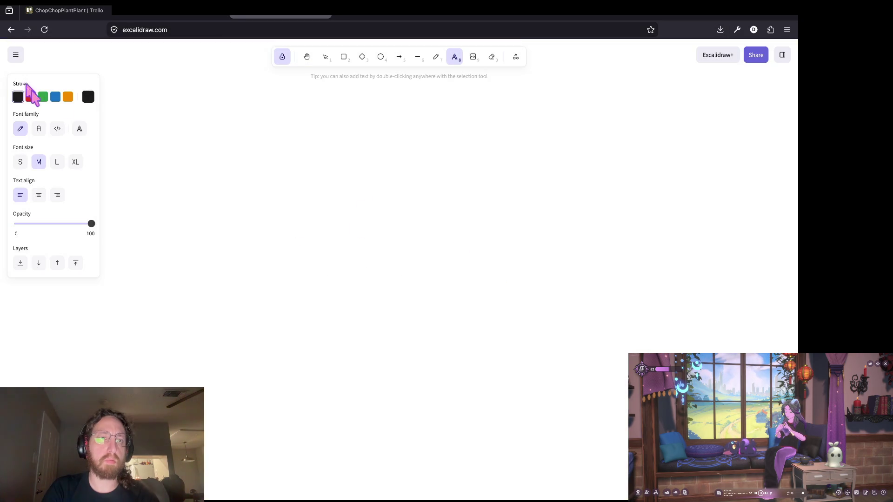
Pan and zoom over to the root, vine, tap and seed growth sketches
click(16, 55)
key(Escape)
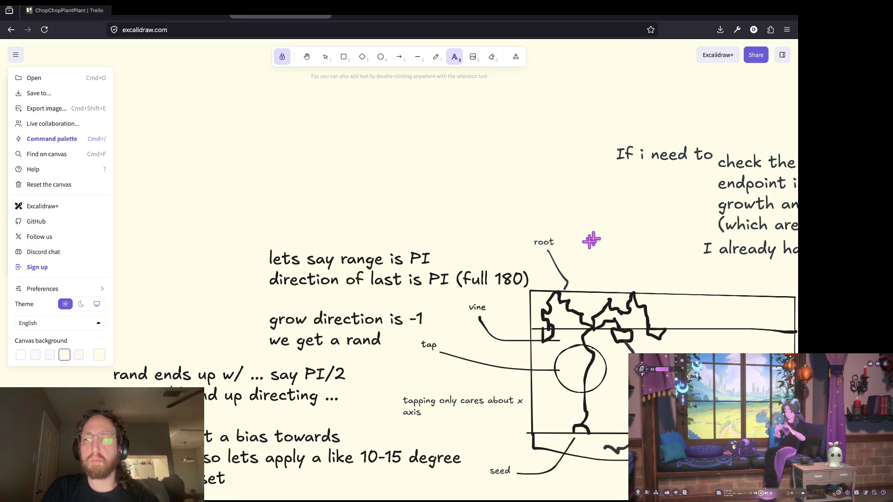
scroll(462, 207, down, 5)
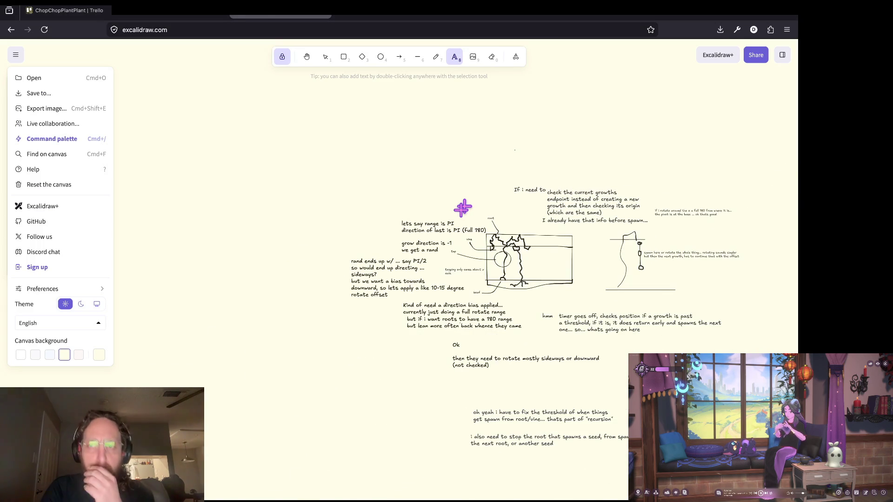
scroll(450, 202, right, 5)
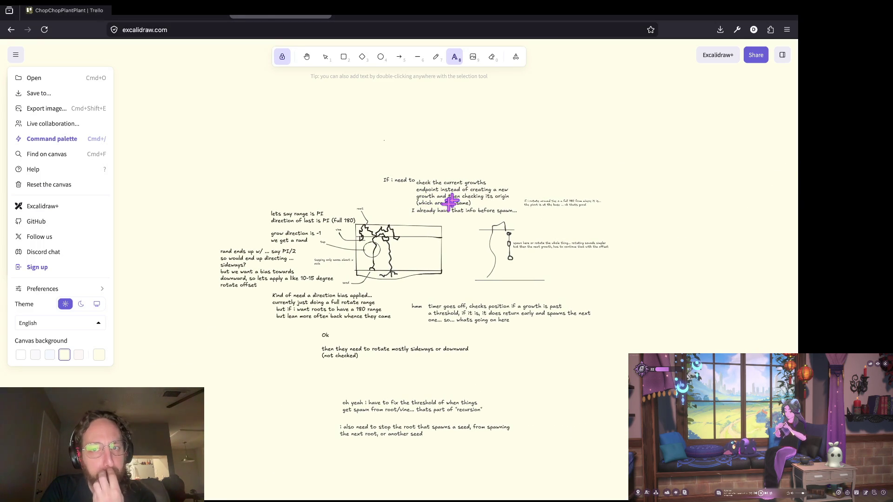
scroll(450, 202, down, 2)
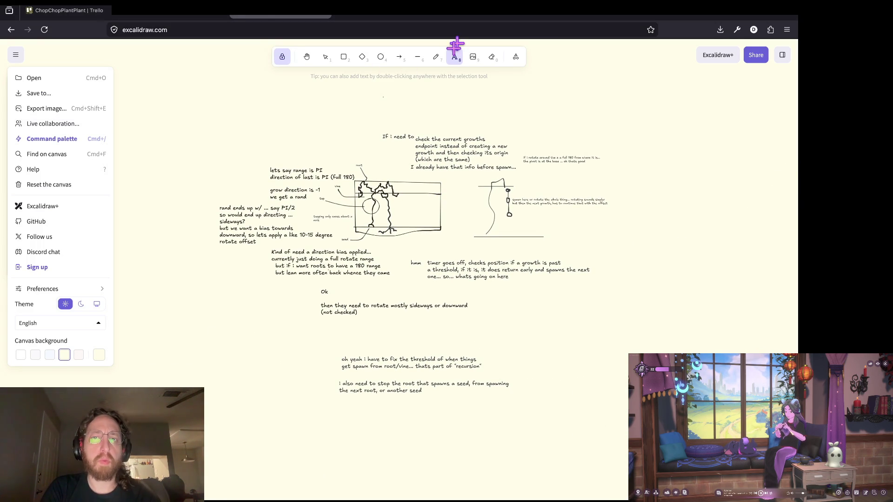
click(453, 62)
scroll(329, 146, up, 3)
scroll(329, 147, up, 5)
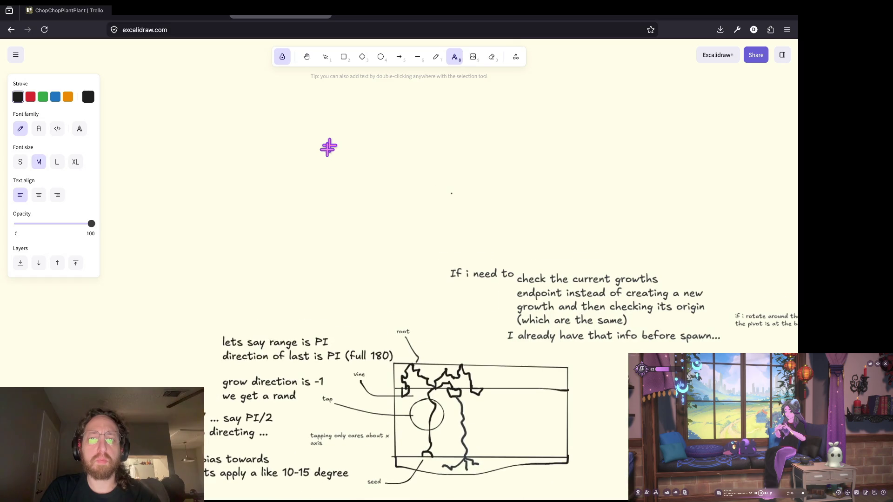
Start an extra-large note asking 'What is the goal of this game?' and about tapping to spawn 50 vines
click(328, 147)
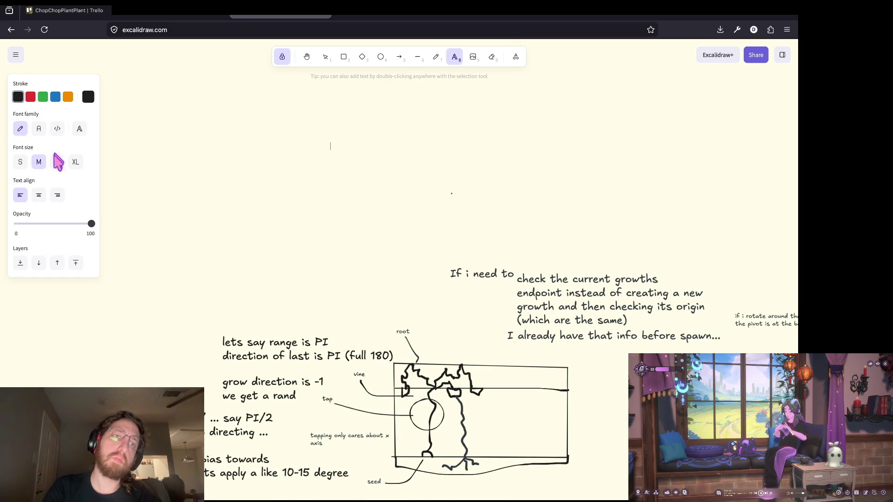
click(75, 162)
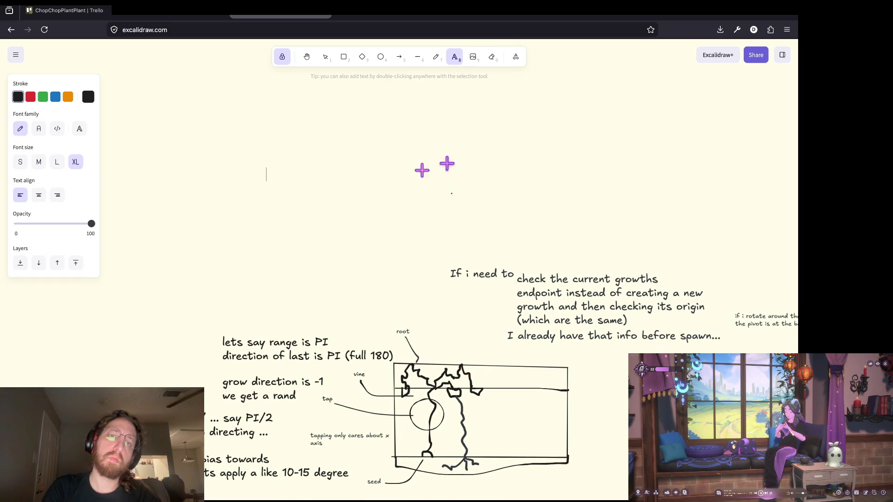
text(What is the goal o )
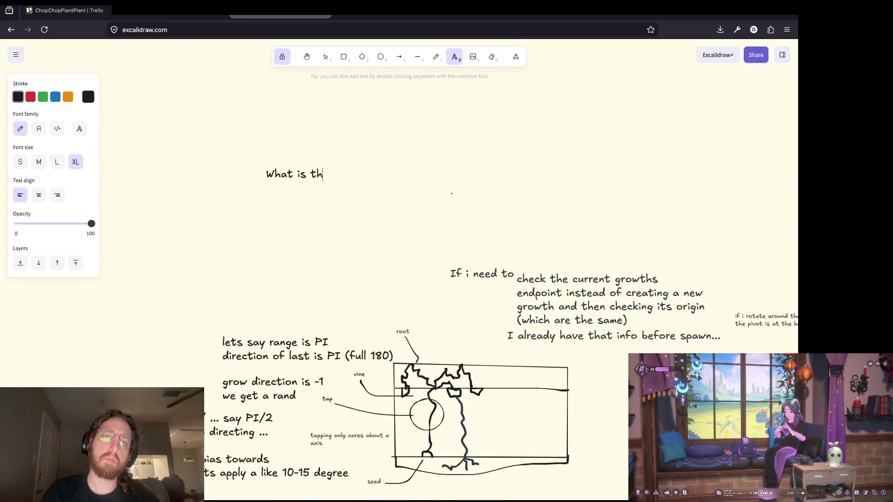
text(f this game?)
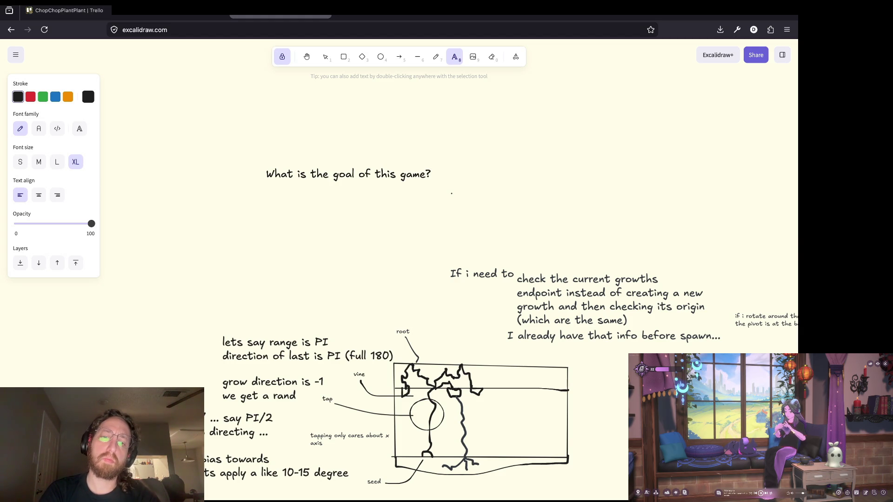
text(w is the player )
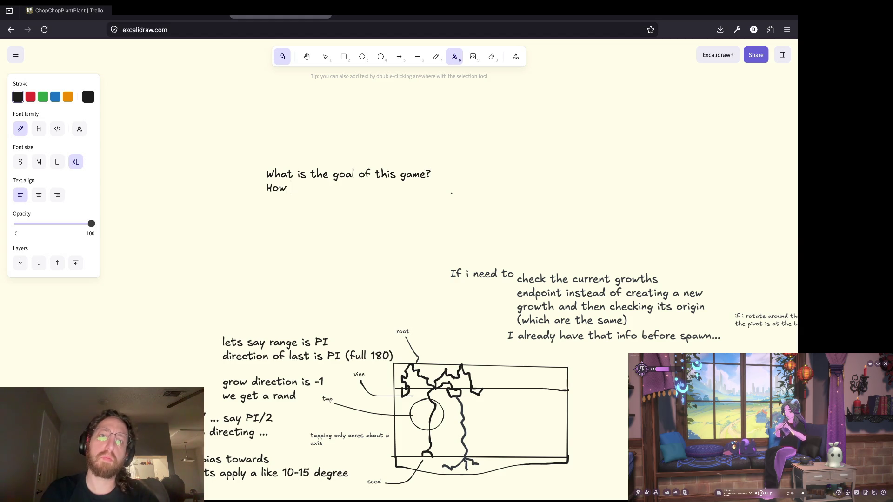
text(limited to sp)
key(BackSpace)
text(tabbin)
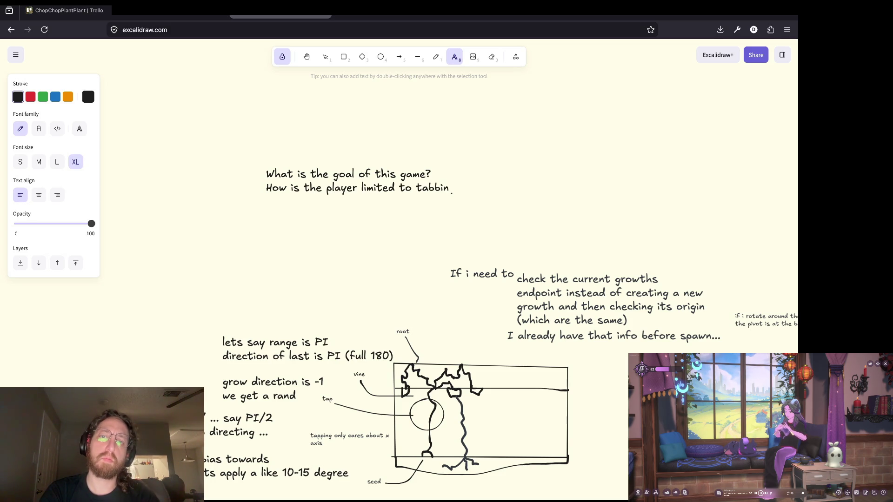
key(BackSpace)
key(BackSpace)
key(BackSpace)
text(tapping all o)
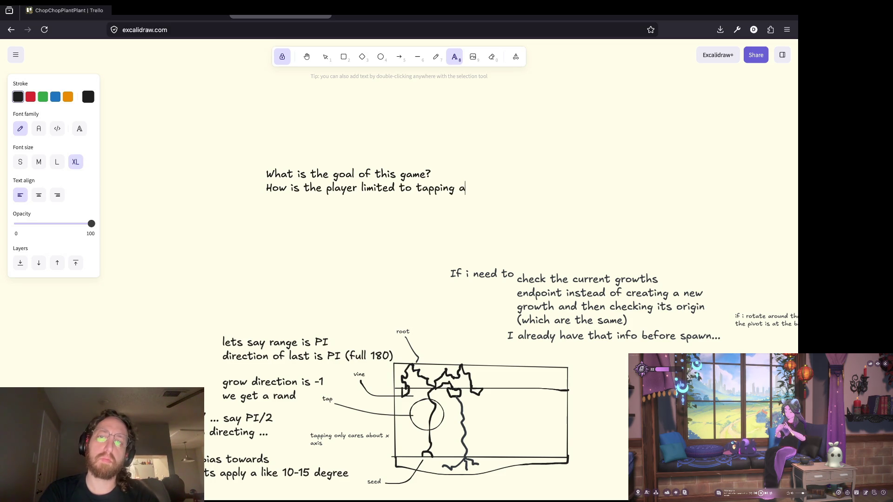
text(ver the screen and spawnin)
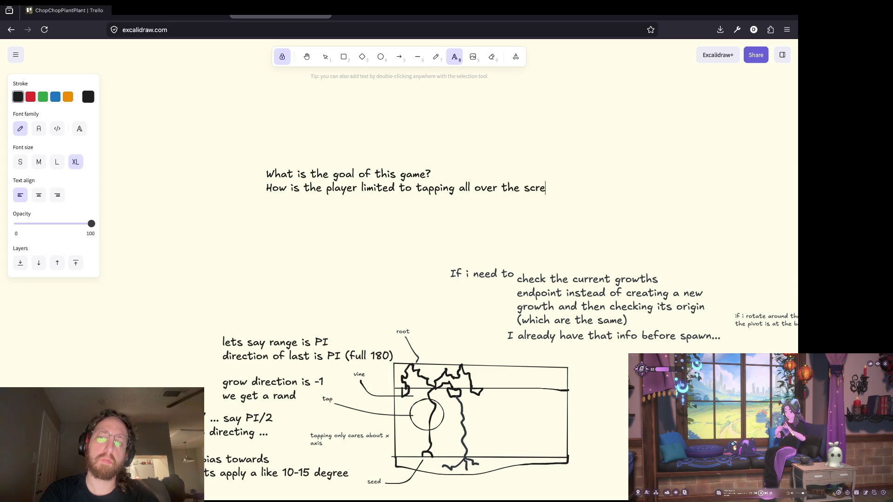
text(g 50)
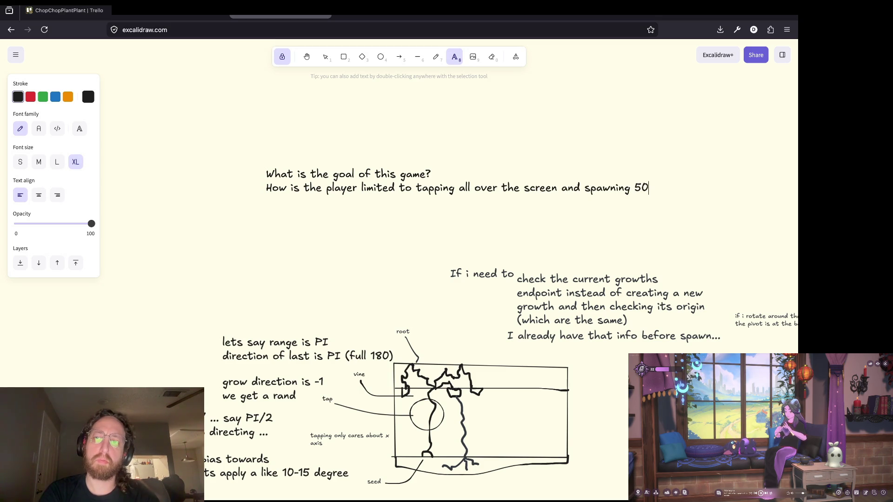
text( vines?)
key(Return)
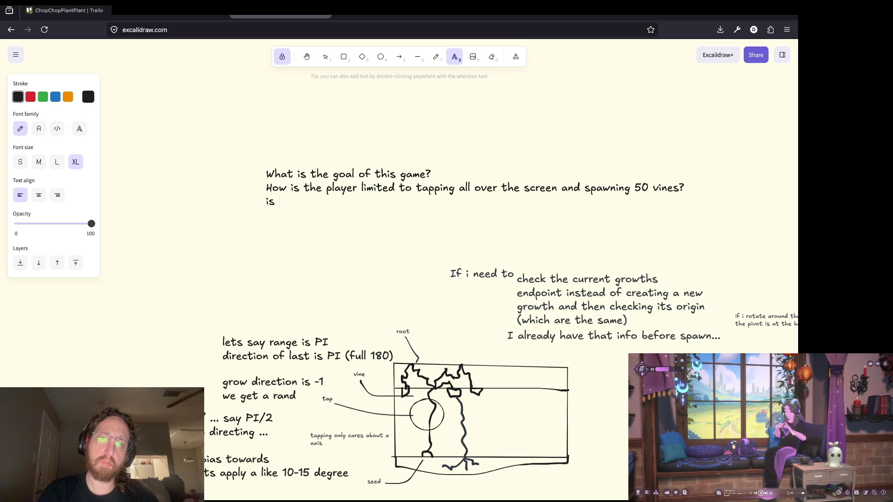
Add lines questioning growing just to cut, plus the top-down horizontal vines 'kind of like a bridge forming'
text(weird to )
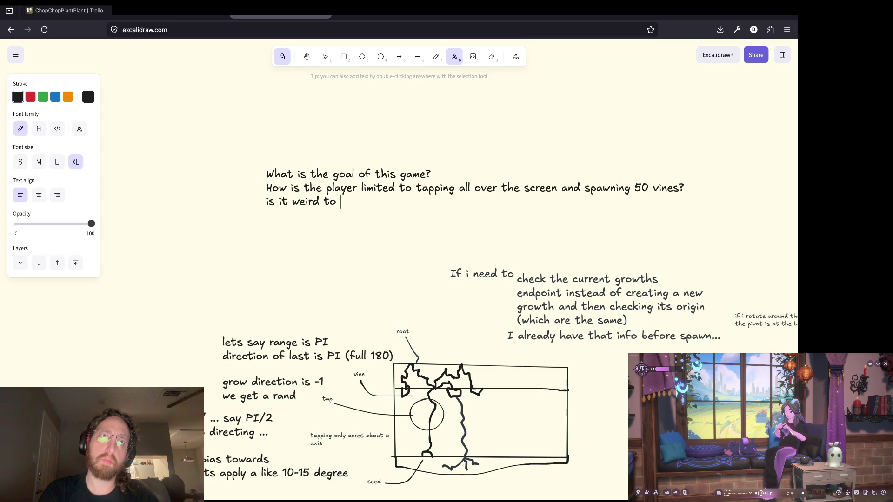
text(grow )
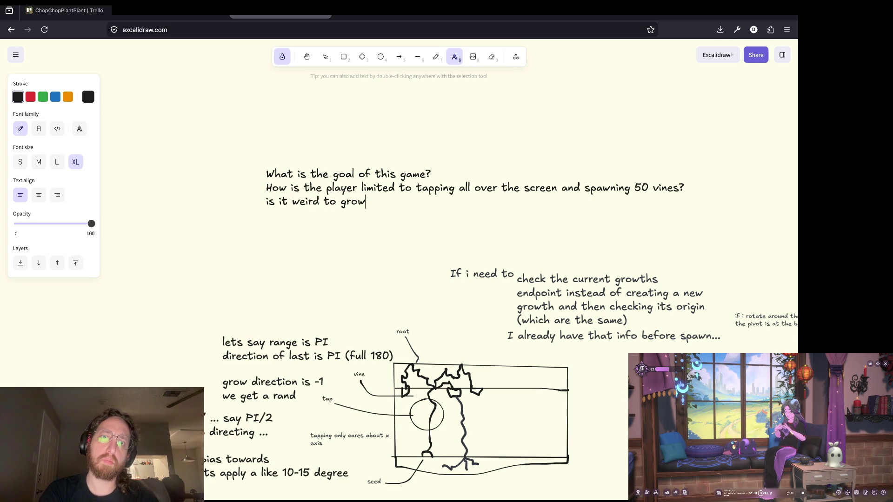
text(something to jus)
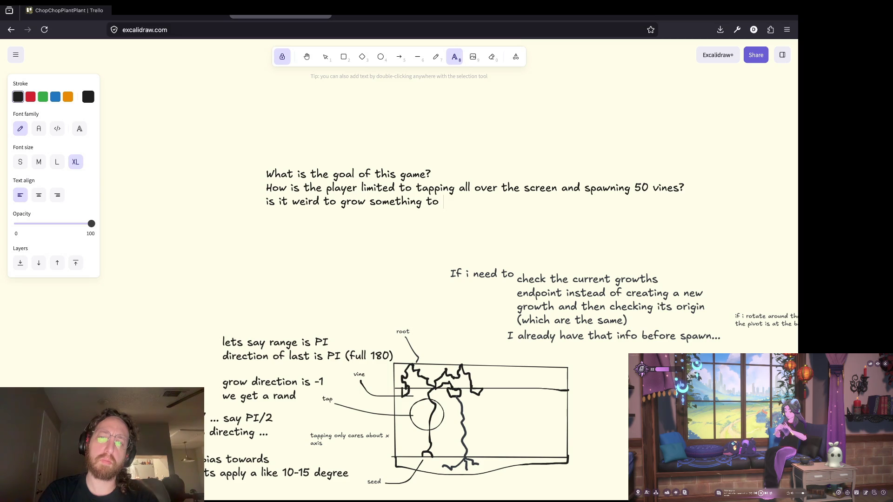
text(t cut it after)
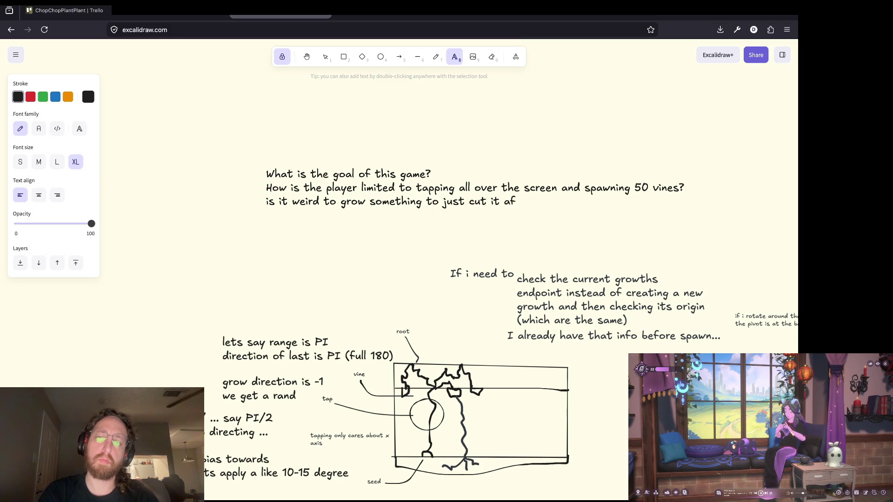
text(?)
key(Return)
text(what's the point here)
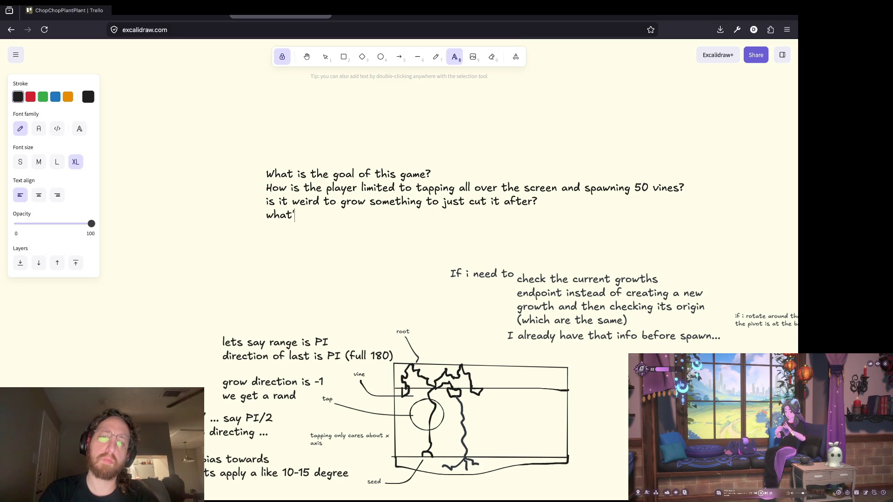
text(?)
key(Return)
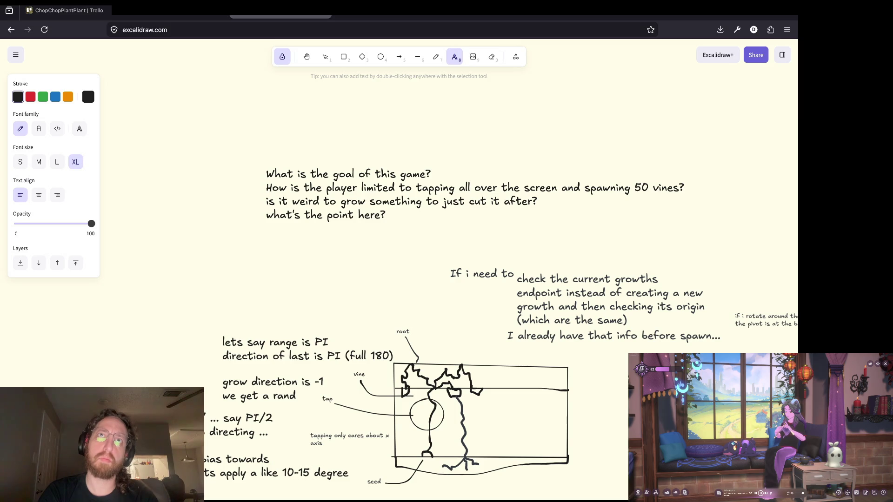
text(we)
key(BackSpace)
text(ave this)
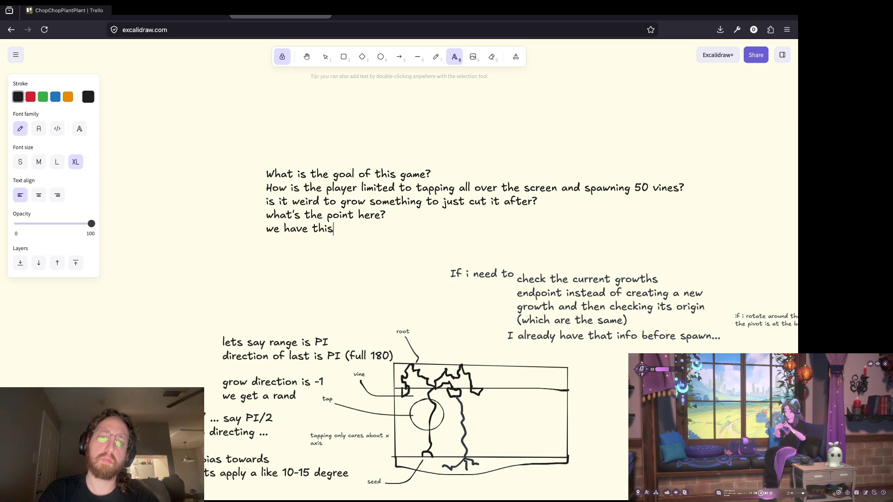
text( top down view ide)
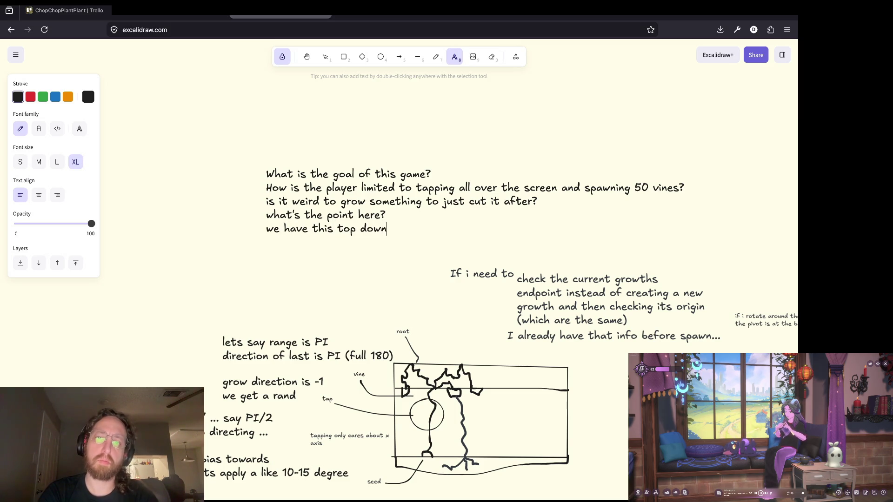
text(a now, w)
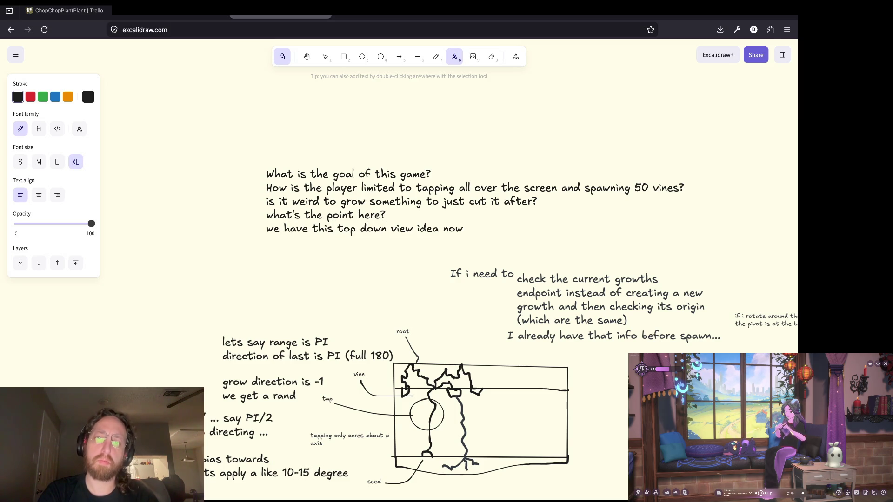
text(here the vines are connecting )
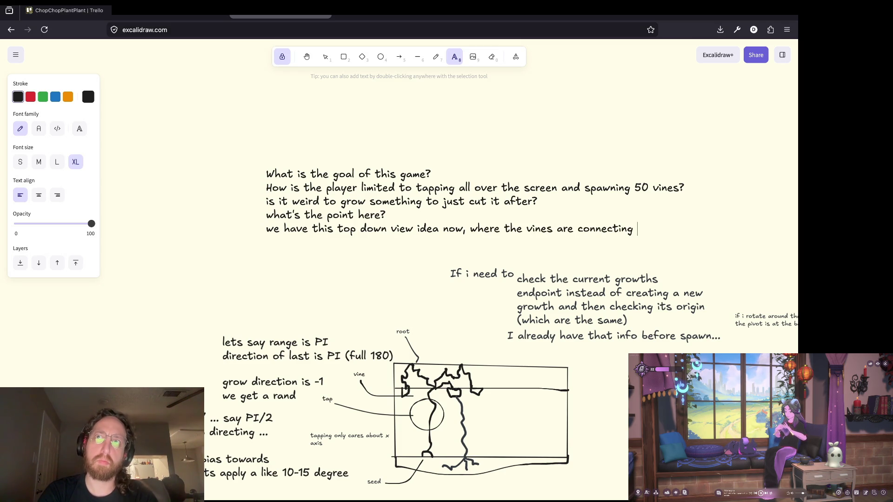
text(horizontall)
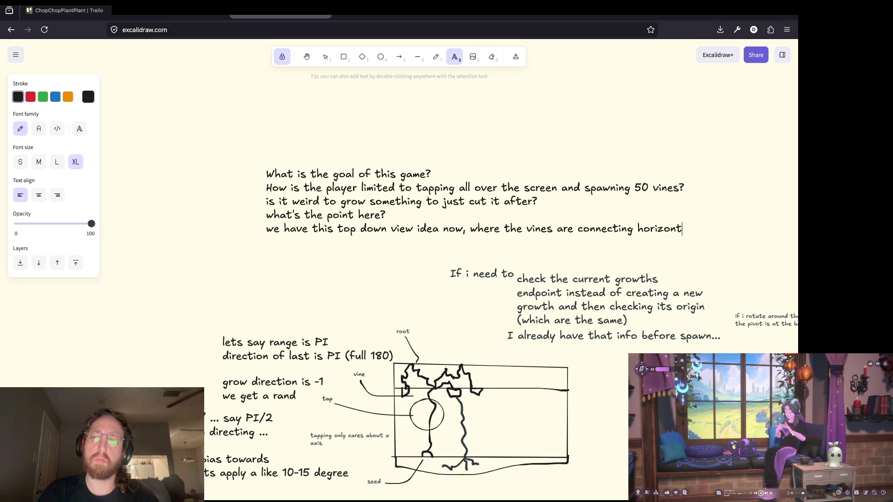
text(y)
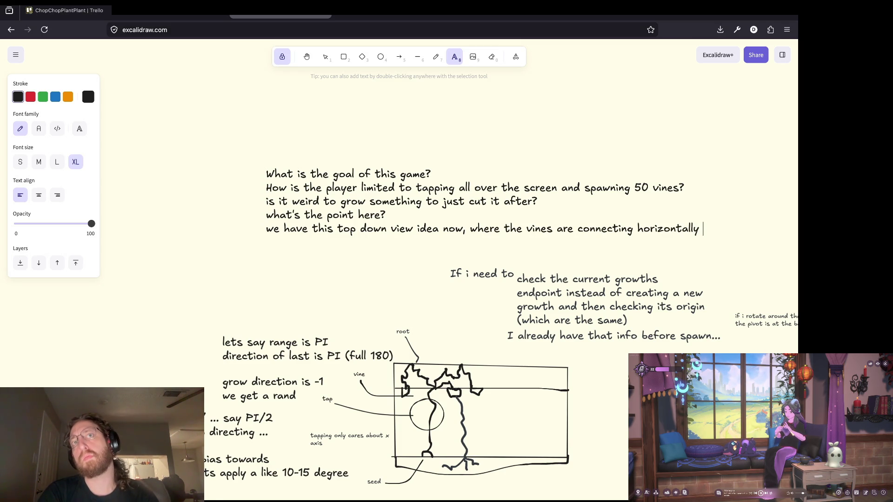
key(Return)
text(kind)
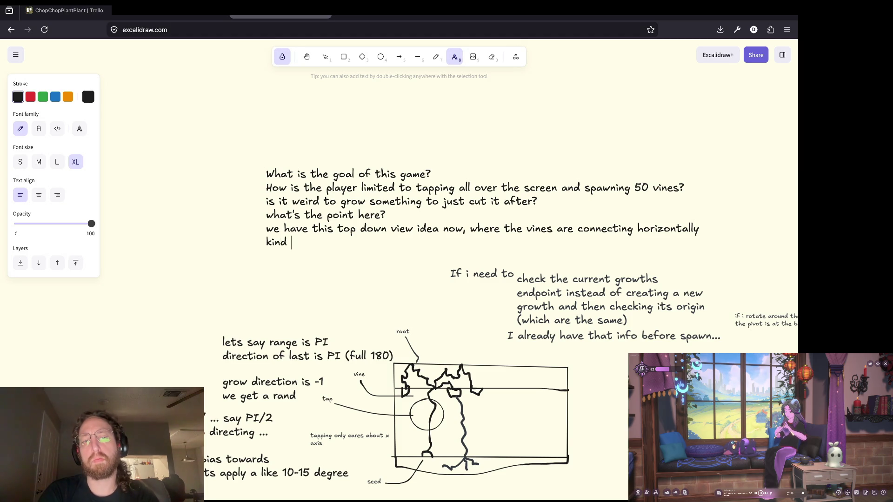
text( of like a bridge f)
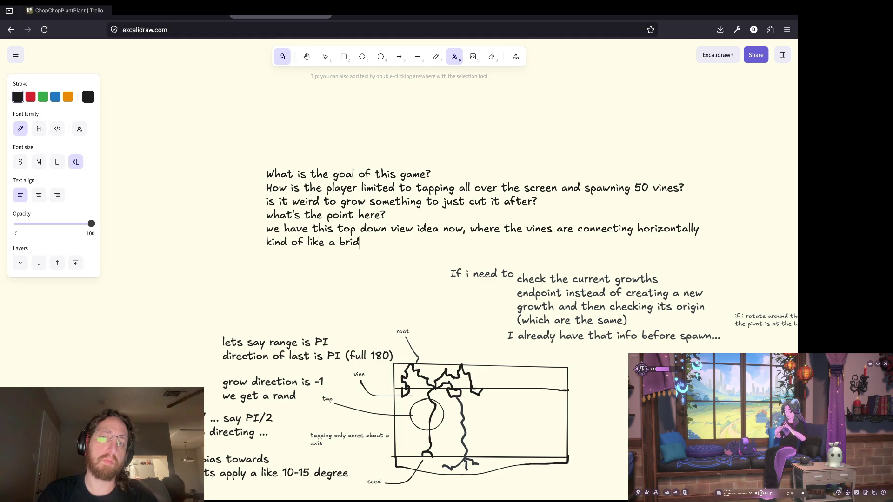
text(orming)
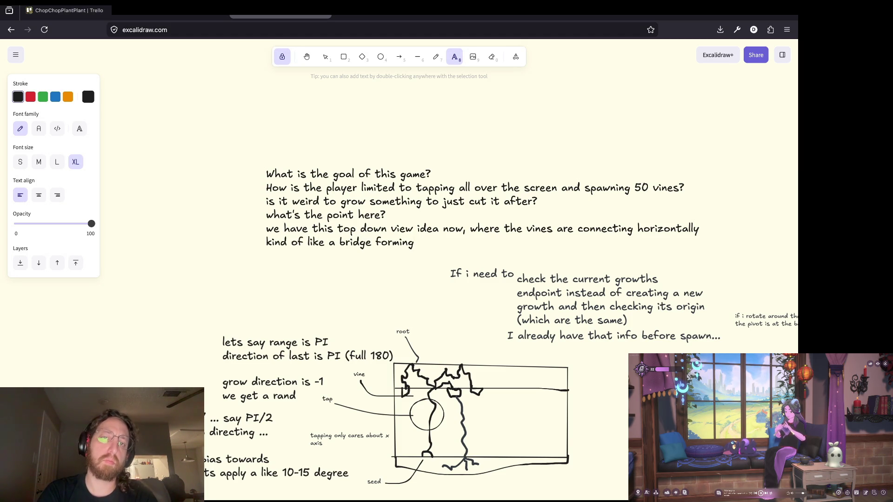
Pan the board and drag the questions note down beside the lower root-growth notes
click(313, 64)
mouse_move(339, 217)
mouse_down()
mouse_move(429, 176)
mouse_move(293, 255)
mouse_move(201, 285)
mouse_move(197, 270)
mouse_move(432, 113)
mouse_up()
click(325, 56)
click(194, 259)
scroll(425, 195, down, 10)
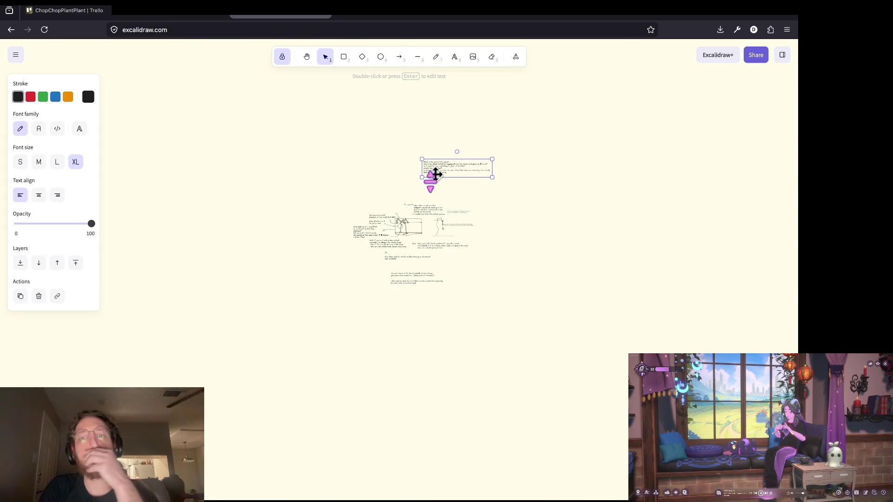
click(451, 188)
mouse_move(454, 172)
mouse_down()
mouse_move(426, 333)
mouse_move(465, 265)
mouse_move(366, 269)
mouse_move(476, 259)
mouse_up()
ctrl+scroll(476, 259, up, 10)
click(475, 205)
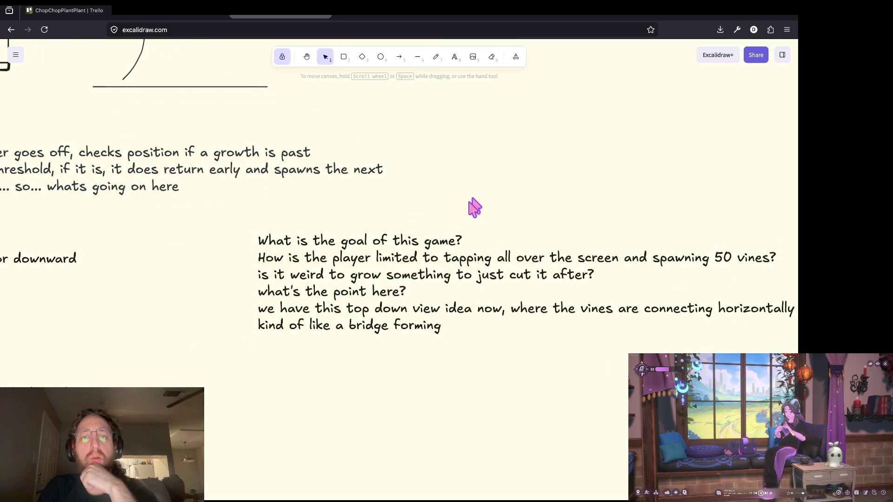
Pan back and start a new text note below the questions
scroll(474, 205, down, 2)
scroll(470, 200, right, 5)
scroll(471, 200, down, 2)
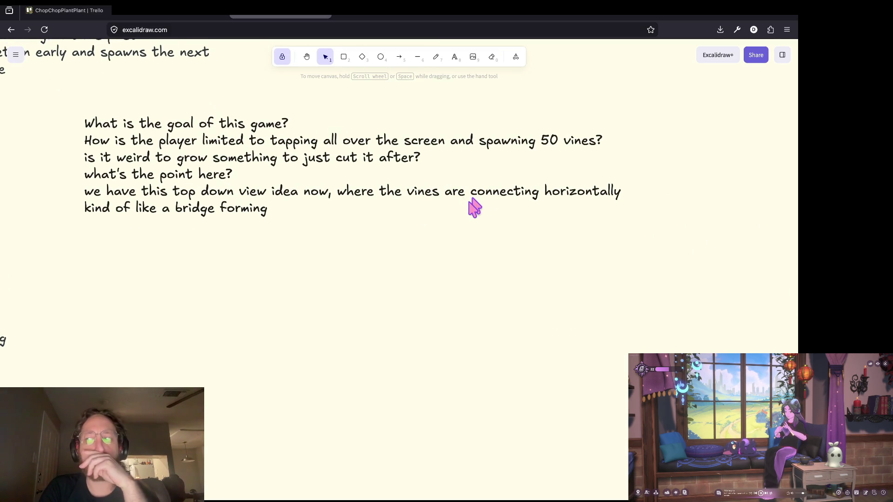
click(454, 57)
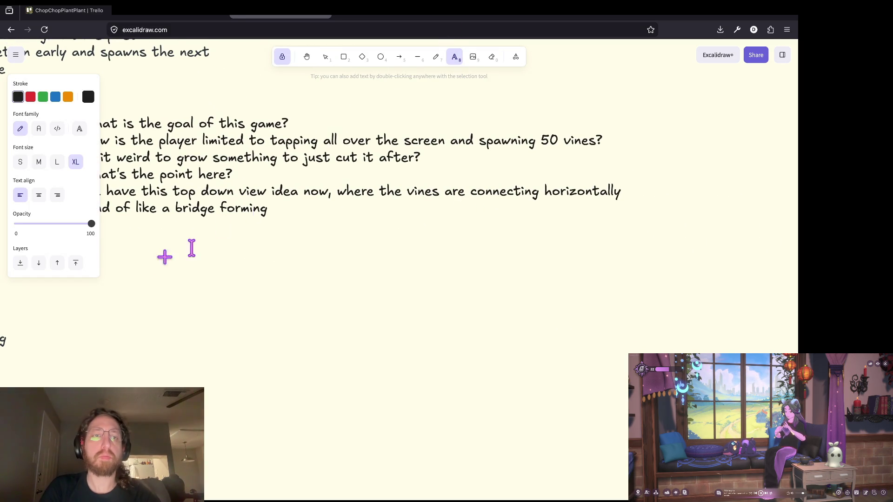
scroll(197, 267, left, 3)
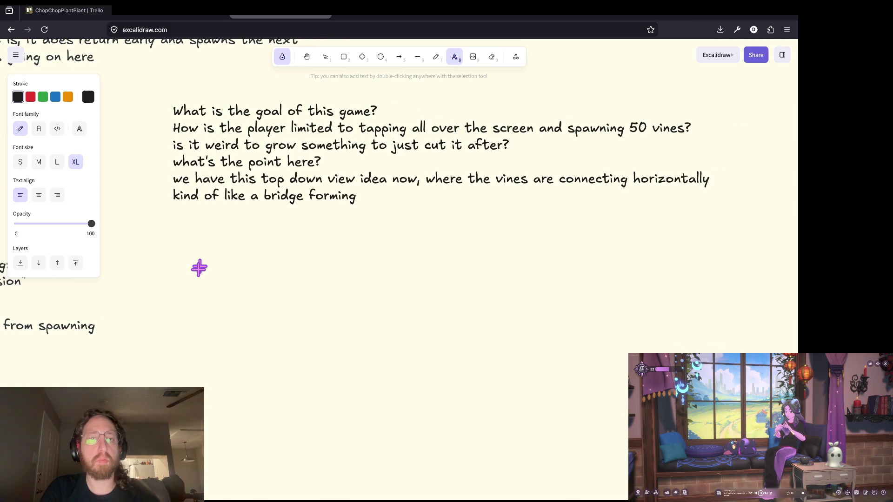
click(207, 249)
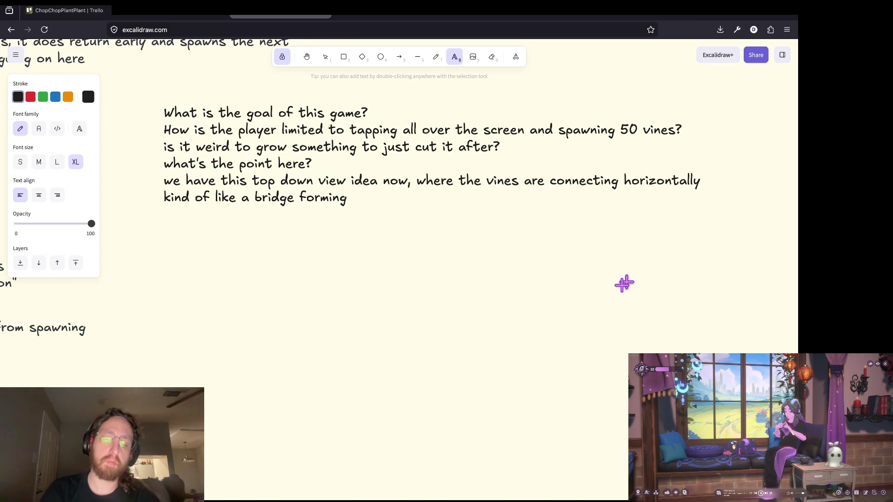
Type that the slashing mechanic is mainly for bad vines, with 'collateral damage type thing' to yours
text(the slashing mechanic)
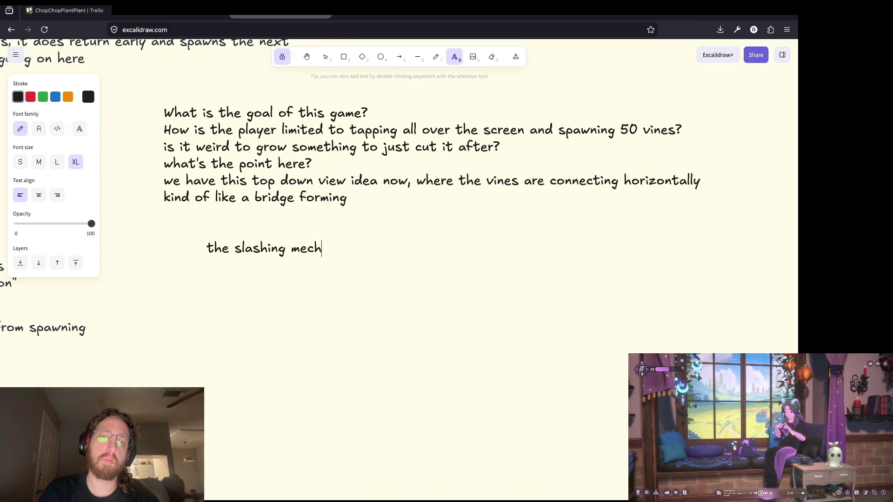
text( could be ra)
key(BackSpace)
text(eser)
key(BackSpace)
key(BackSpace)
key(BackSpace)
text(mainly used for the bad vines, but you can cut yours too)
key(Return)
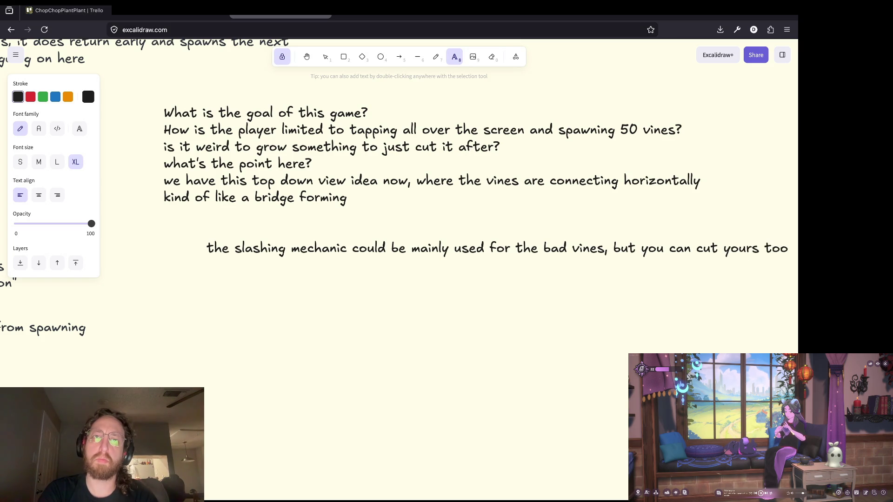
text(collaterao)
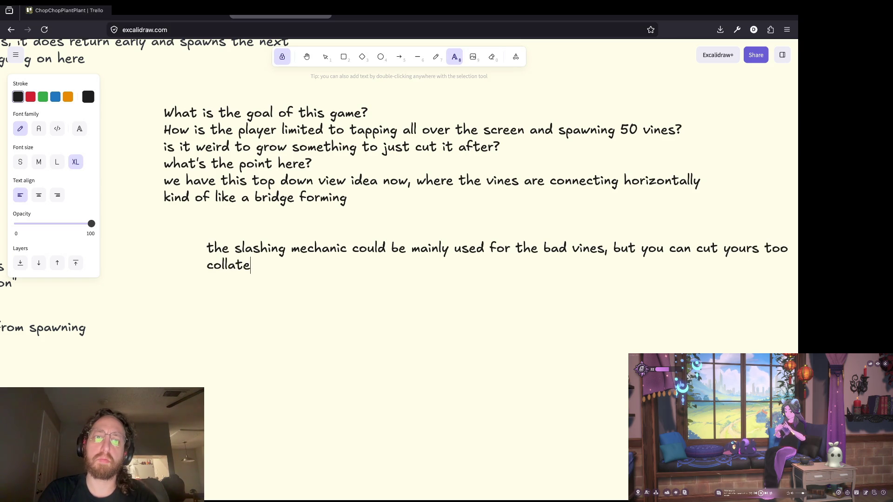
key(BackSpace)
text(l damage t)
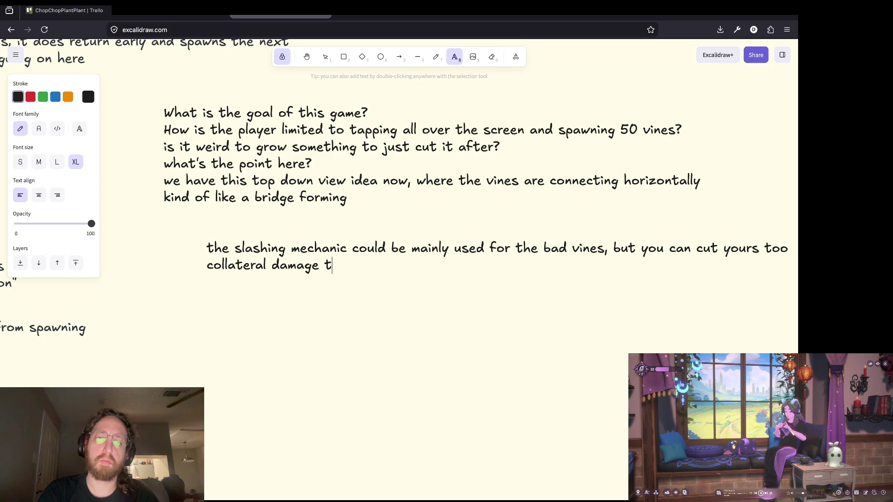
text(ype thing)
Add an 'or maybe the game mechanics idunno we'll see' line, fix its typo, then delete it
key(Return)
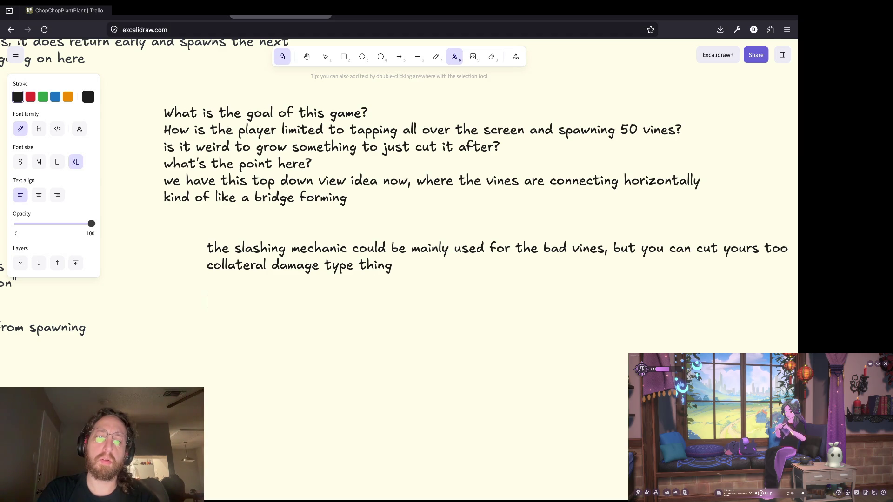
text(or)
key(BackSpace)
key(BackSpace)
key(BackSpace)
text(or maybe the game mecha)
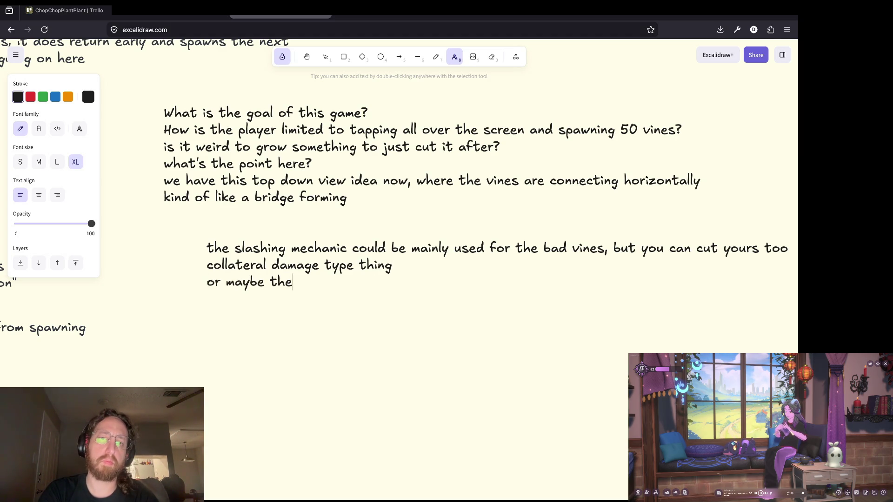
text(nics)
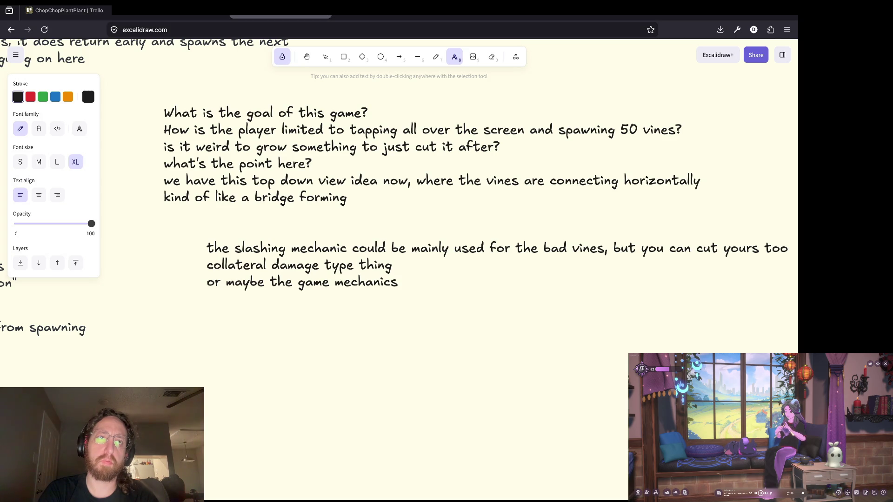
text( idunno well)
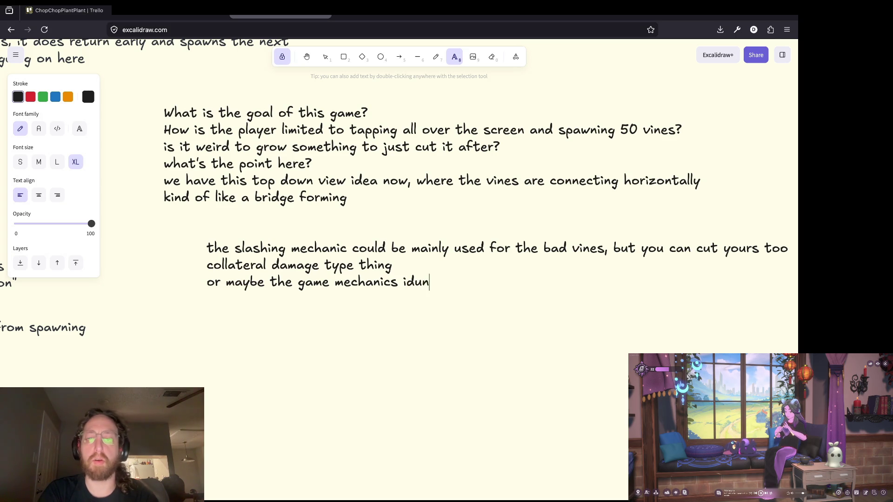
text(l see)
key(Return)
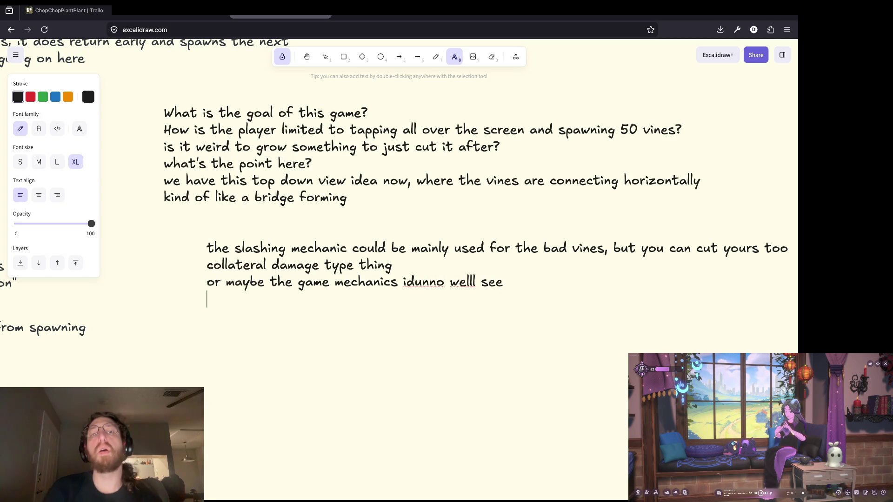
key(BackSpace)
key(Left)
key(BackSpace)
key(BackSpace)
text('ll)
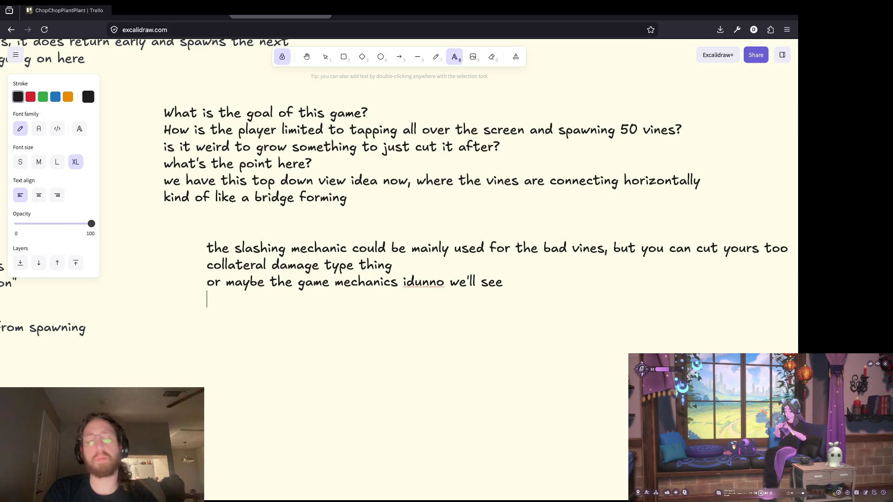
key(Return)
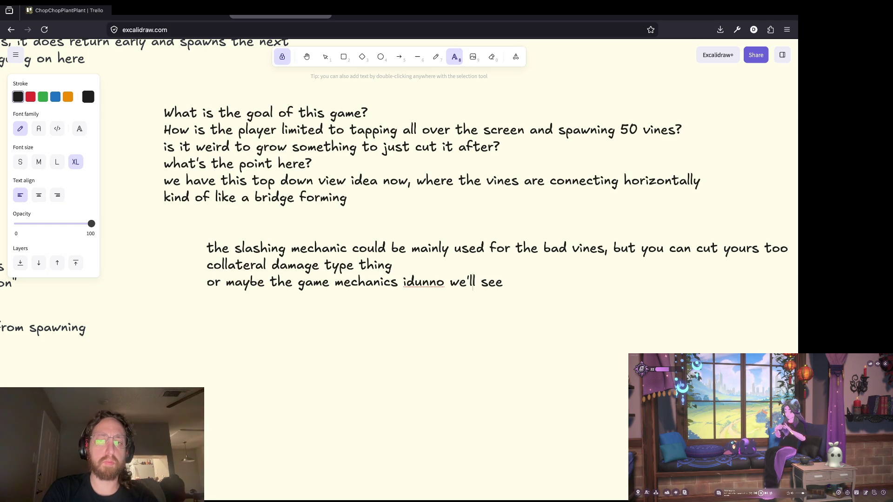
key(shift+Home)
key(BackSpace)
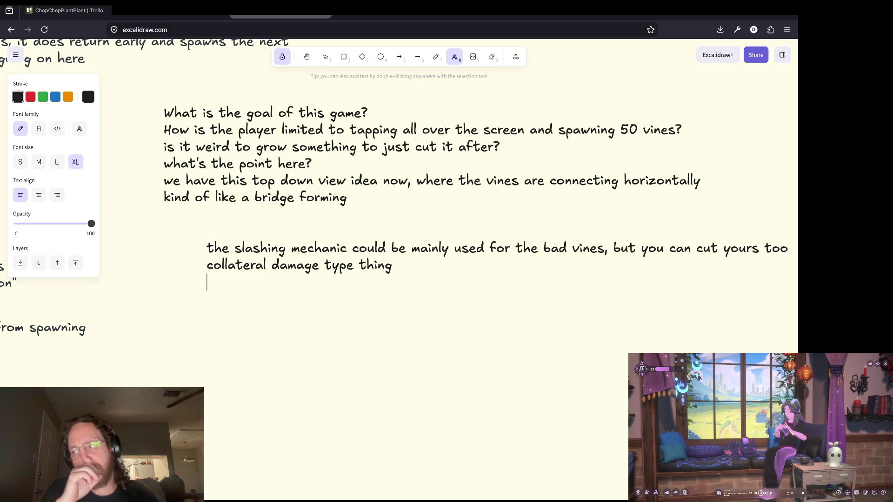
Add that red spikey bad vines come in from left and right and wrap your vines like ivy
key(Return)
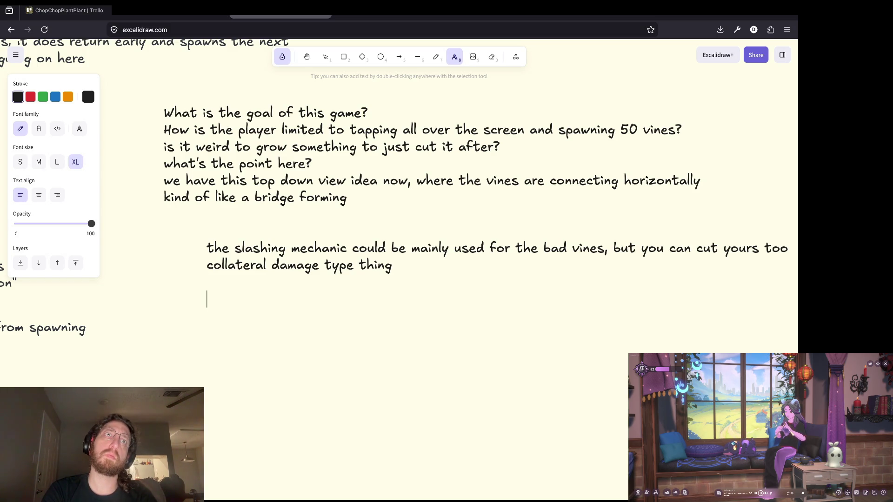
text(maybe the bad )
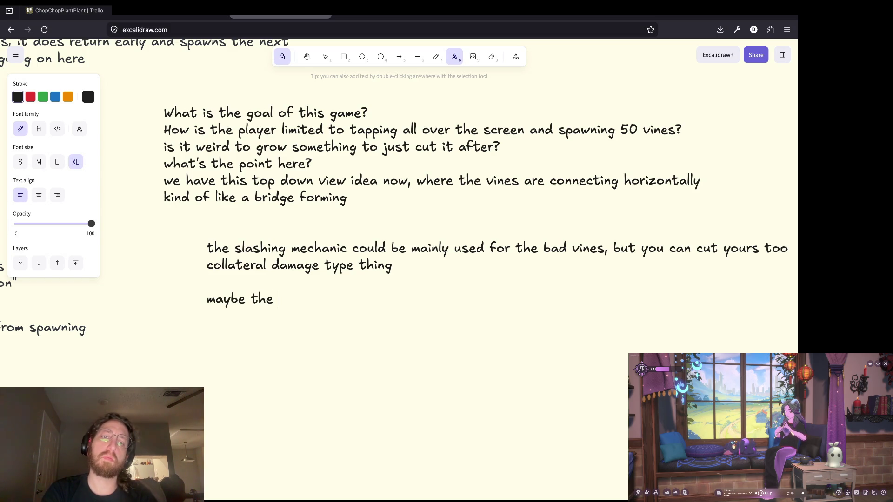
text(vines can come in from the left and right)
key(Return)
text(and atta)
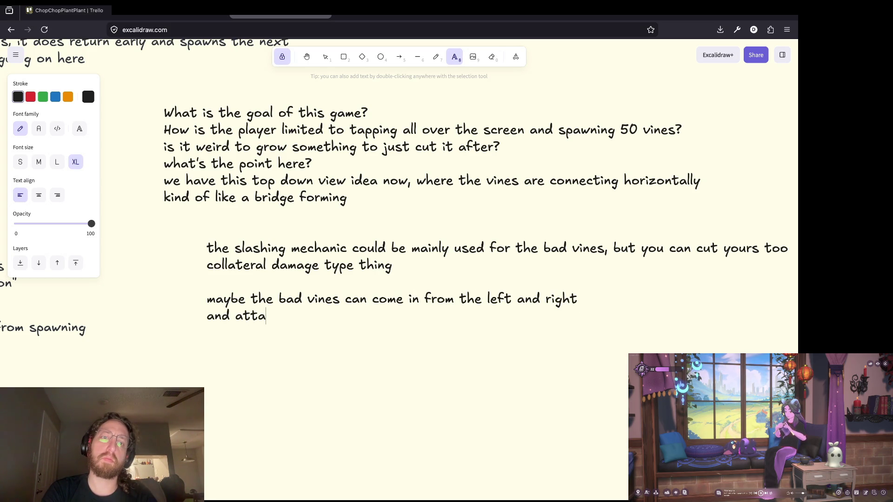
text(ch onto your fi)
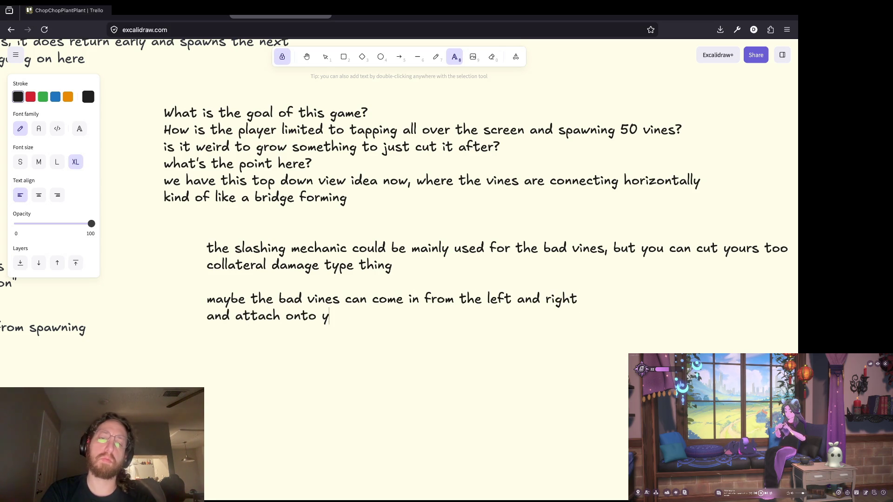
key(BackSpace)
key(BackSpace)
text(vines, )
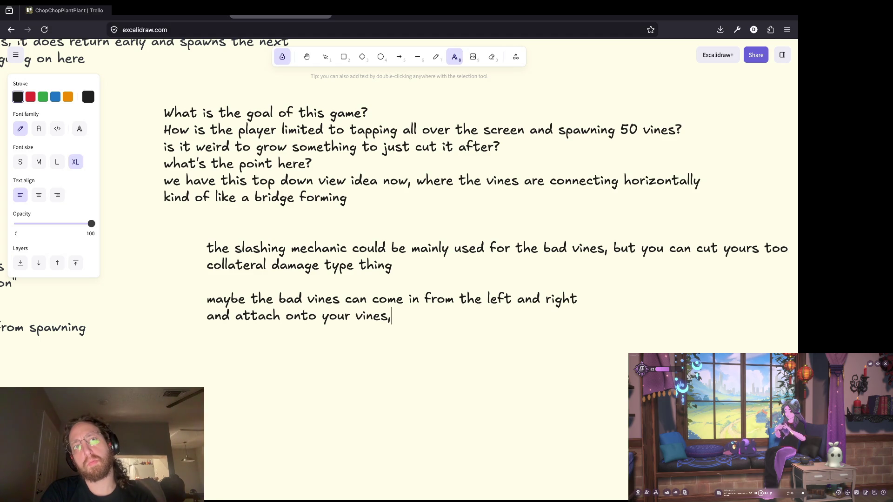
text(wrapping around them )
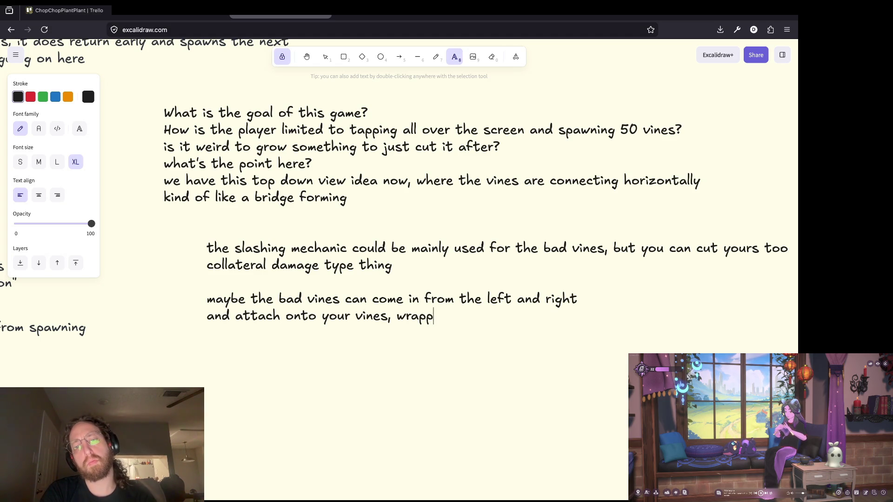
text(like ivy to)
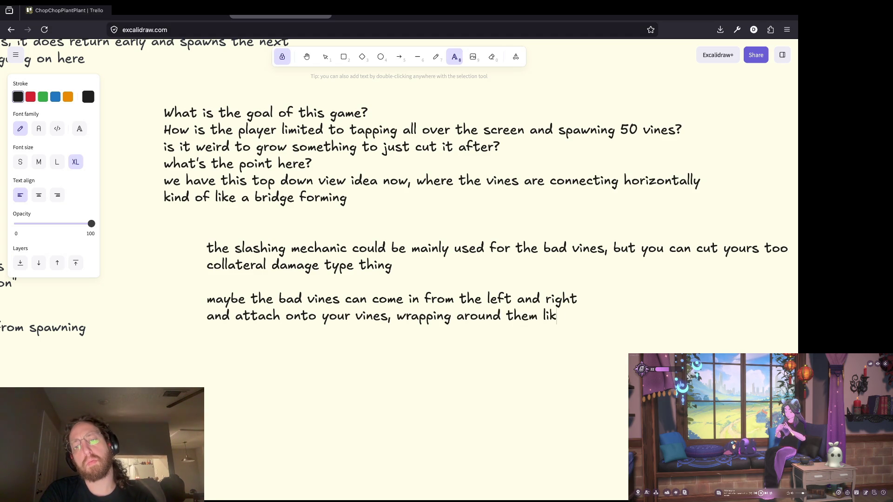
text(wards t)
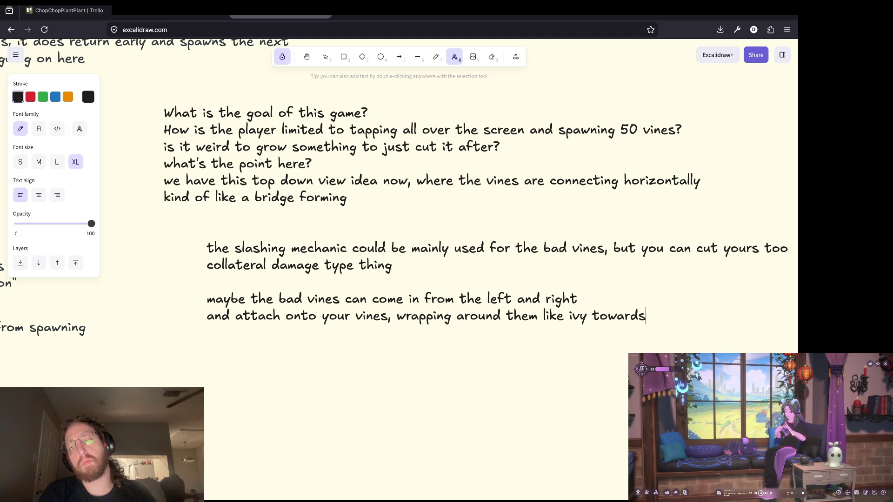
key(BackSpace)
text(either side )
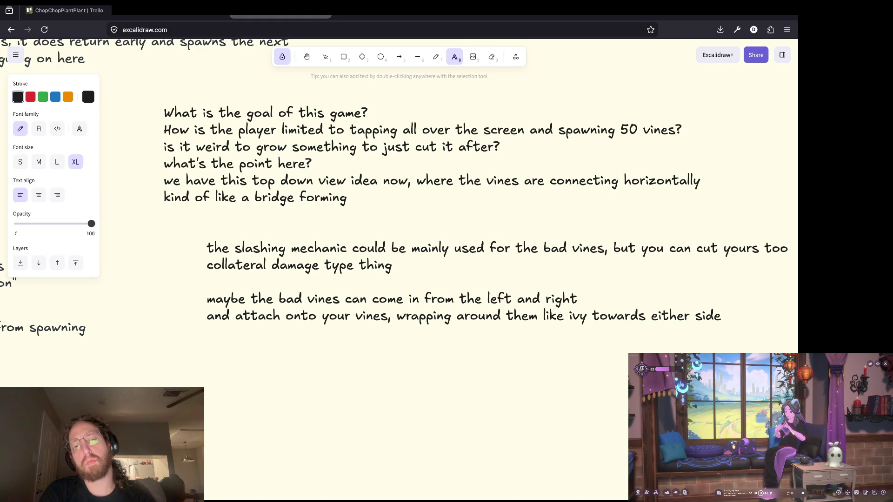
text(aesthetically )
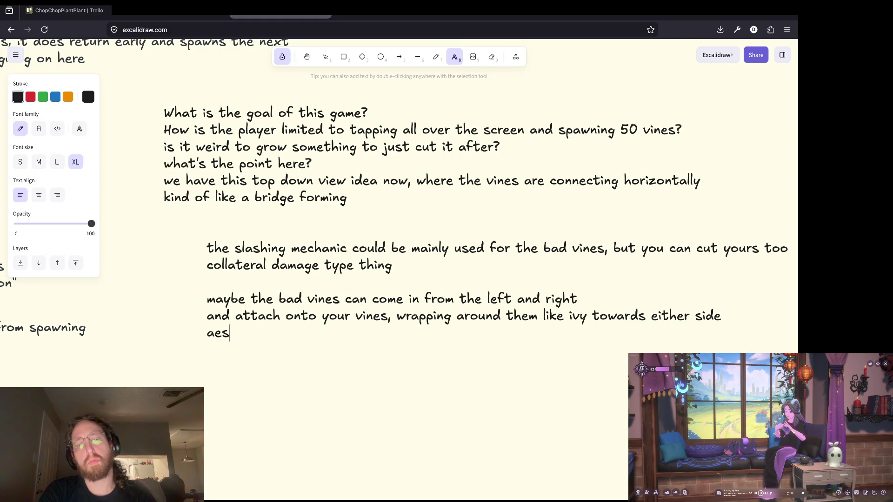
text(sounds cool, some red spikey vines come in and )
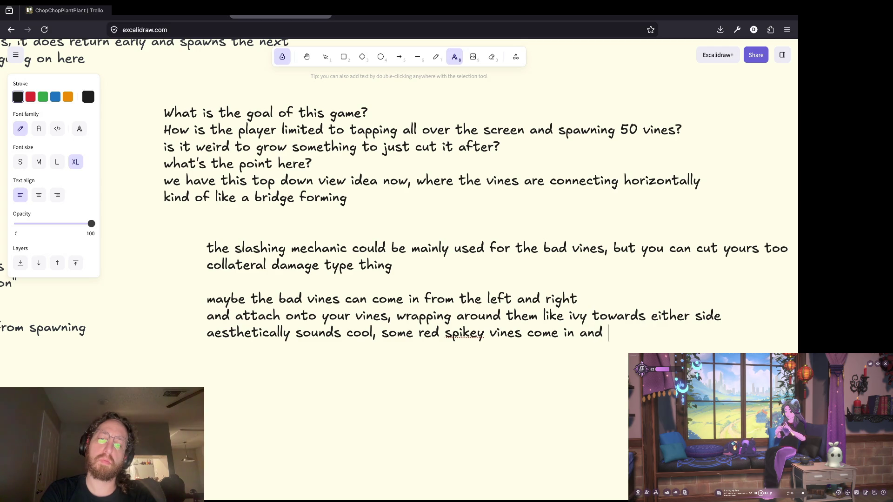
text(spiral)
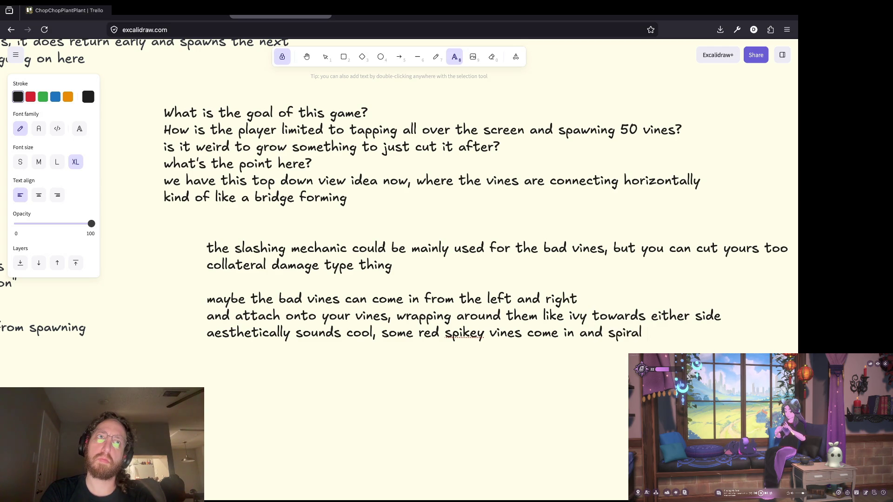
text( wind up the green)
key(Return)
text(vines)
key(Return)
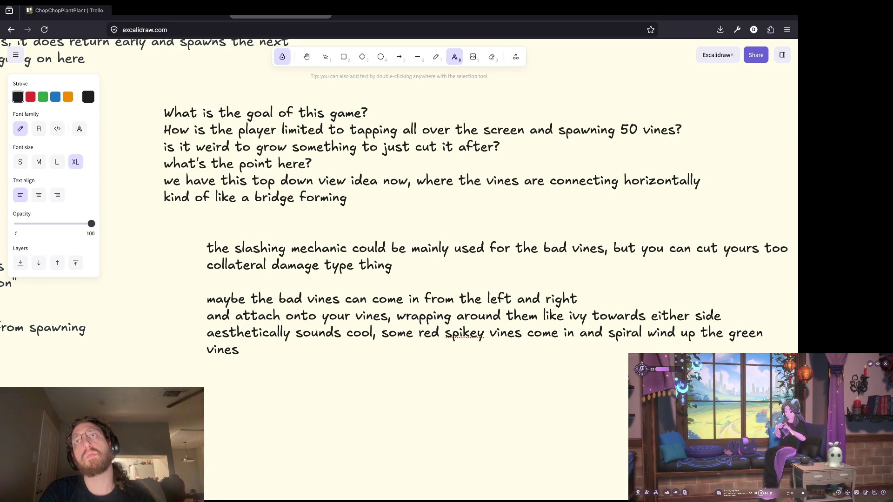
Write that the player's action is cutting red vines compromised before they reach your soil
text(player action)
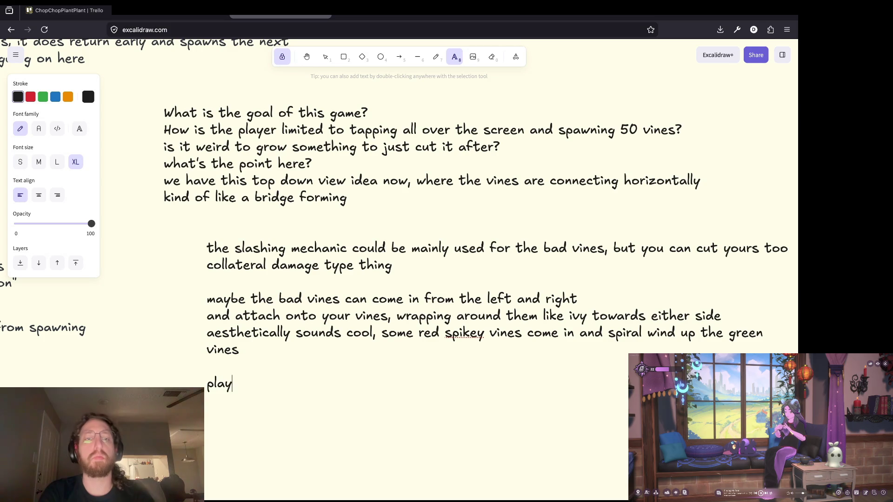
text( is to)
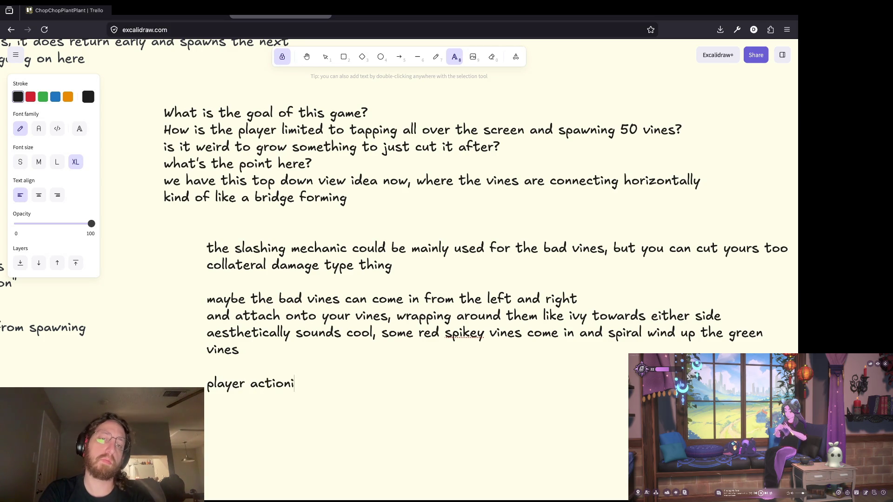
text(he red )
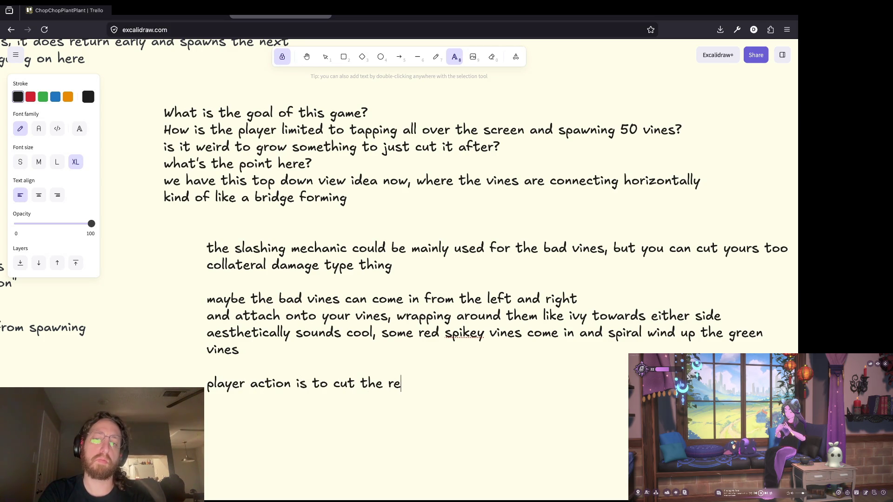
text(vines and maybe you )
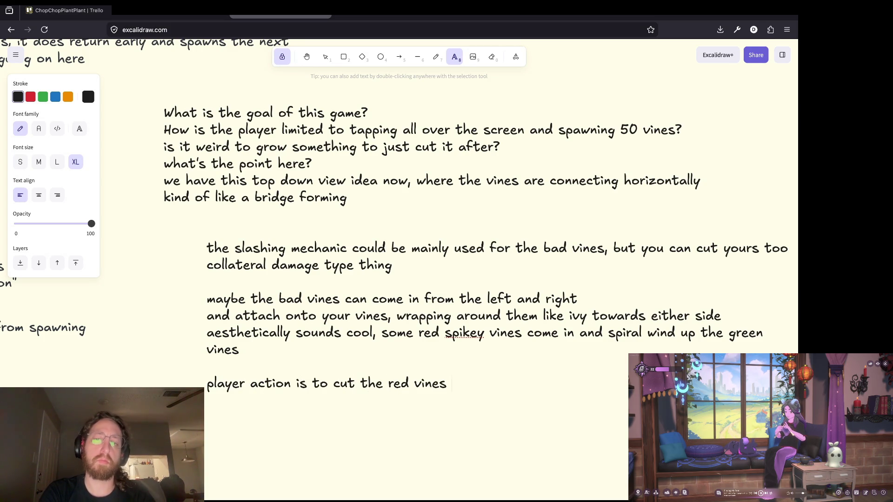
text(havee)
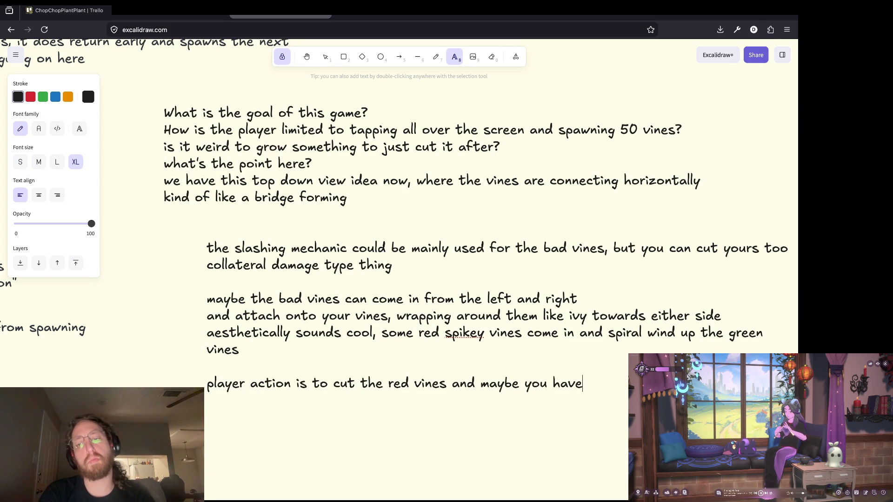
key(BackSpace)
text(to cut )
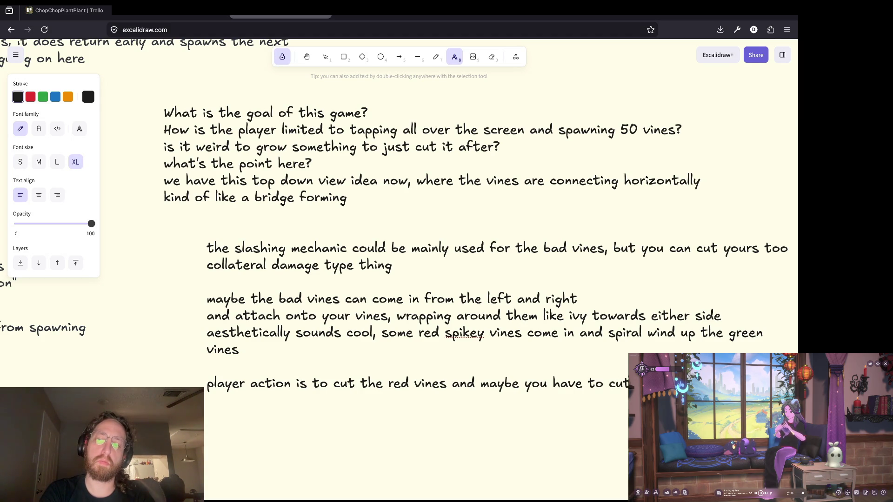
text(have been compromo)
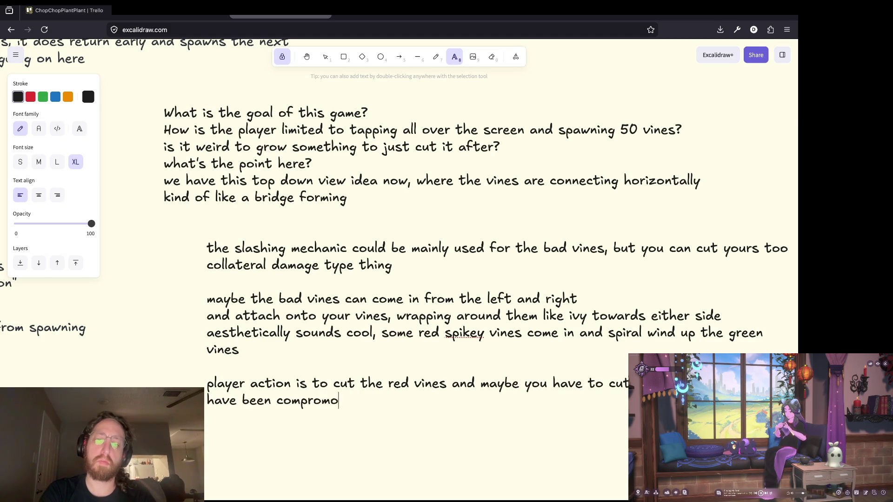
text(ised b)
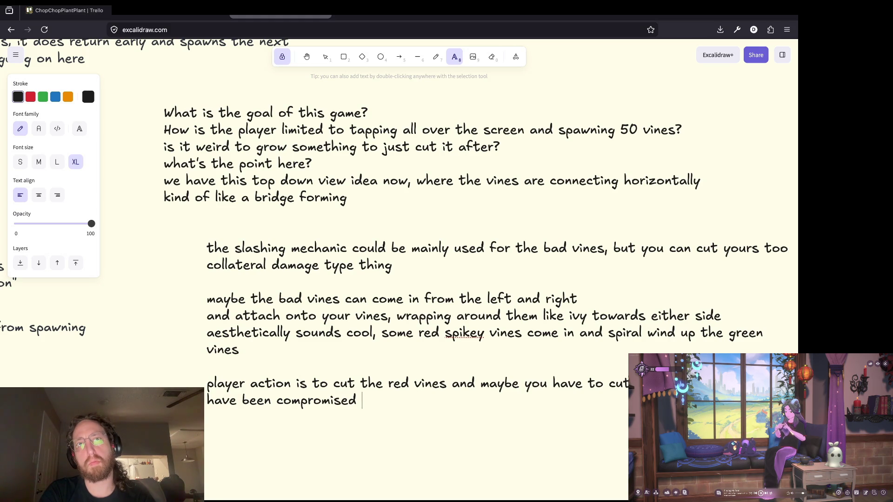
text(efore the )
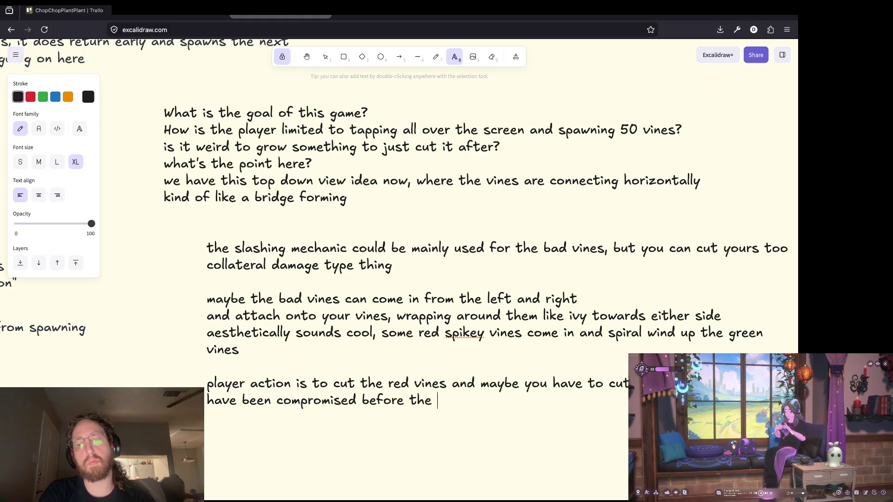
text(red vine m)
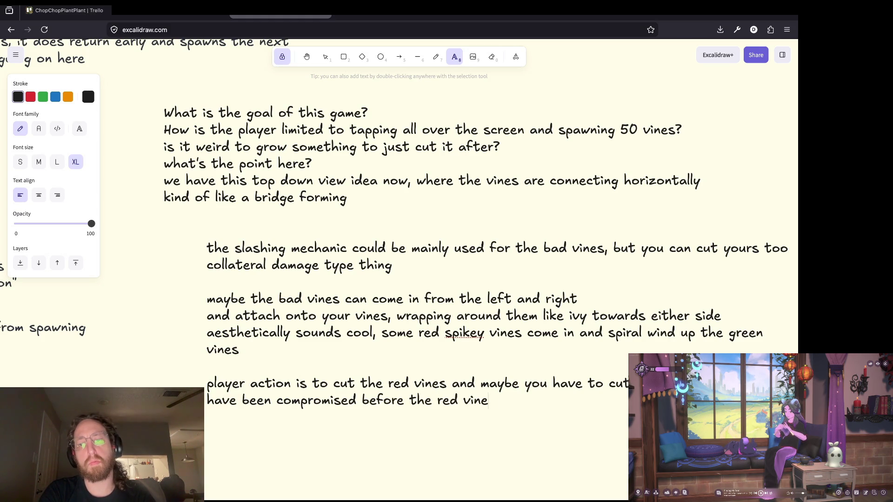
text(akes it to your)
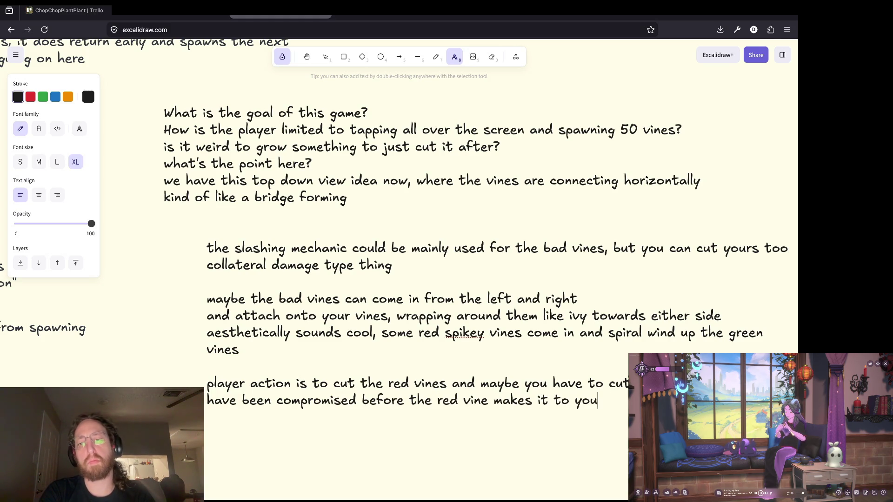
text( soi)
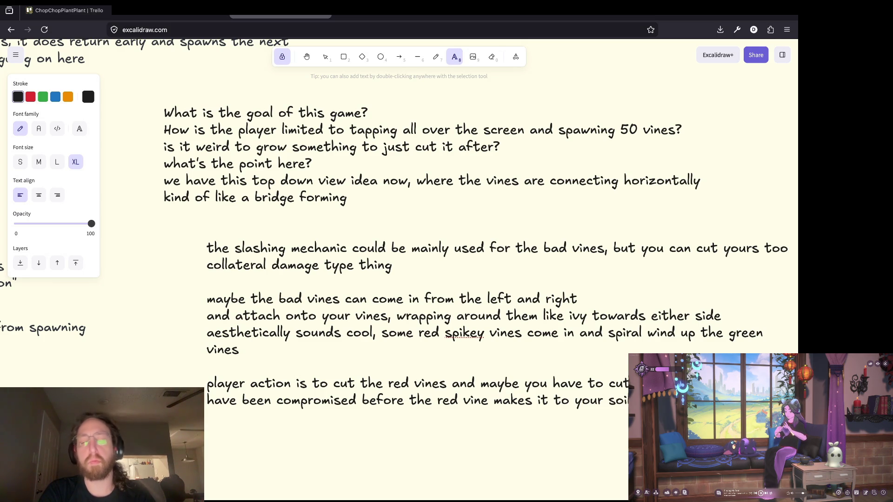
key(Return)
Close the note with 'sure lets just start there' and switch to Godot
text(that can work as a)
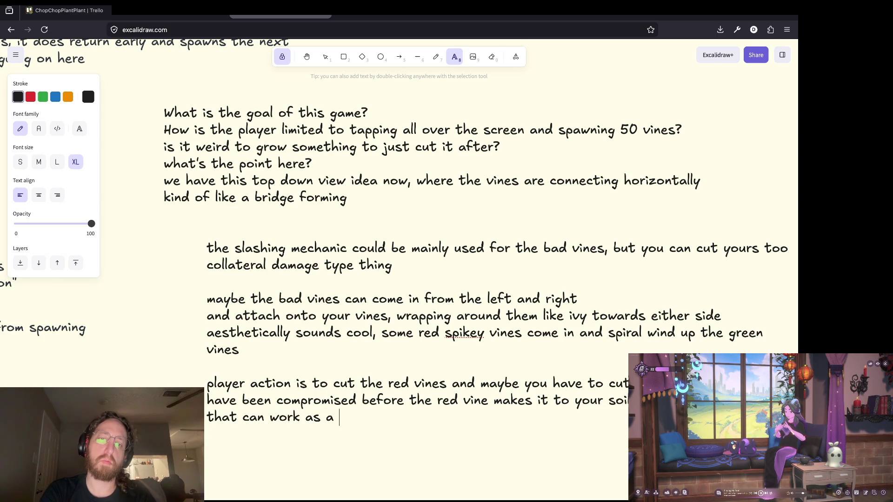
key(BackSpace)
key(BackSpace)
key(BackSpace)
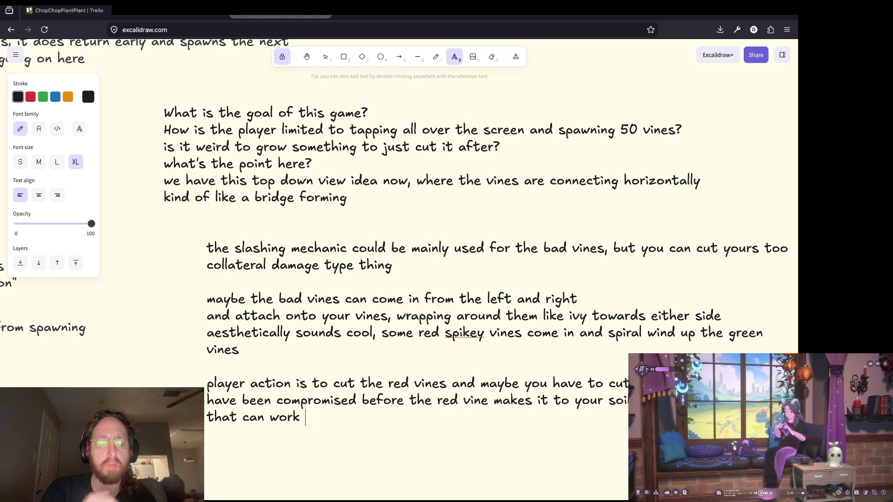
key(Return)
text(sure lets )
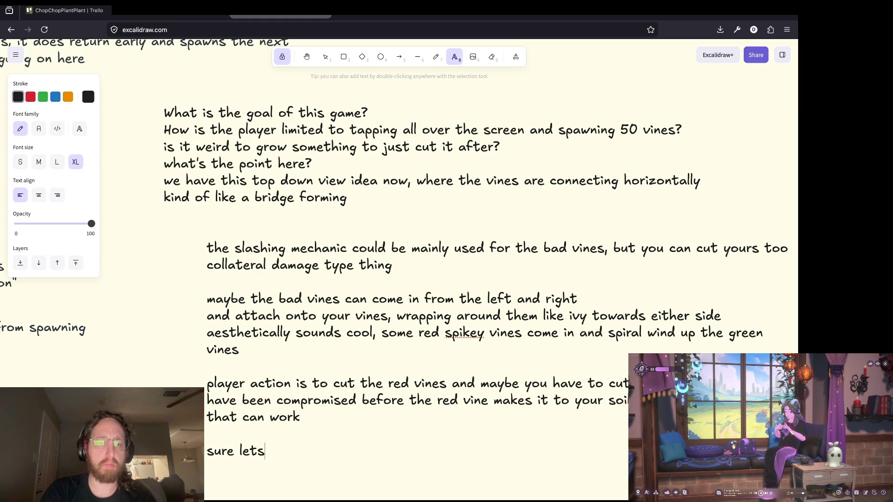
text(just start there)
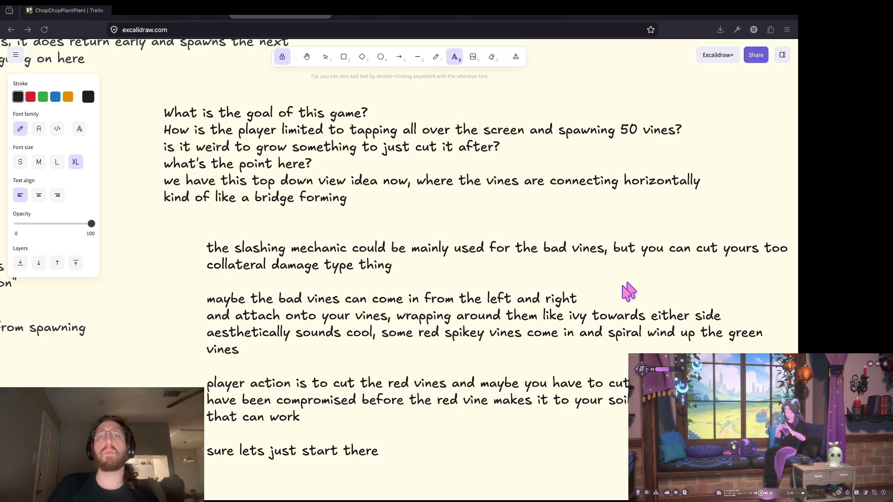
key(super+Tab)
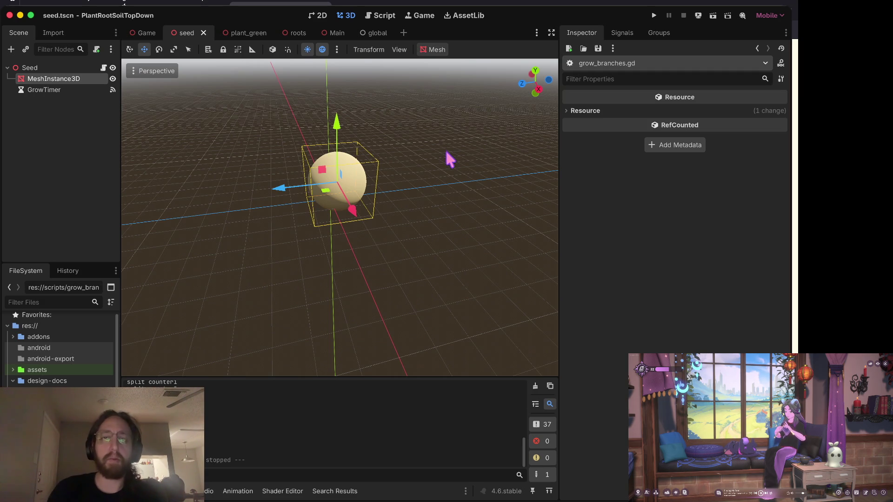
Run the game, plant three seeds on the ground, and stop it
key(super+b)
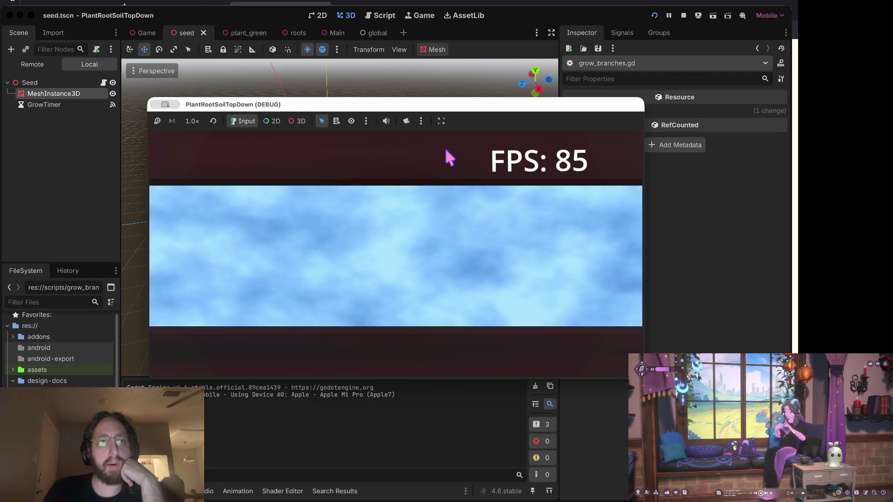
click(313, 326)
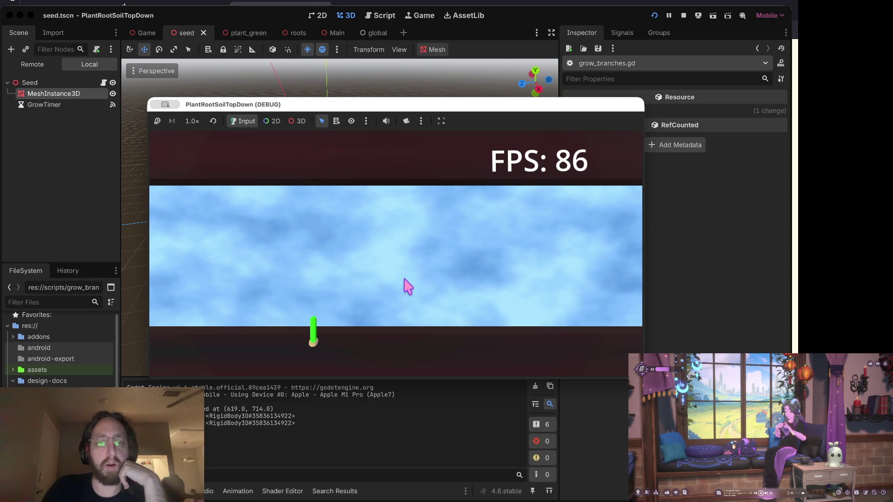
click(419, 286)
click(380, 301)
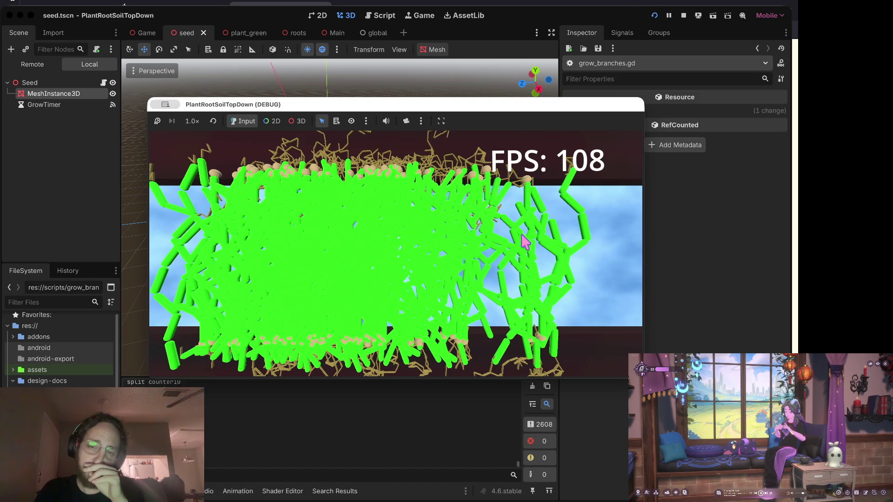
click(683, 16)
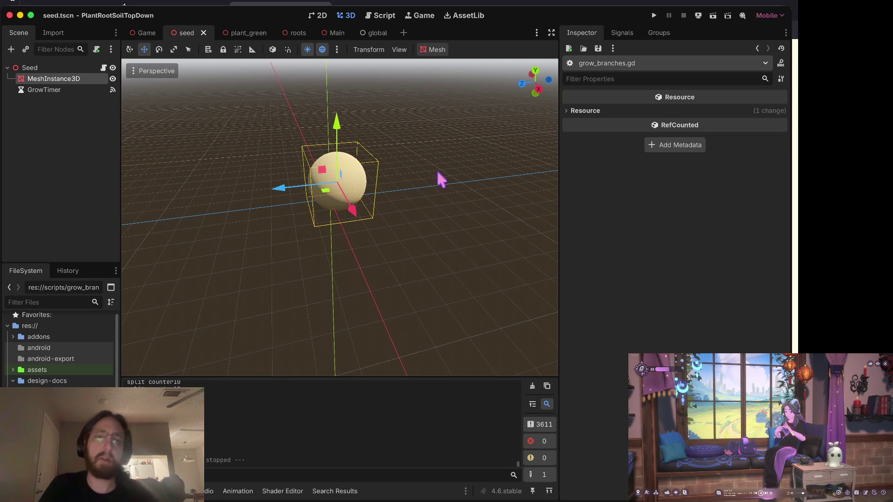
scroll(340, 217, up, 5)
scroll(267, 208, up, 4)
scroll(267, 208, down, 5)
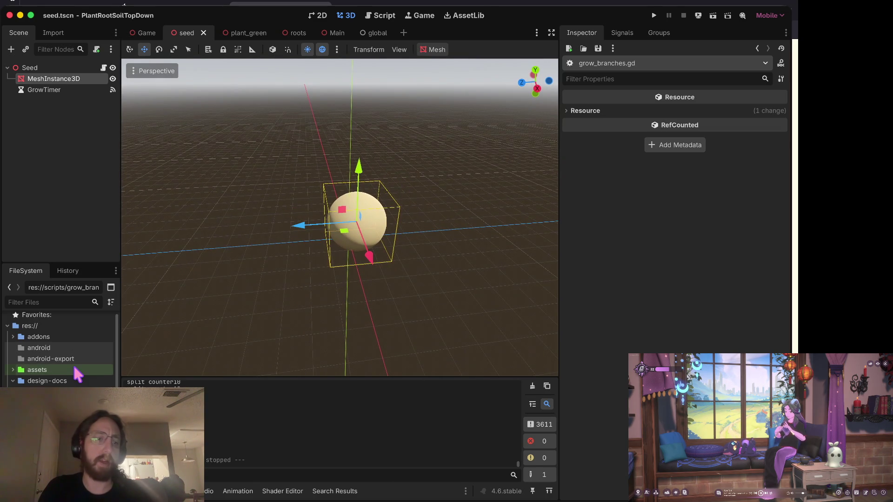
drag(393, 175, 360, 186)
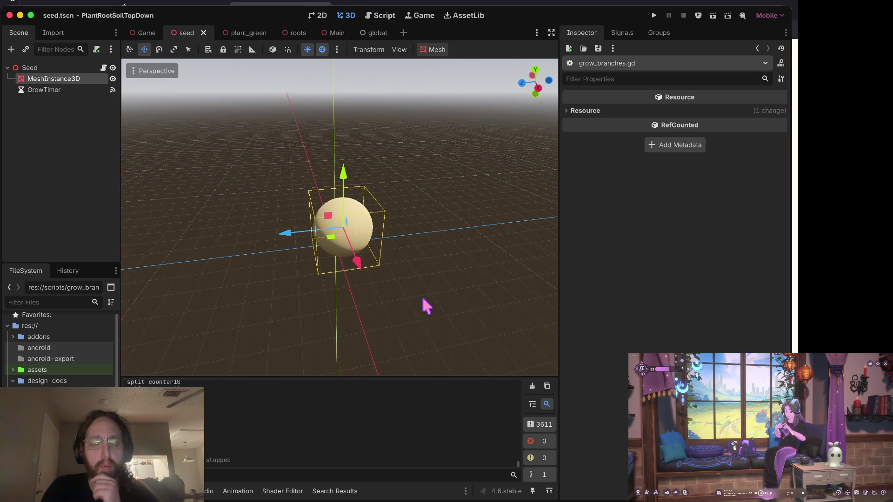
scroll(423, 300, up, 5)
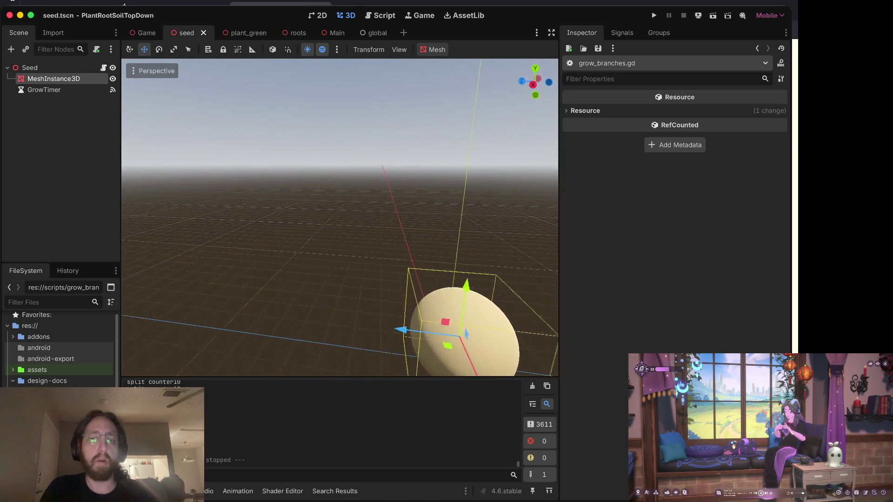
scroll(426, 306, down, 5)
drag(426, 307, 426, 306)
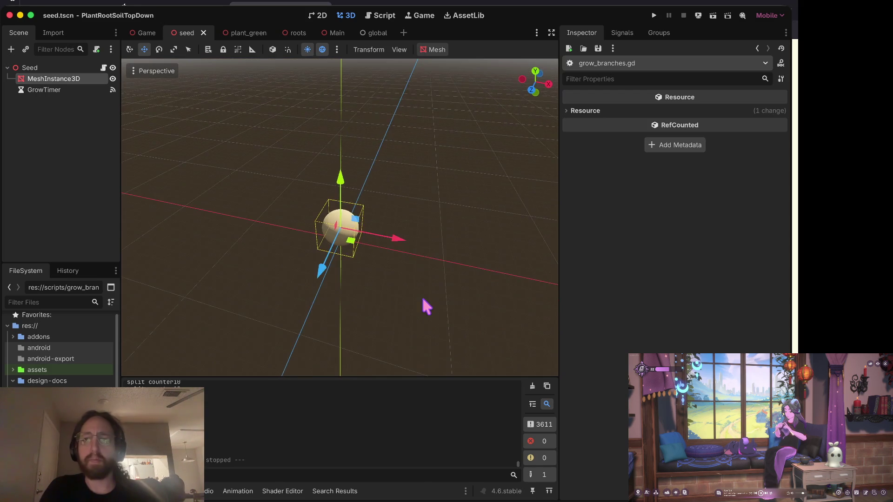
scroll(427, 307, up, 5)
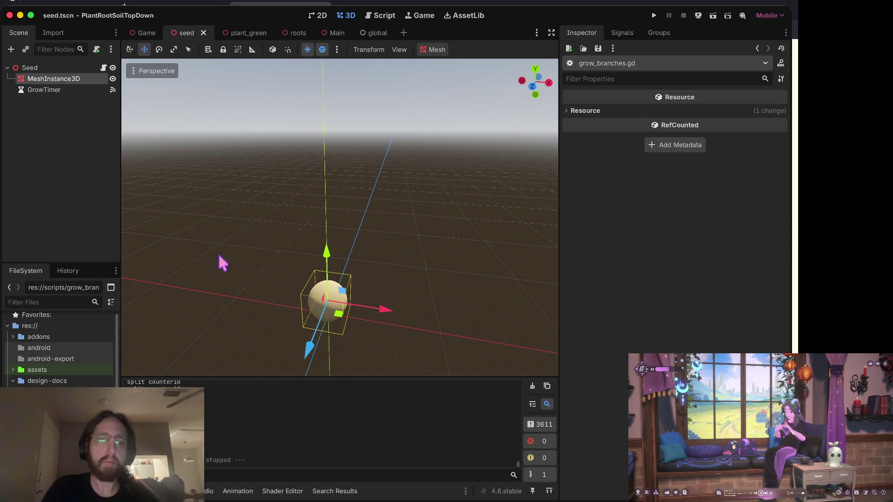
scroll(296, 219, left, 2)
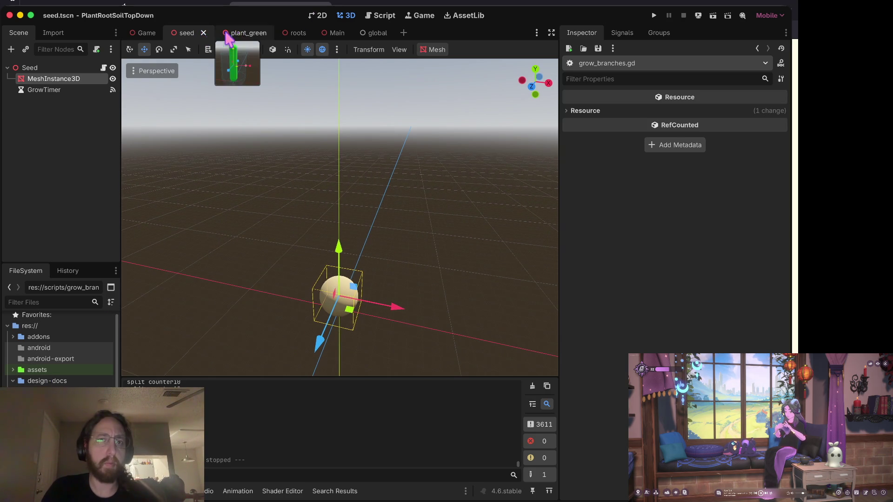
From the plant_green scene, duplicate plant_green.tscn in the FileSystem dock as plant_red.tscn
click(238, 33)
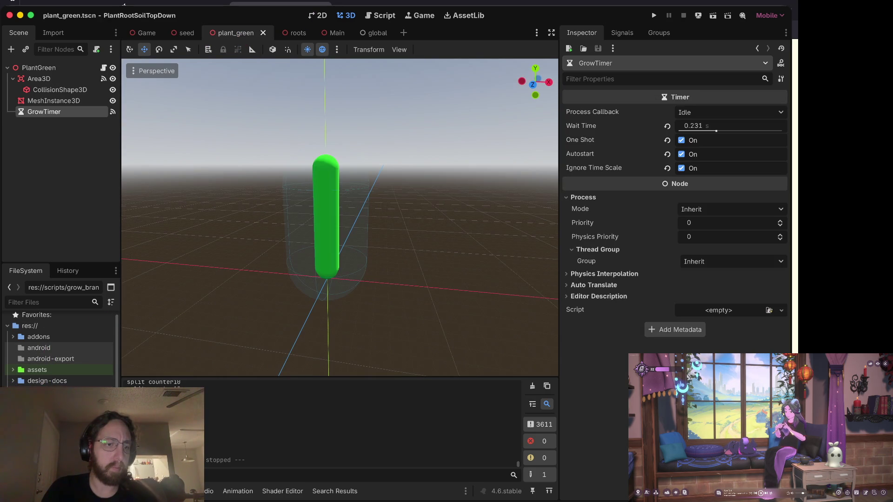
click(47, 392)
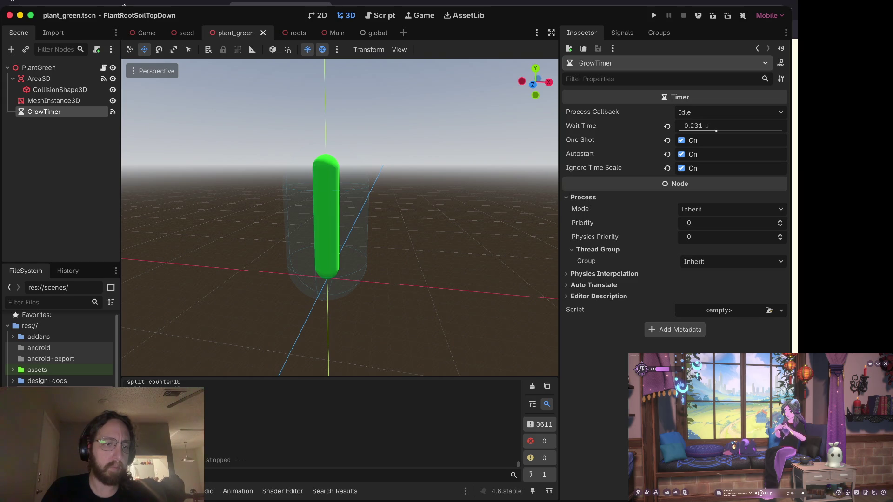
right_click(51, 392)
click(50, 392)
right_click(46, 403)
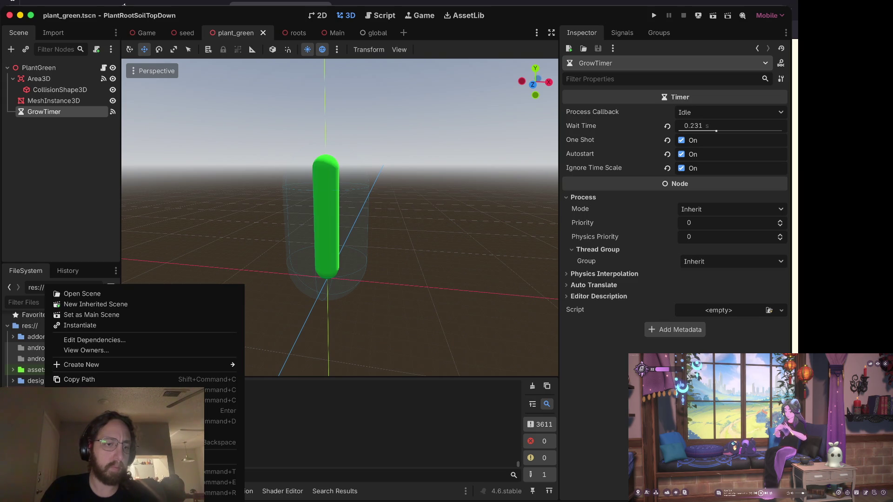
mouse_move(98, 366)
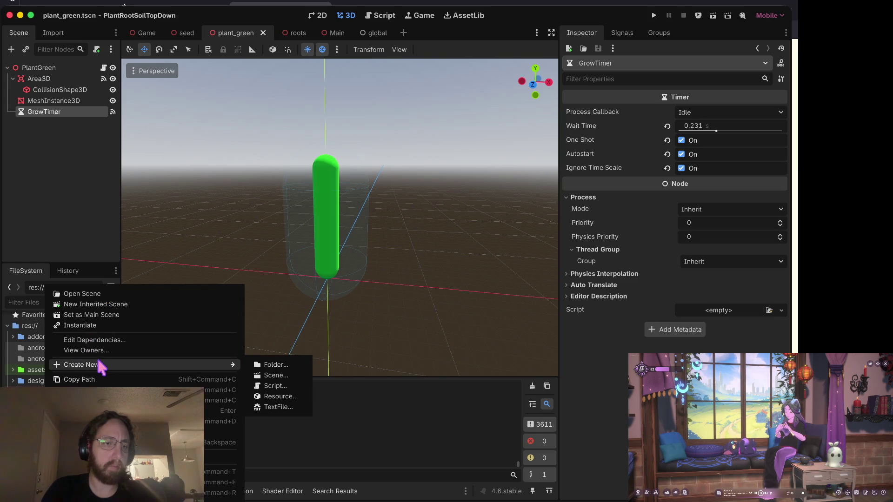
click(93, 421)
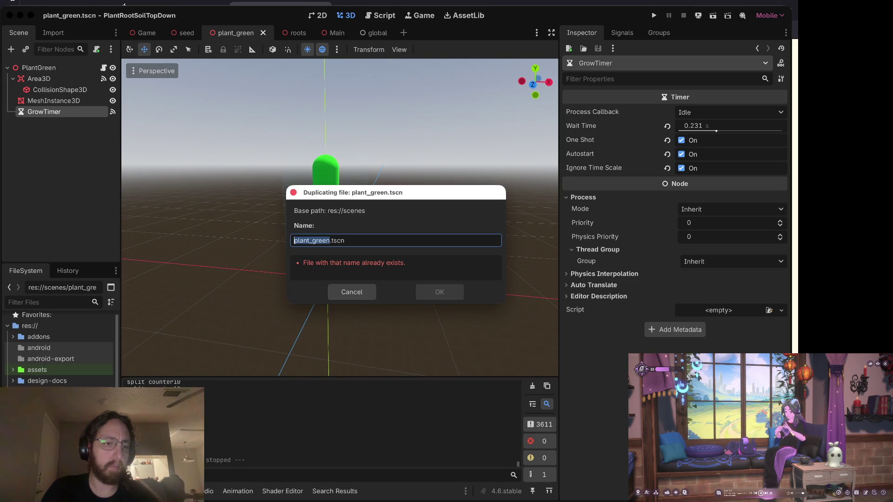
key(BackSpace)
key(BackSpace)
key(BackSpace)
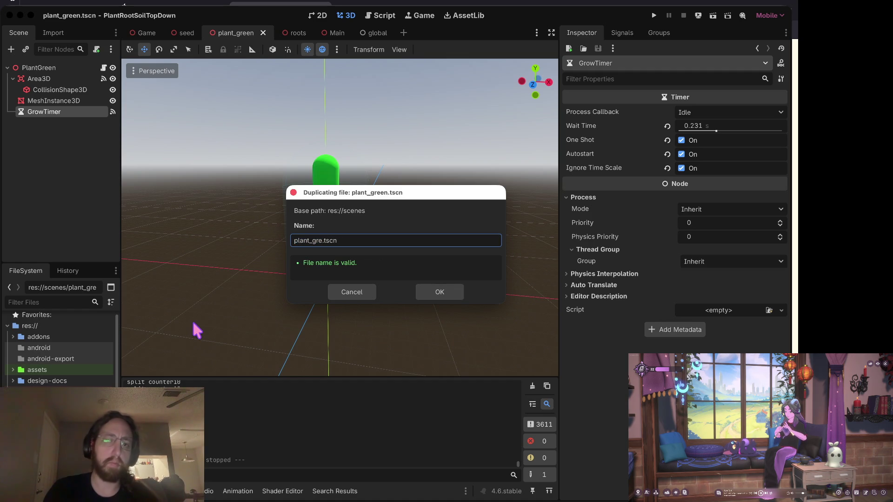
text(brown)
key(Return)
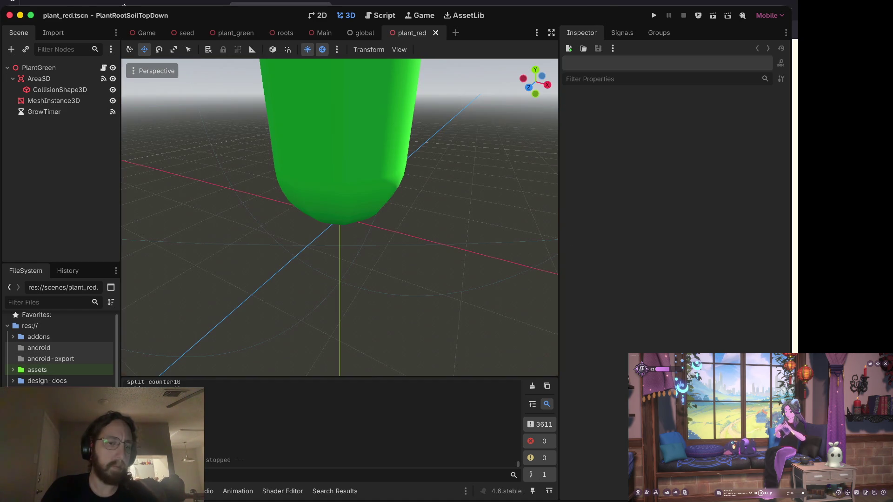
Orbit the view to the capsule and select its MeshInstance3D node
drag(475, 185, 474, 154)
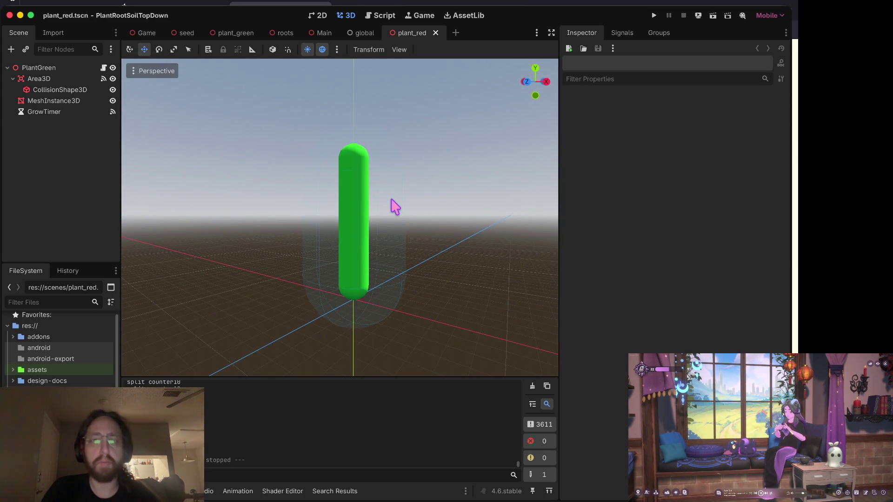
scroll(392, 206, up, 3)
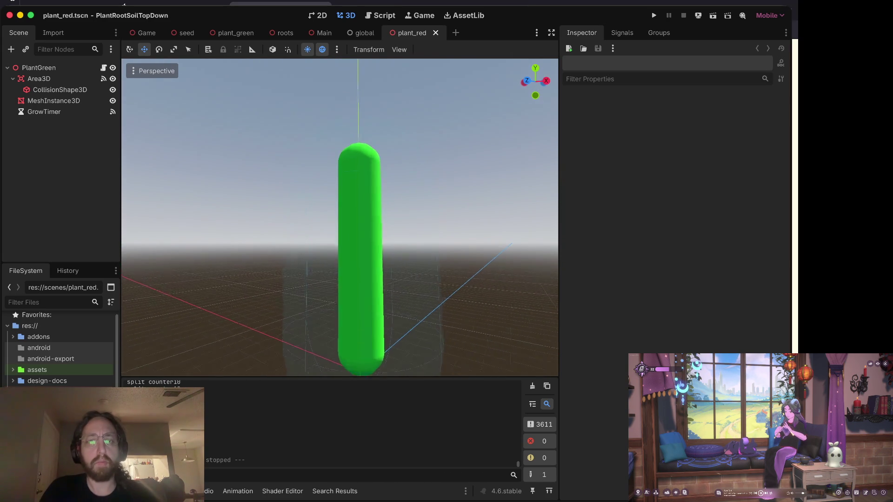
scroll(352, 210, down, 3)
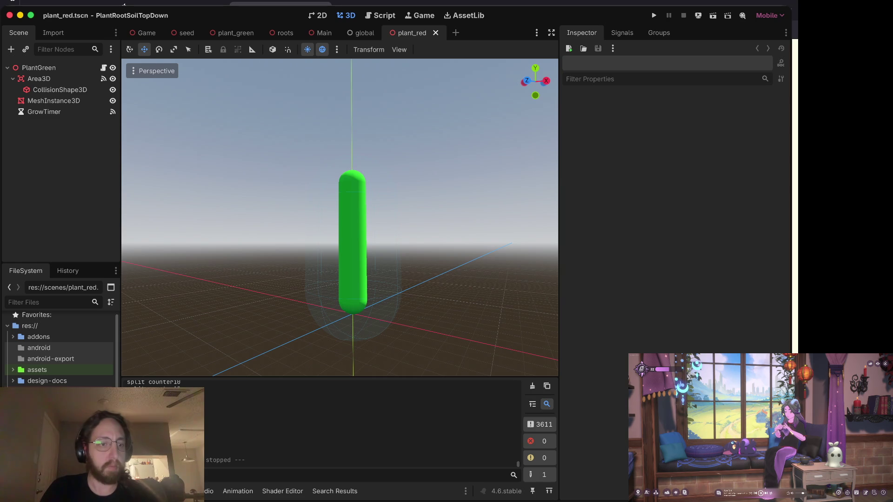
click(52, 102)
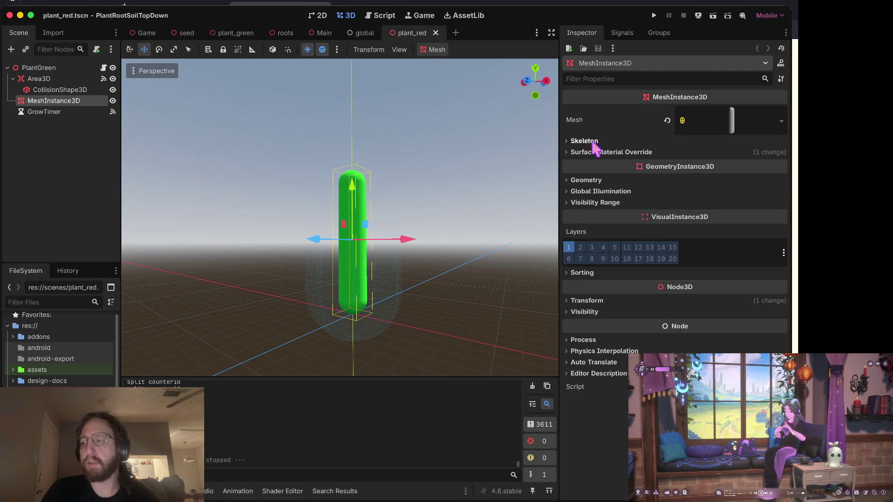
click(396, 194)
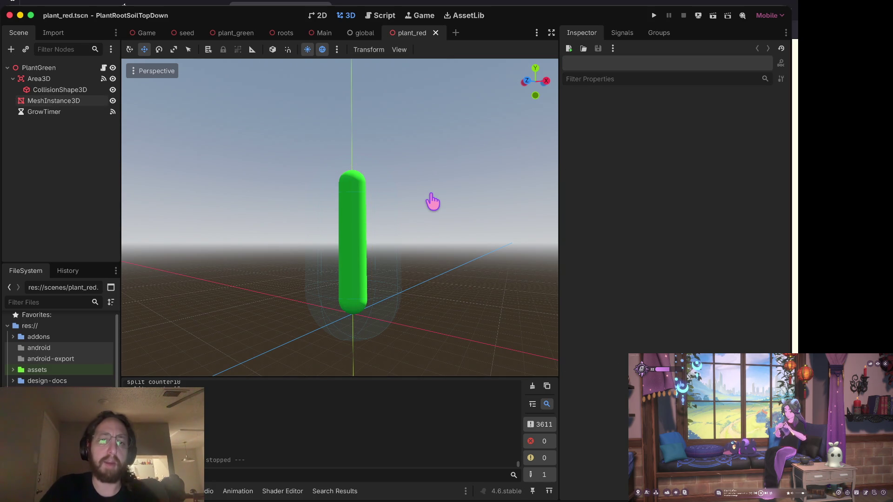
key(ctrl+Right)
key(super+t)
text(accessibility green)
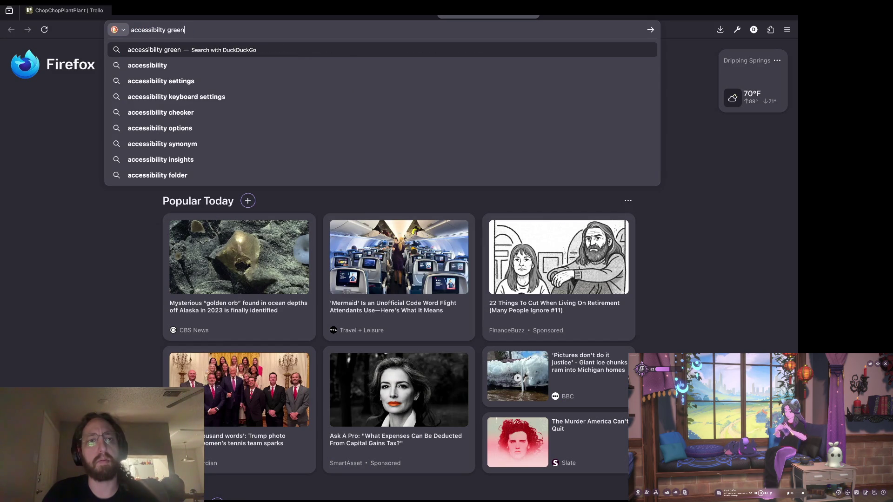
text( and red )
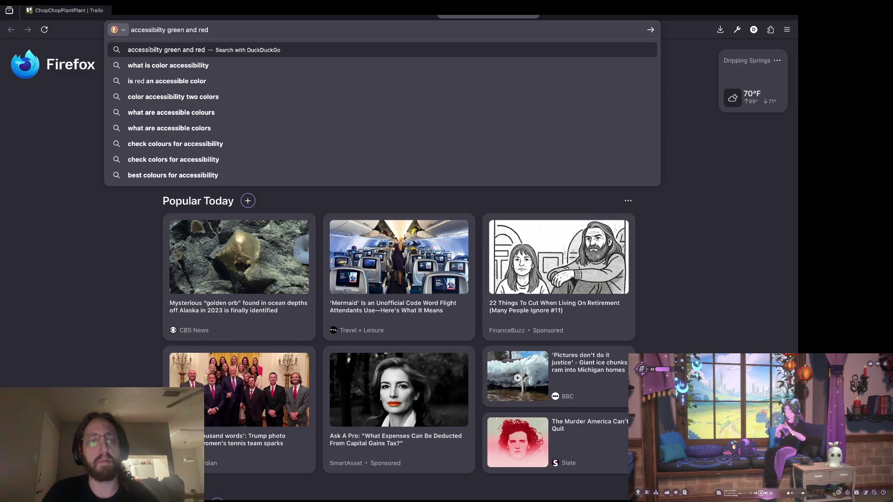
text(colors)
Search for accessible red and green colors and open the 'What Colors to Avoid for ADA Compliance' article
key(Return)
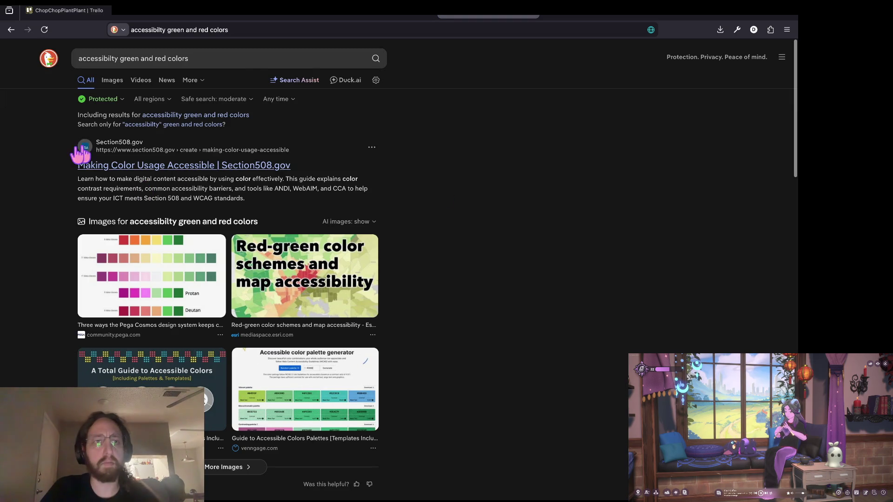
scroll(120, 181, down, 3)
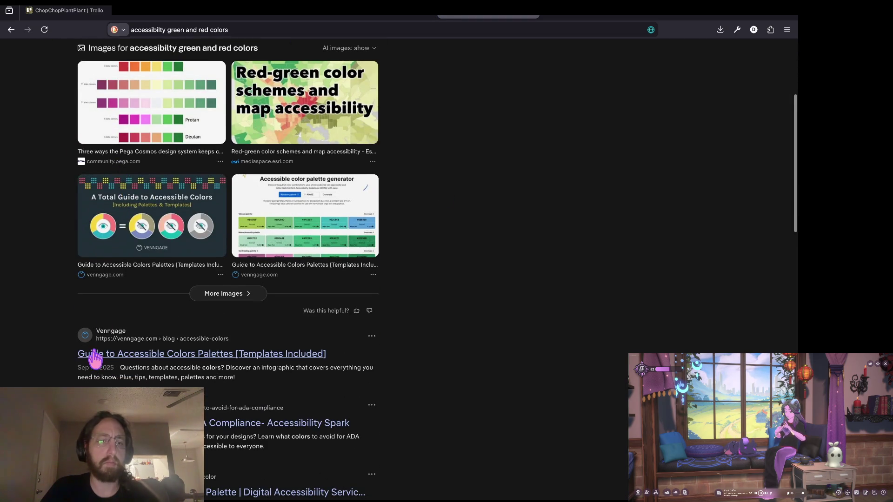
scroll(91, 355, down, 2)
click(265, 325)
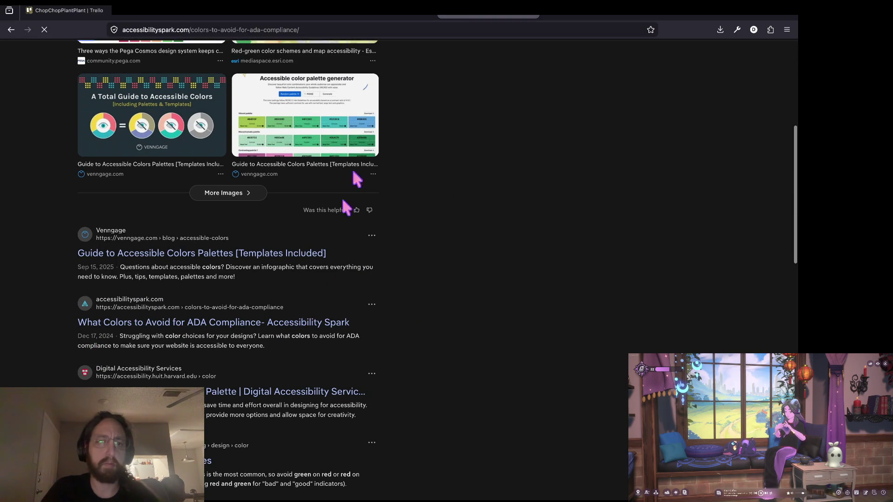
scroll(250, 272, down, 10)
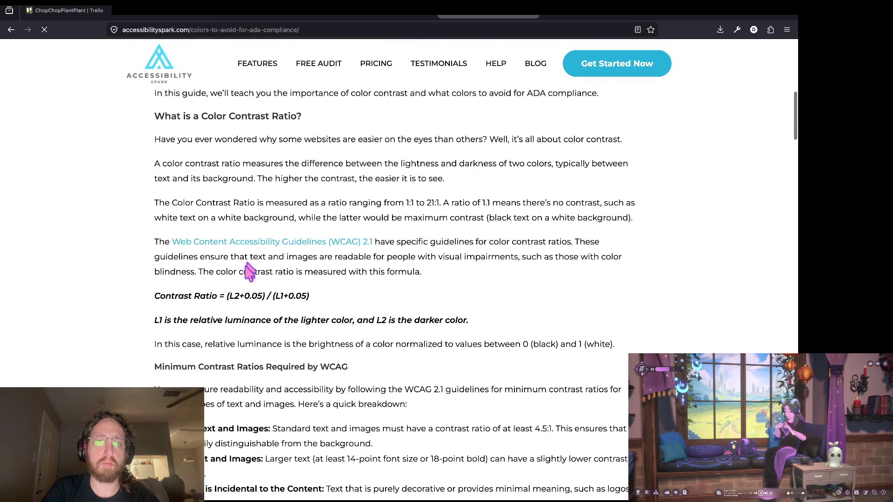
Find 'green' on the page and highlight the red-green and blue-yellow passages
key(ctrl+f)
text(green)
key(Return)
key(Return)
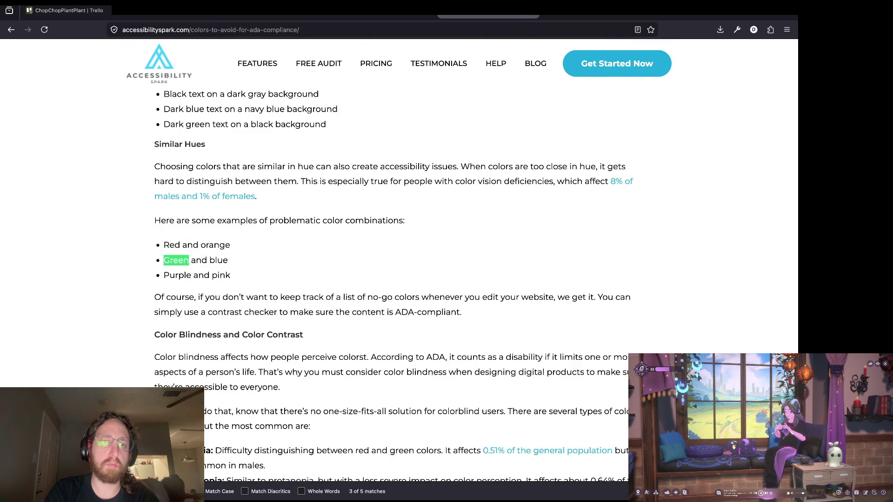
key(Return)
key(Return)
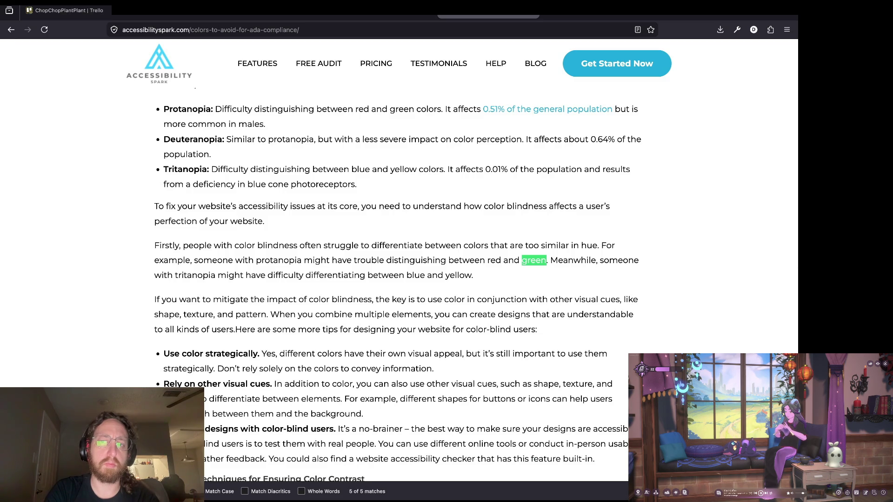
mouse_move(155, 246)
mouse_down()
mouse_move(443, 279)
mouse_move(532, 261)
mouse_up()
click(533, 261)
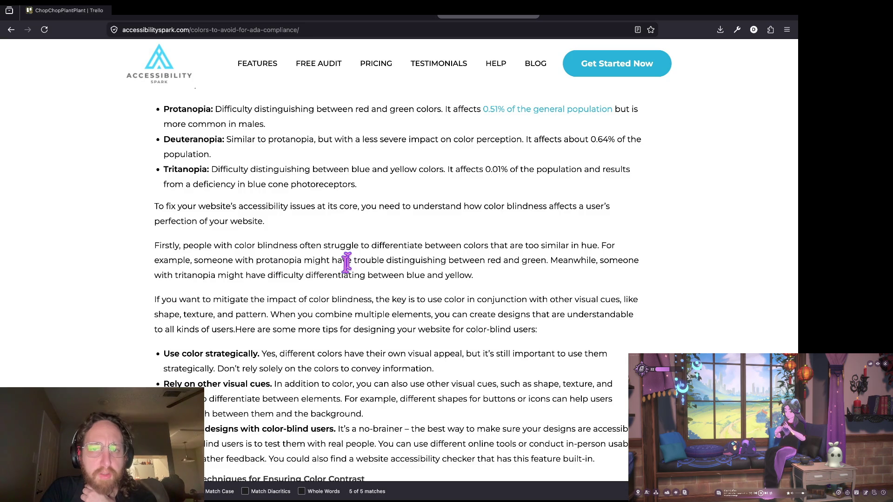
mouse_move(353, 261)
mouse_down()
mouse_move(552, 262)
mouse_move(394, 263)
mouse_up()
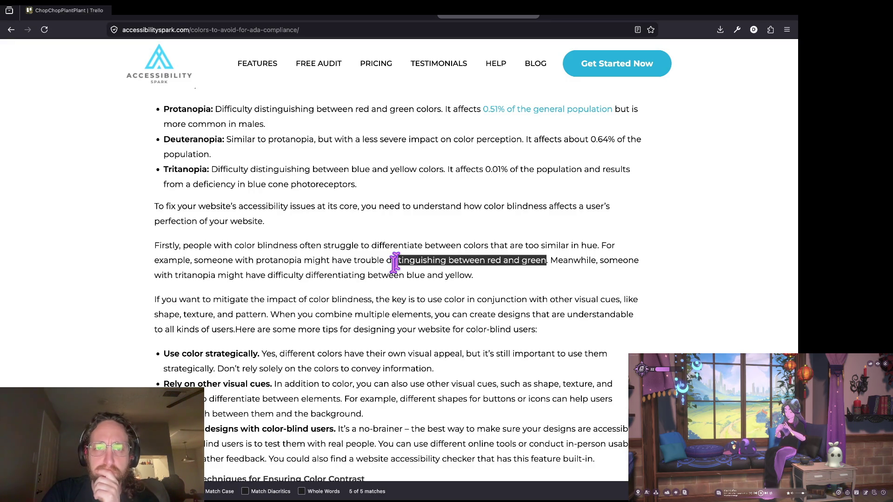
mouse_move(342, 275)
mouse_down()
mouse_move(490, 285)
mouse_move(238, 274)
mouse_move(193, 258)
mouse_move(154, 274)
mouse_up()
click(240, 270)
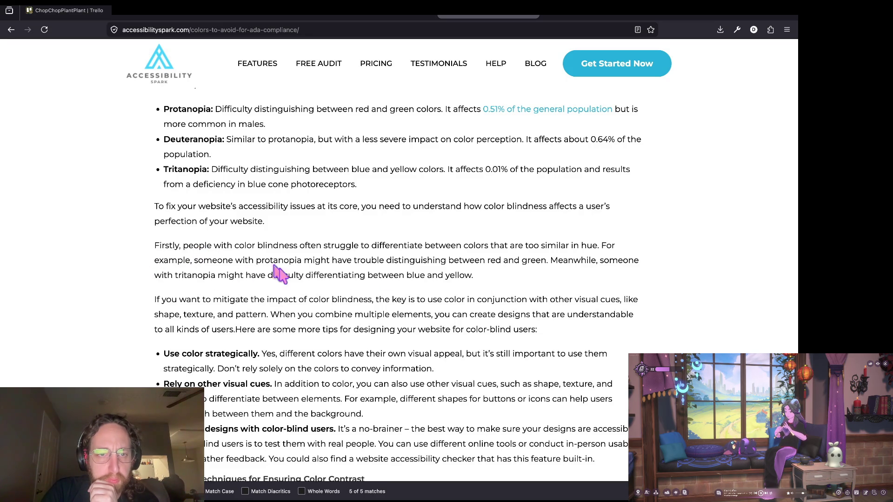
Select the tritanopia sentence, then move through the Excalidraw tab back to the Godot editor
drag(304, 274, 403, 274)
click(446, 275)
drag(465, 275, 152, 279)
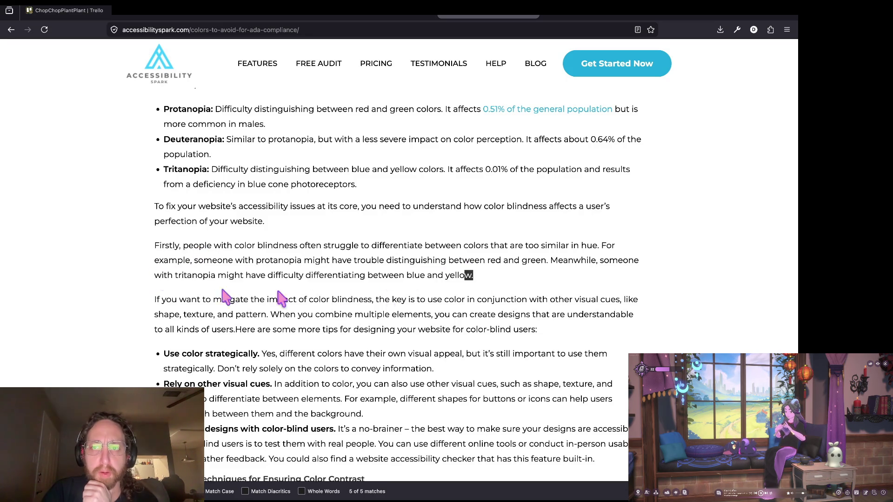
drag(556, 279, 510, 260)
click(474, 282)
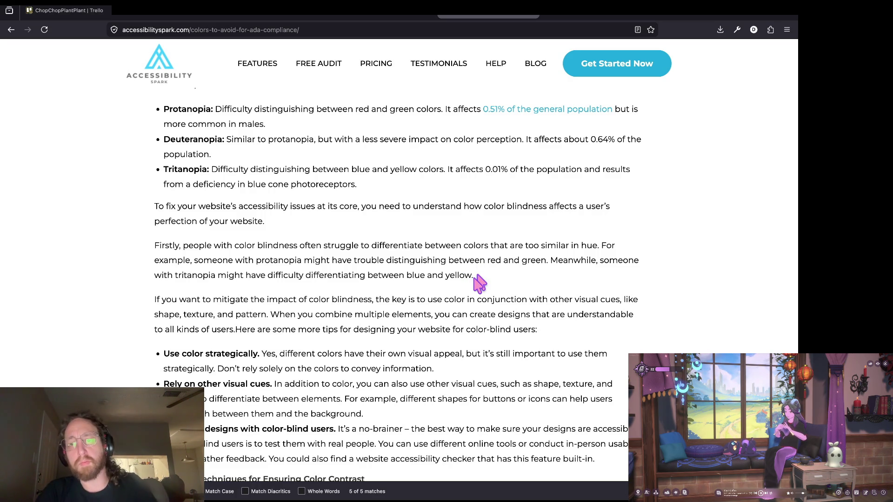
drag(548, 260, 552, 292)
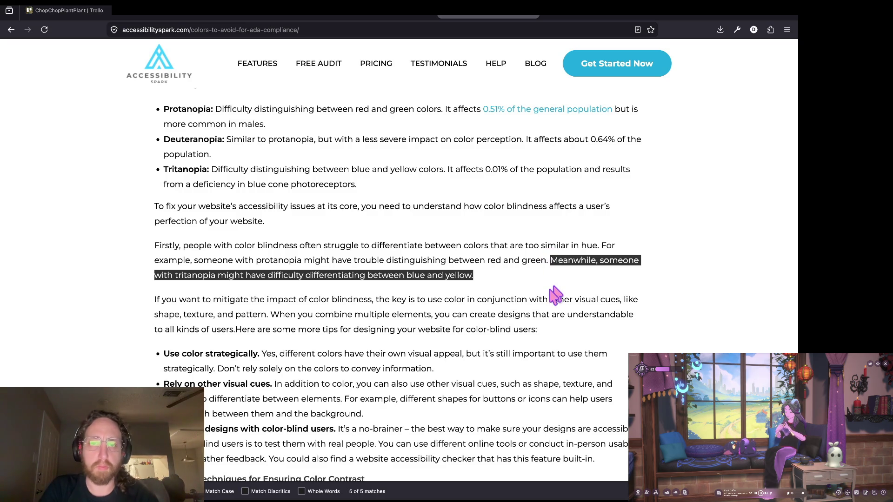
click(552, 292)
scroll(419, 313, down, 4)
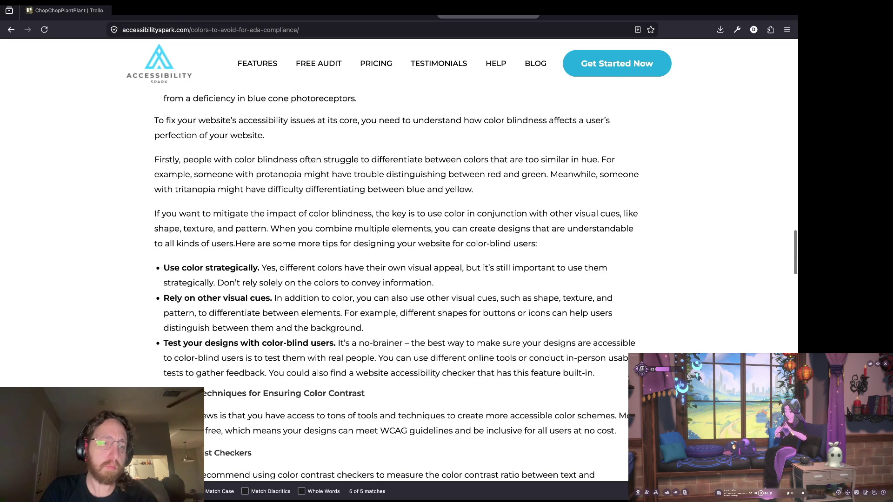
scroll(395, 233, up, 3)
key(ctrl+Tab)
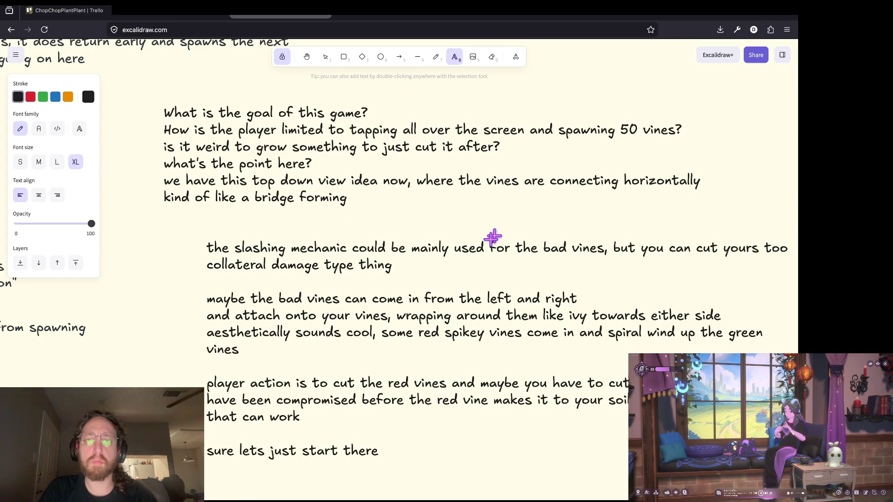
key(ctrl+Left)
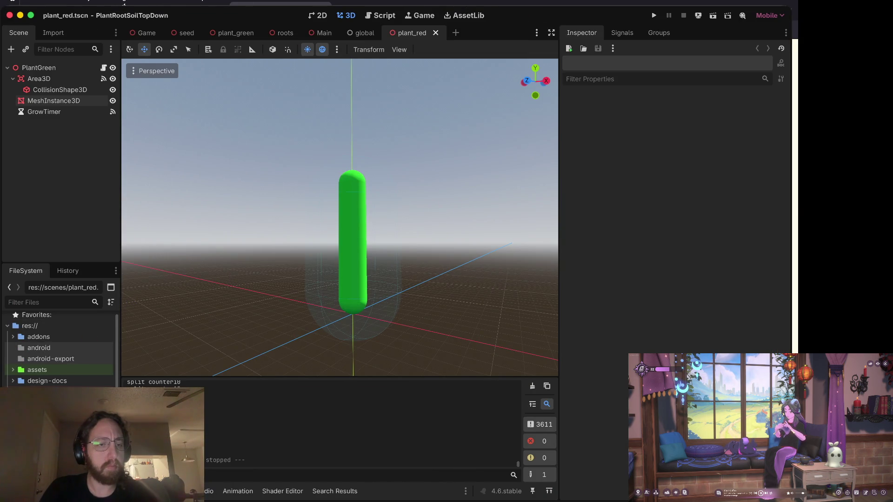
Select the capsule's MeshInstance3D and expand its Surface Material Override albedo settings
mouse_move(403, 219)
mouse_down()
mouse_move(400, 205)
mouse_move(404, 219)
mouse_up()
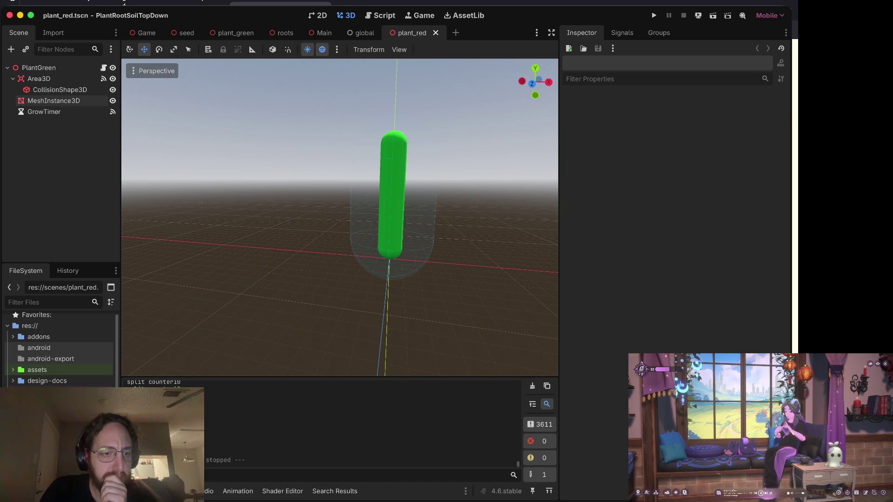
click(65, 89)
click(66, 100)
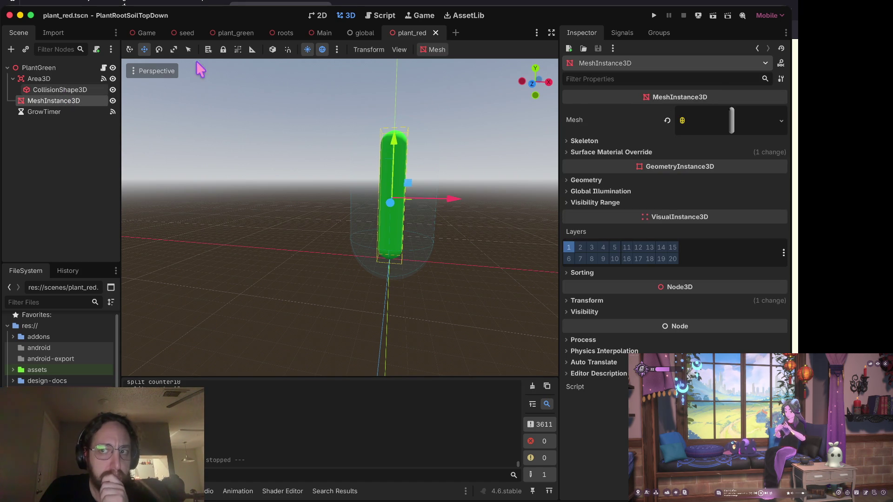
click(722, 125)
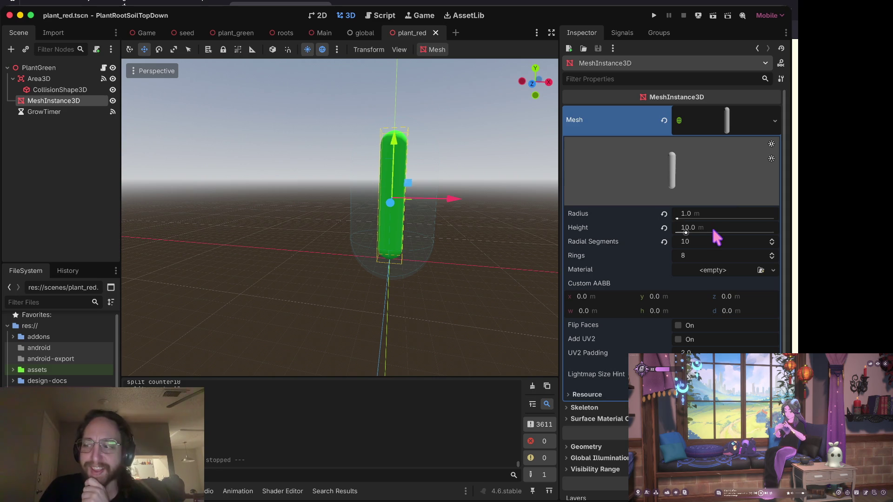
scroll(701, 328, down, 5)
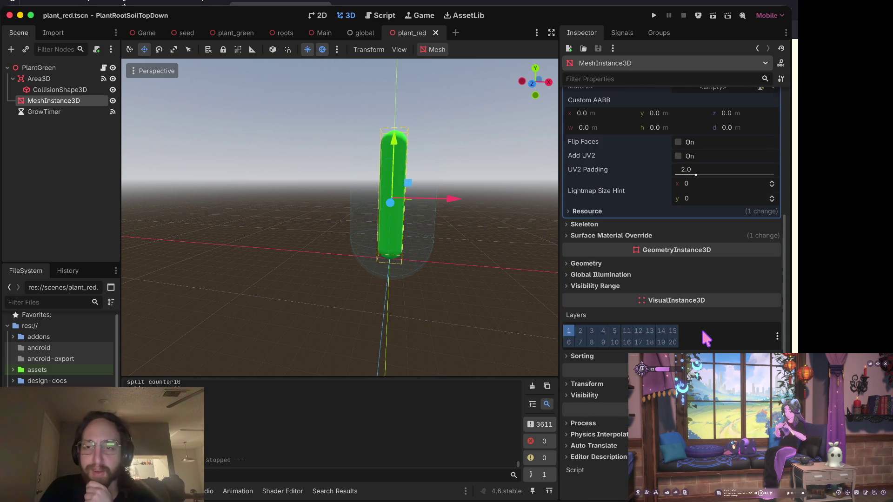
scroll(669, 262, up, 3)
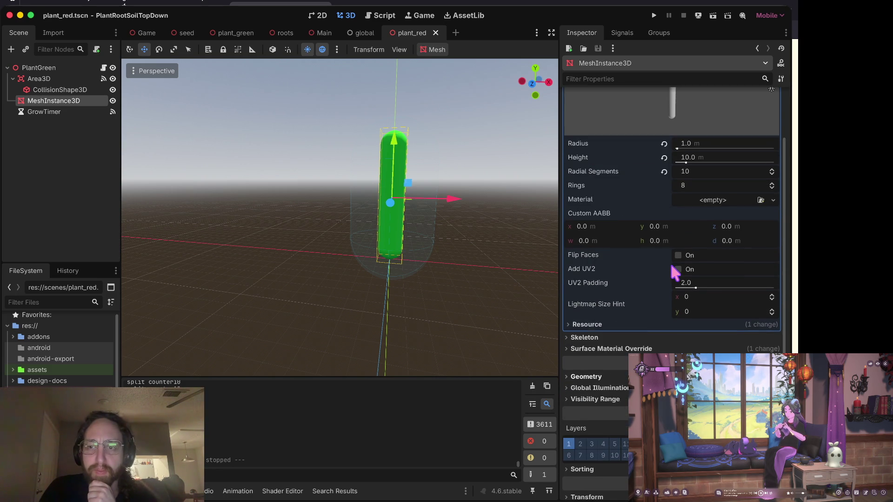
click(716, 348)
scroll(717, 363, down, 5)
scroll(676, 237, down, 2)
click(673, 254)
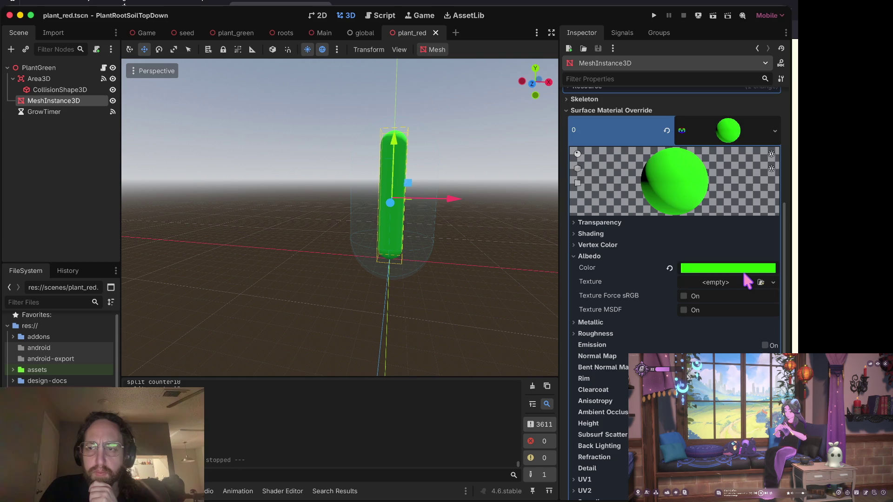
Set the albedo colour to red (b2000a) and save the plant_red scene
click(742, 269)
click(673, 189)
drag(753, 119, 759, 101)
click(714, 173)
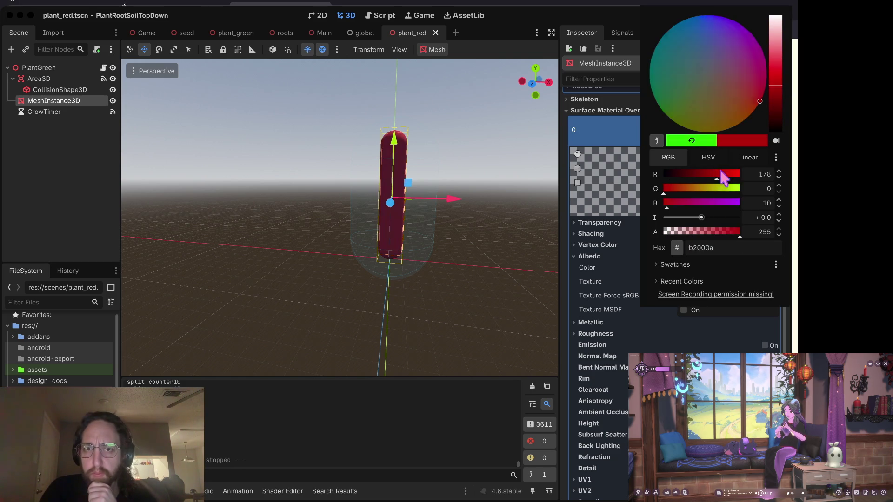
drag(717, 176, 750, 175)
click(705, 309)
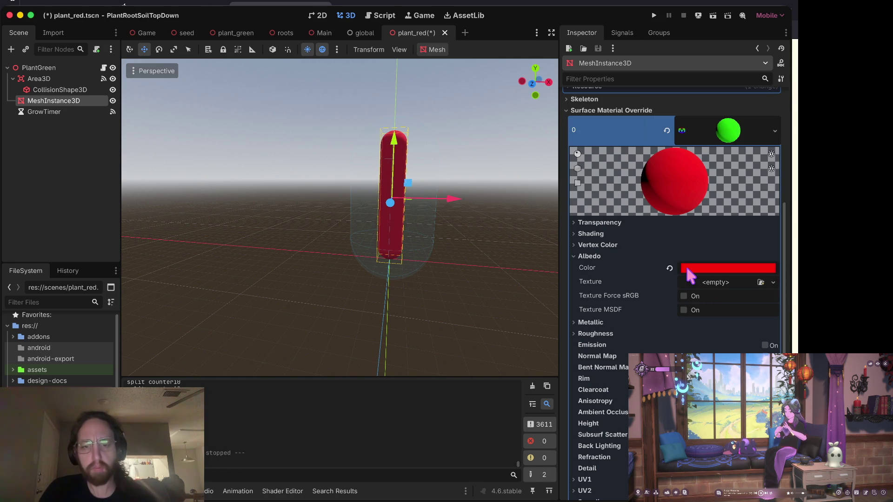
key(ctrl+s)
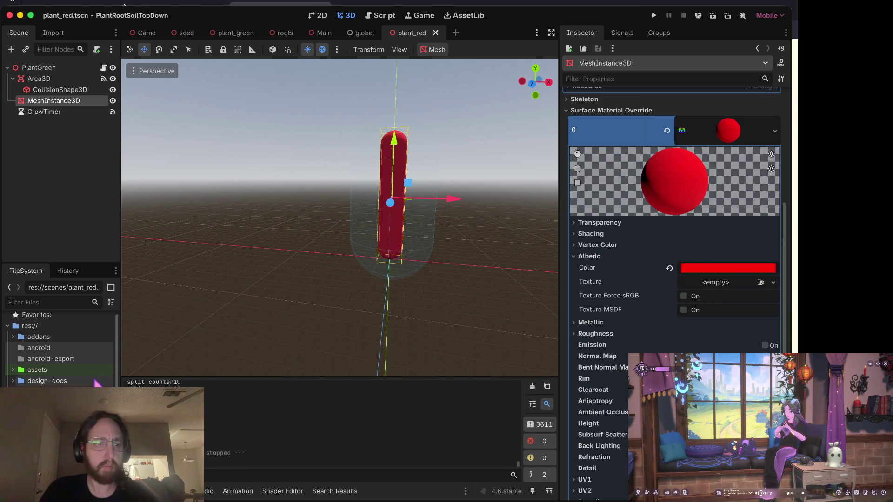
key(ctrl+Tab)
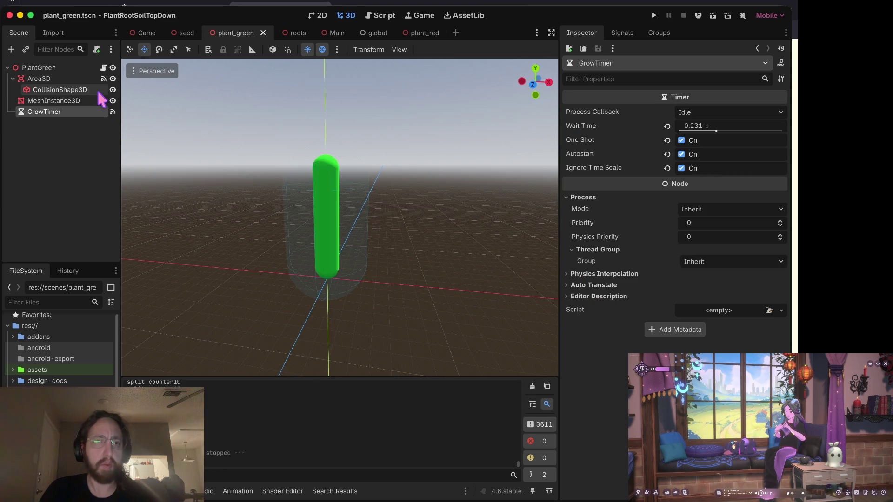
Switch to the Game scene and open the Root node's event_handler.gd script
key(ctrl+Tab)
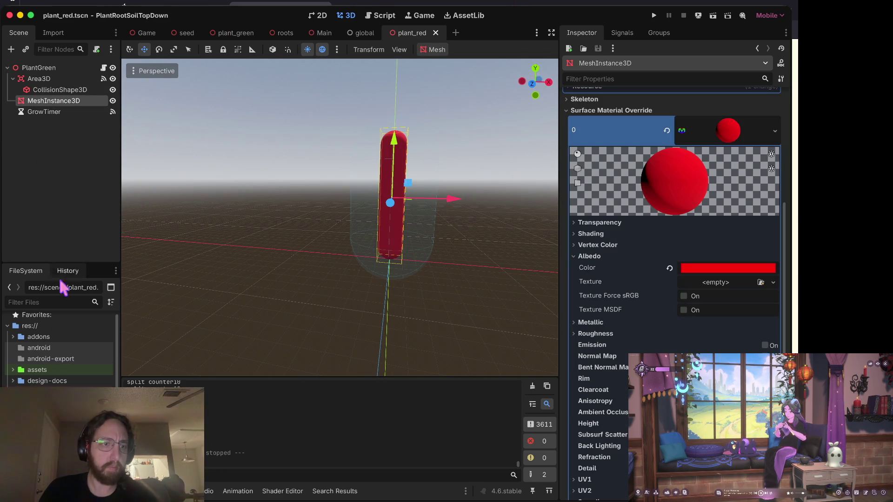
key(ctrl+Tab)
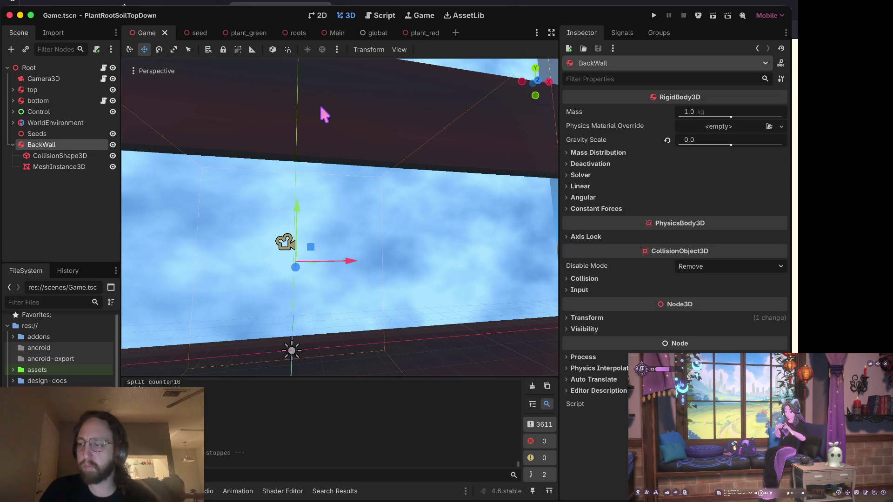
mouse_move(379, 128)
mouse_down()
mouse_move(354, 154)
mouse_move(372, 130)
mouse_move(344, 149)
mouse_move(368, 133)
mouse_move(347, 168)
mouse_move(360, 149)
mouse_move(347, 133)
mouse_move(381, 131)
mouse_up()
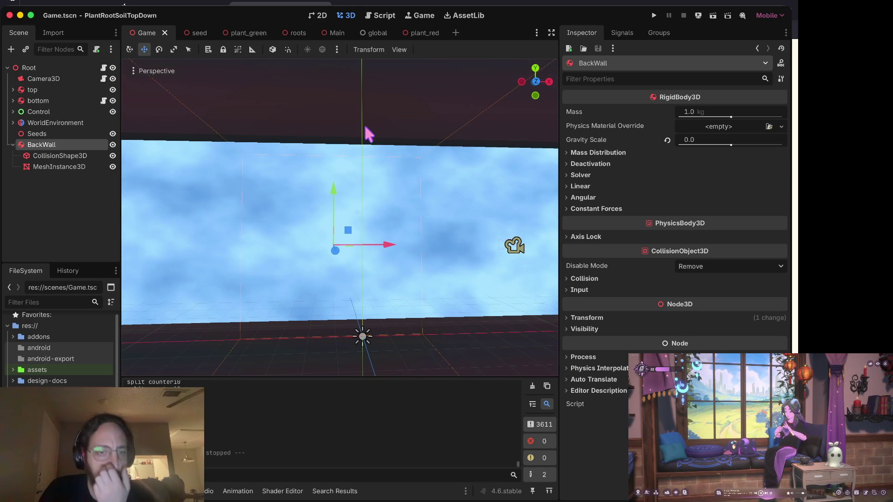
click(93, 68)
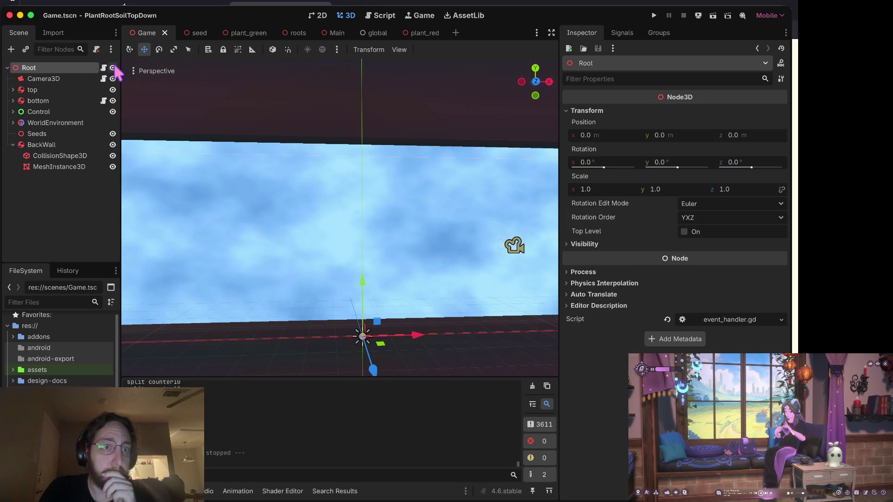
click(103, 67)
click(393, 159)
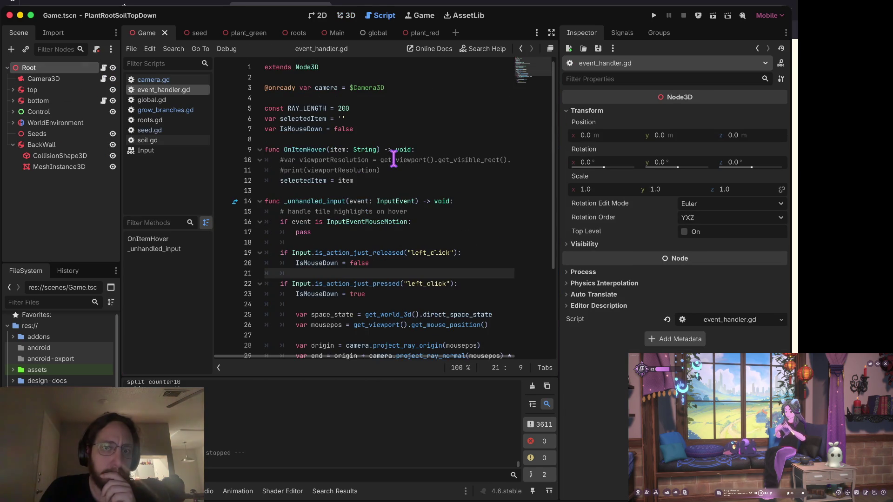
Collapse the BackWall children and bring up the Root node's context menu
scroll(393, 158, up, 4)
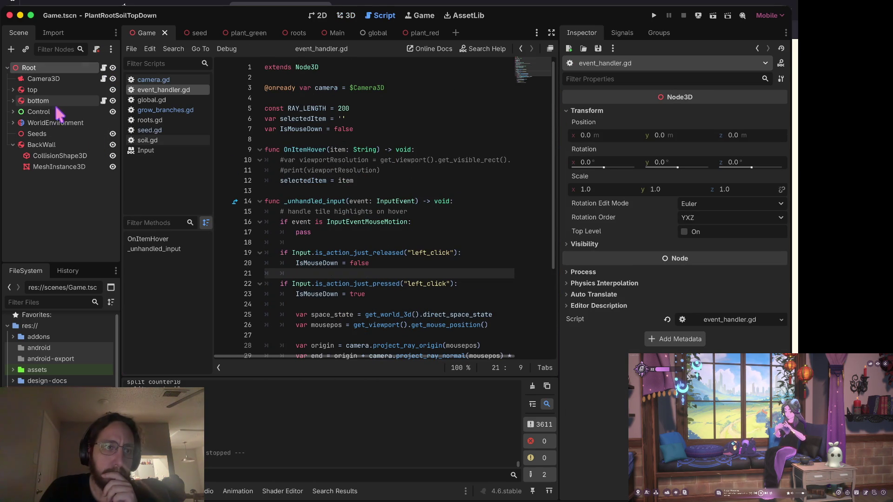
click(12, 145)
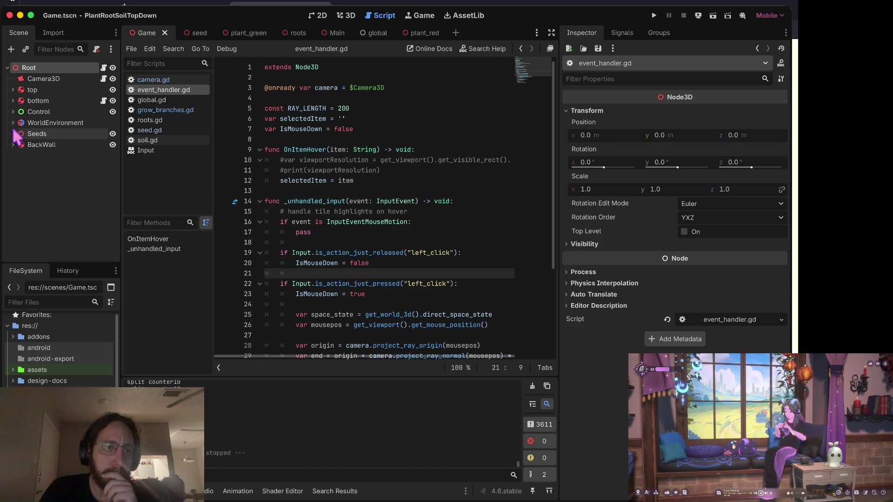
click(34, 124)
click(35, 134)
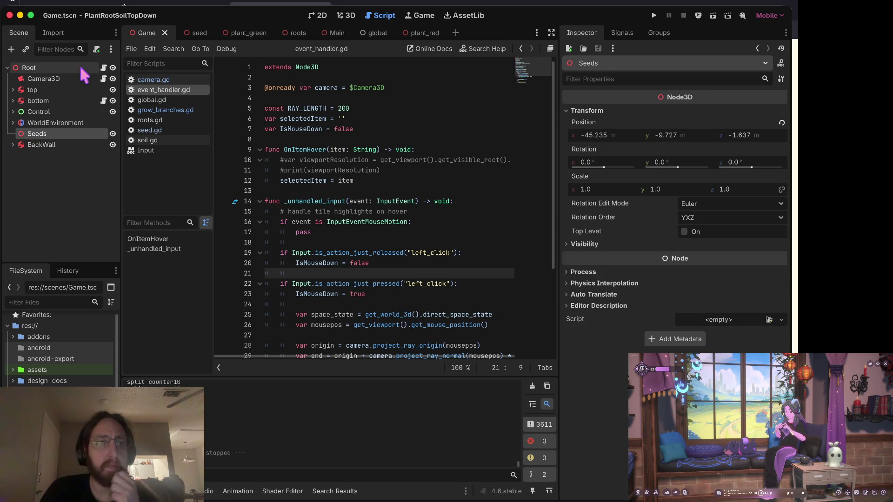
click(51, 67)
right_click(50, 67)
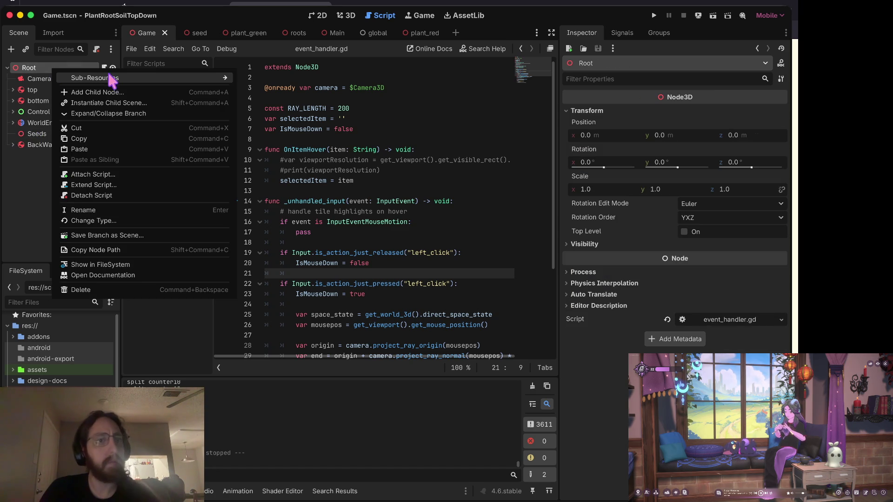
Add a Node3D named EnemySpawner under Root and attach a new res://scripts/enemy_spawner.gd script
click(114, 94)
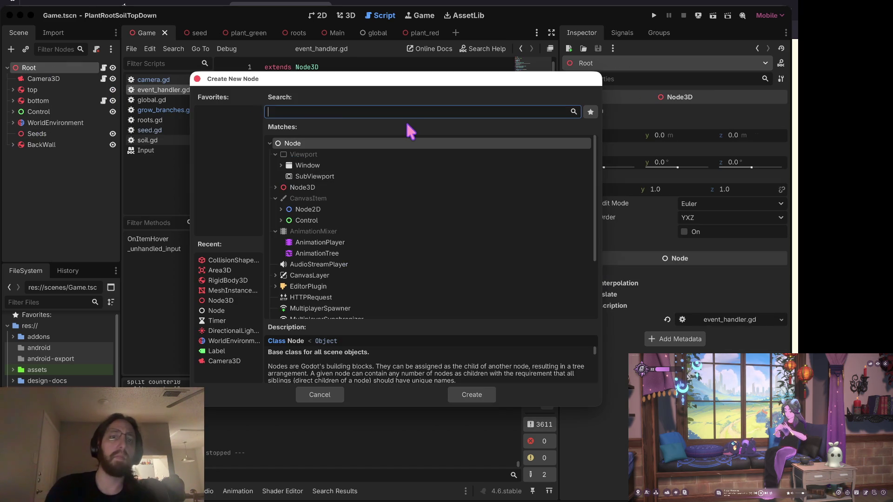
click(471, 395)
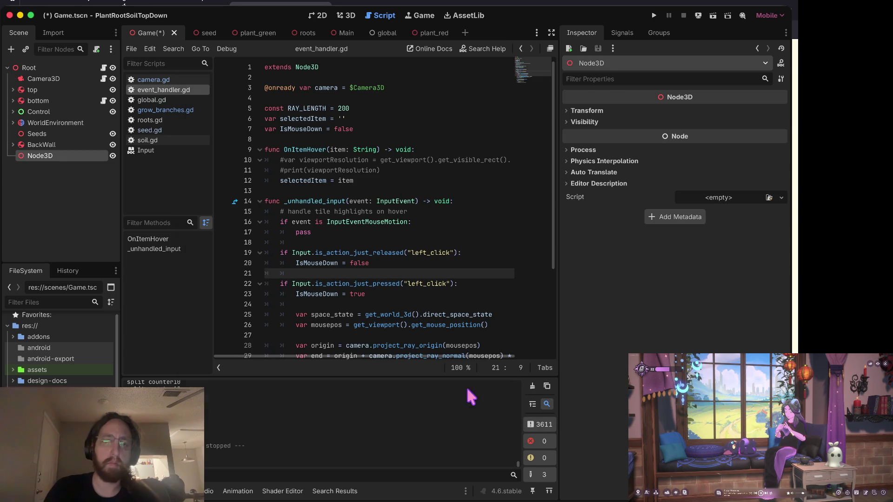
text(EnemySpawner)
key(Return)
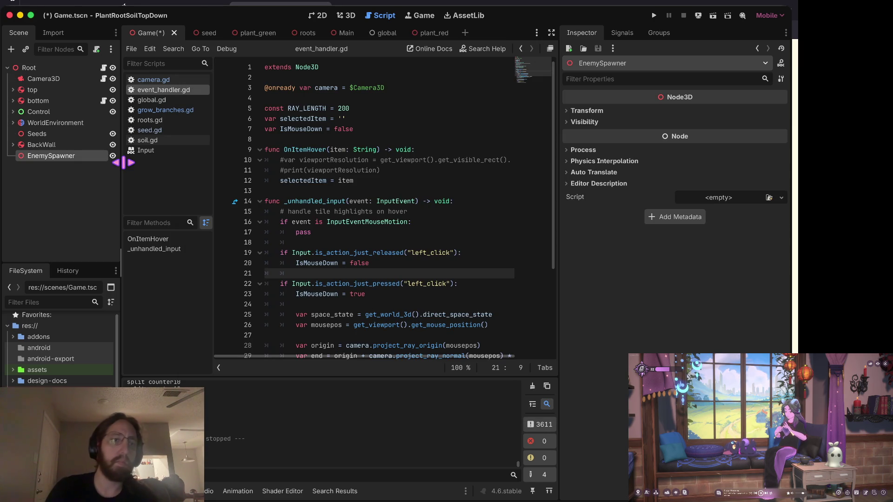
right_click(67, 157)
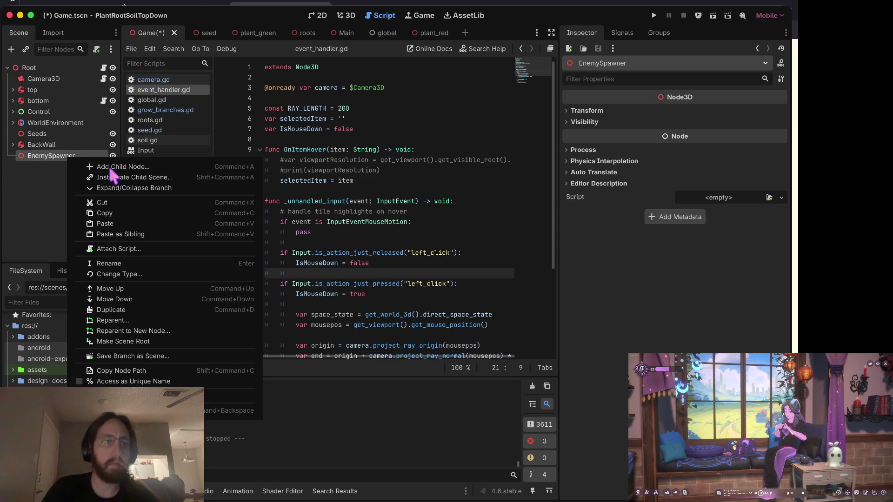
click(126, 249)
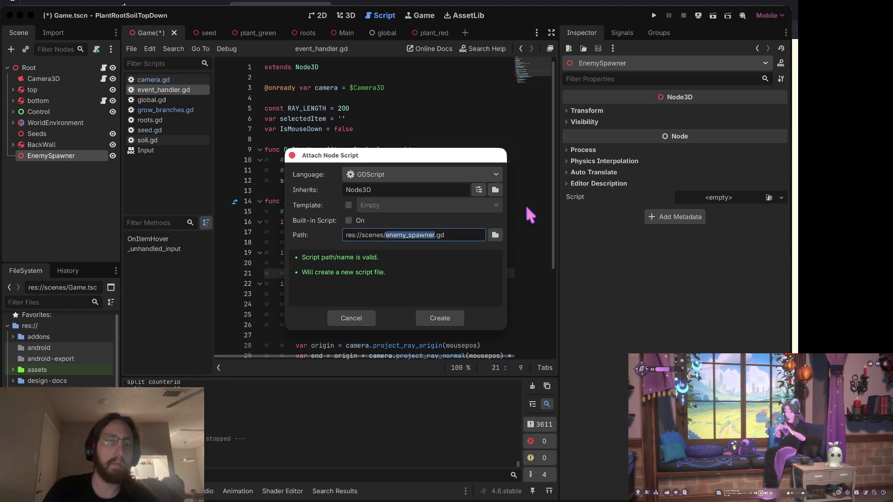
click(454, 317)
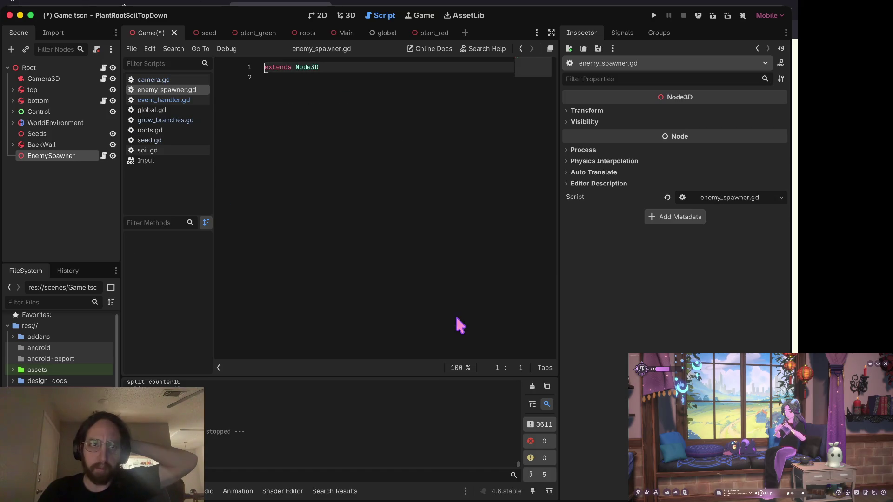
Write the declaration func _process(_delta: float) -> void: at the end of the script
click(421, 151)
key(Return)
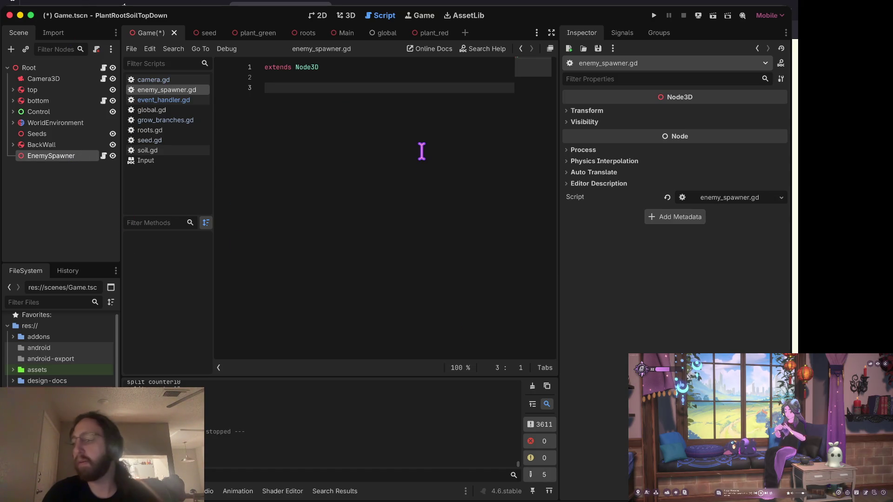
text(func _procce)
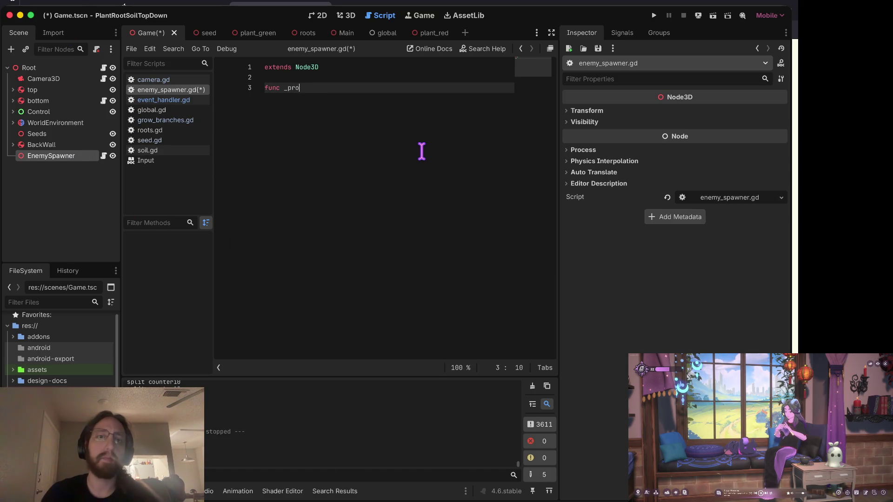
text(ss())
key(BackSpace)
text(delta:)
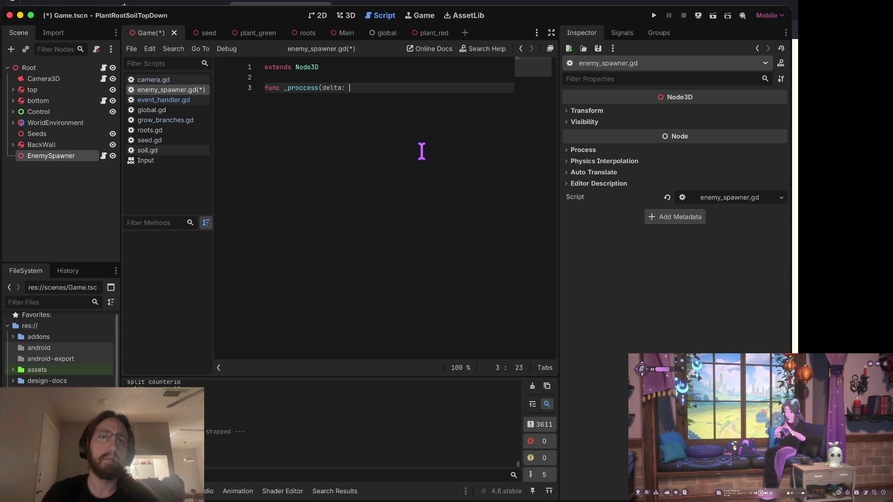
text())
key(BackSpace)
text(_)
key(End)
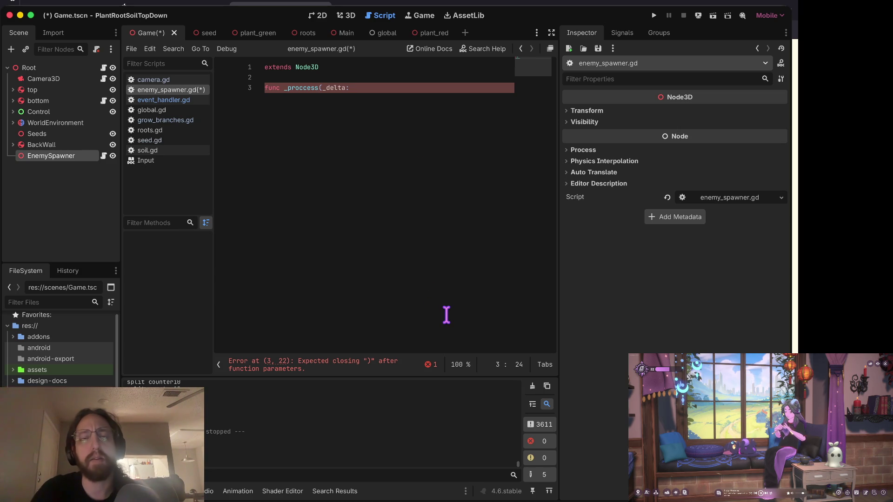
text(float))
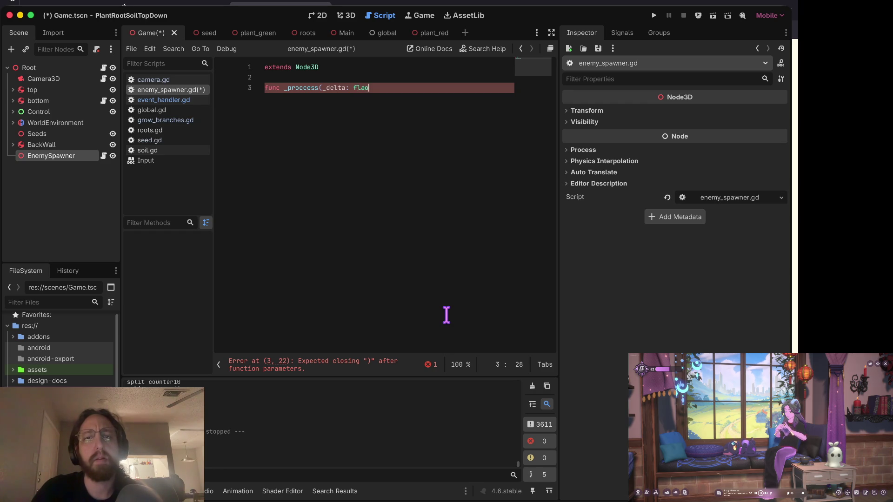
key(BackSpace)
text(oid:)
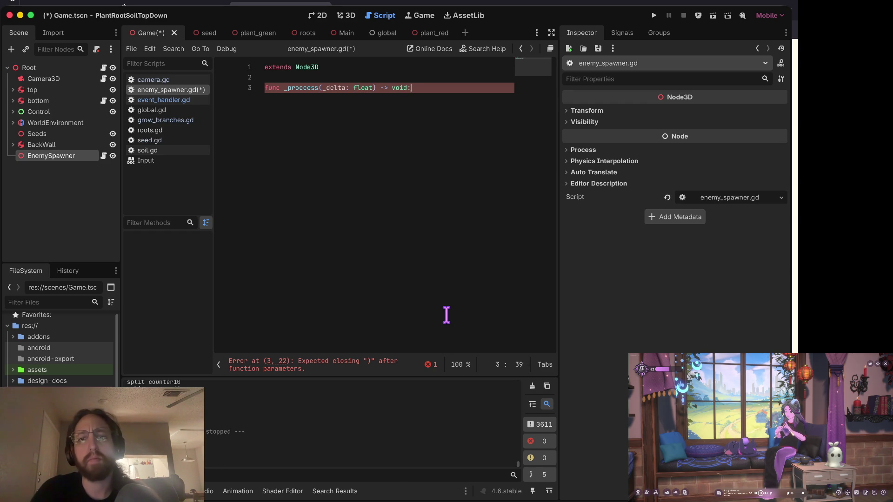
key(Return)
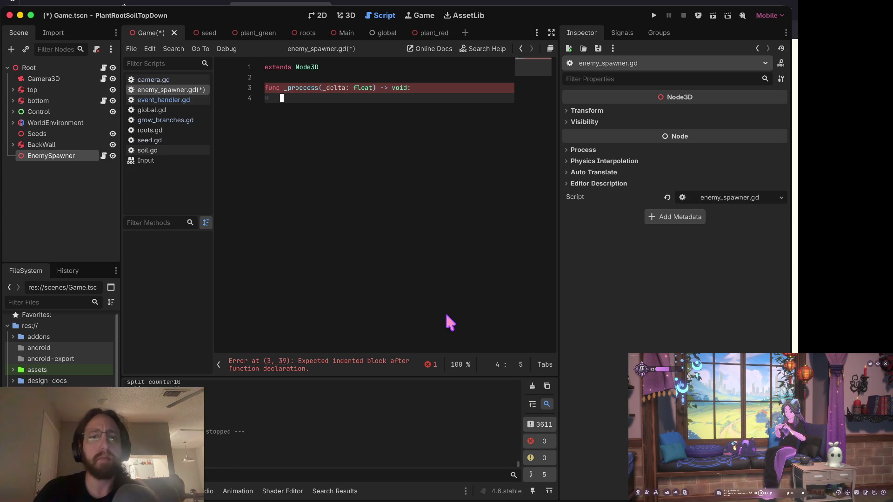
key(Up)
key(BackSpace)
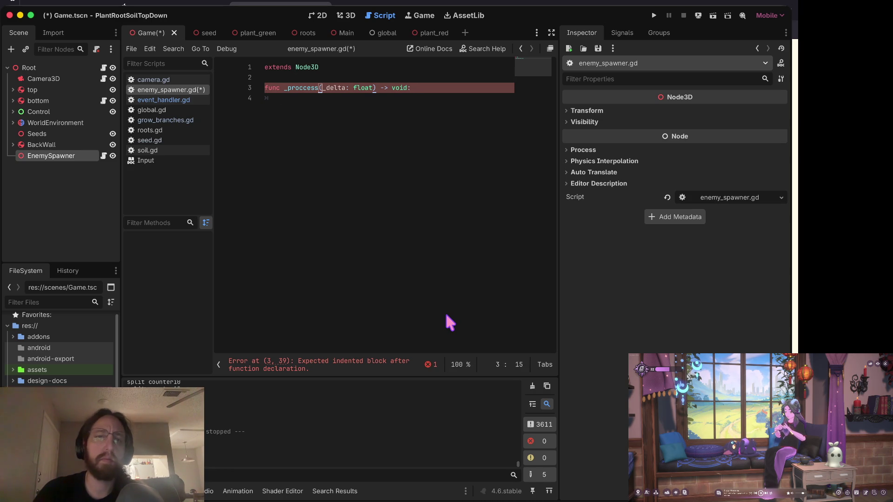
key(BackSpace)
key(Down)
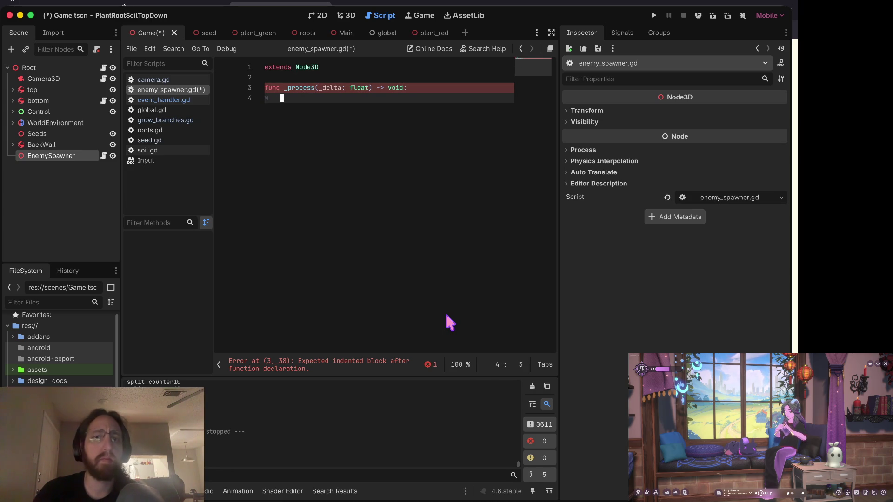
text(pass)
key(Up)
key(ctrl+s)
key(Up)
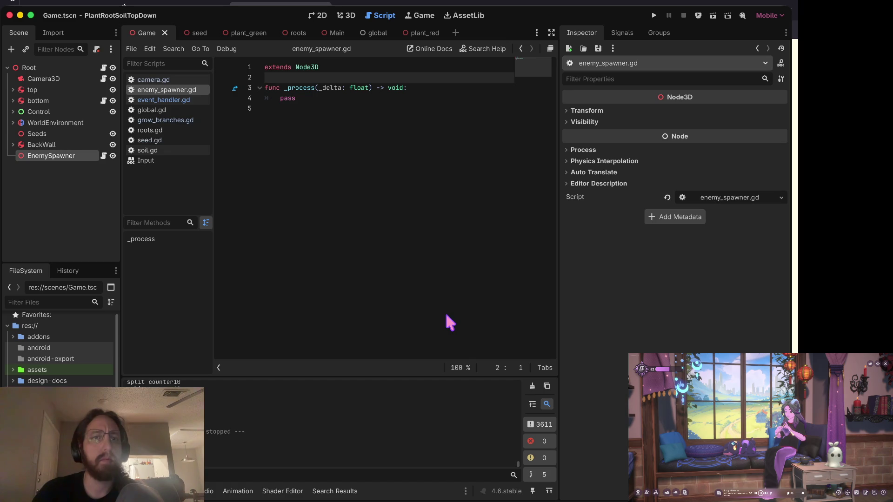
key(Return)
text(@onready var)
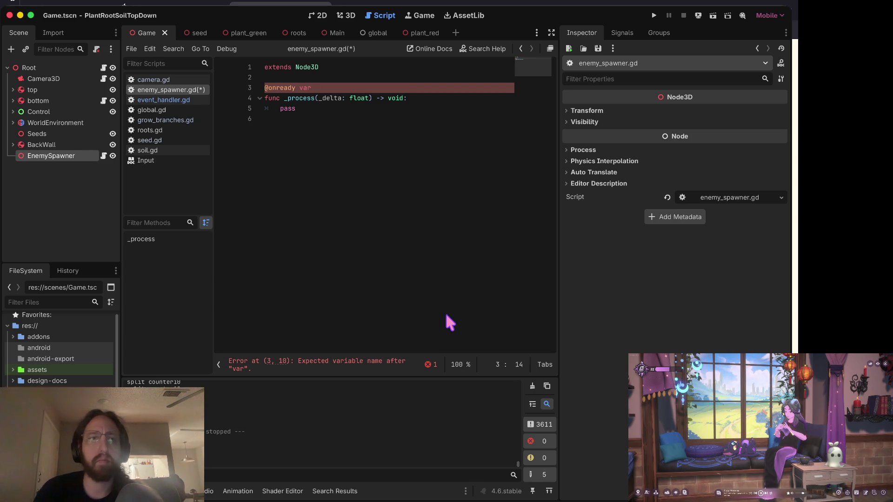
click(159, 100)
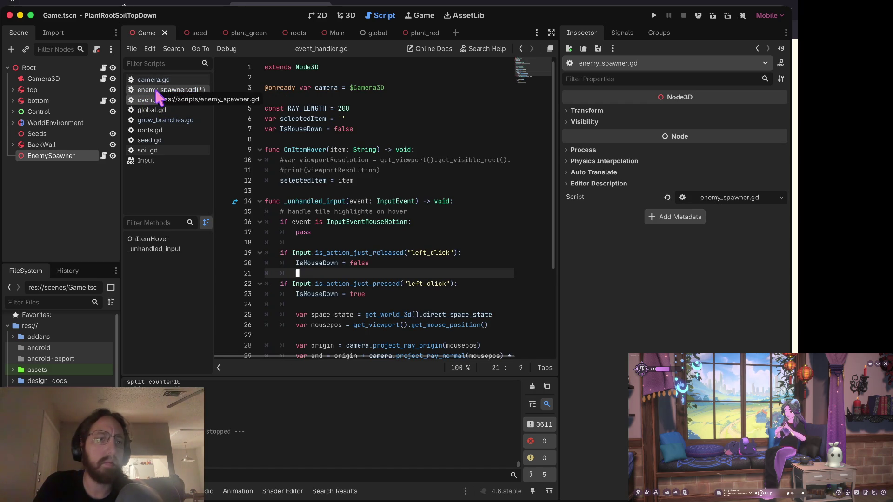
click(157, 91)
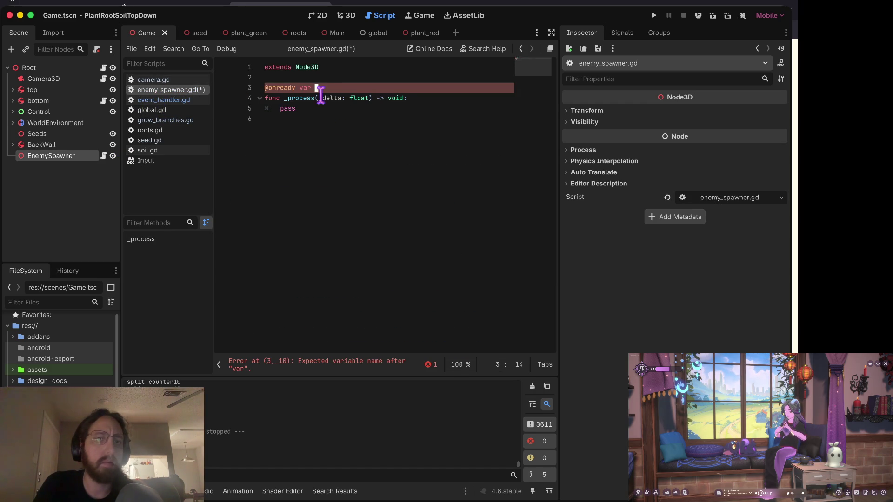
text(i)
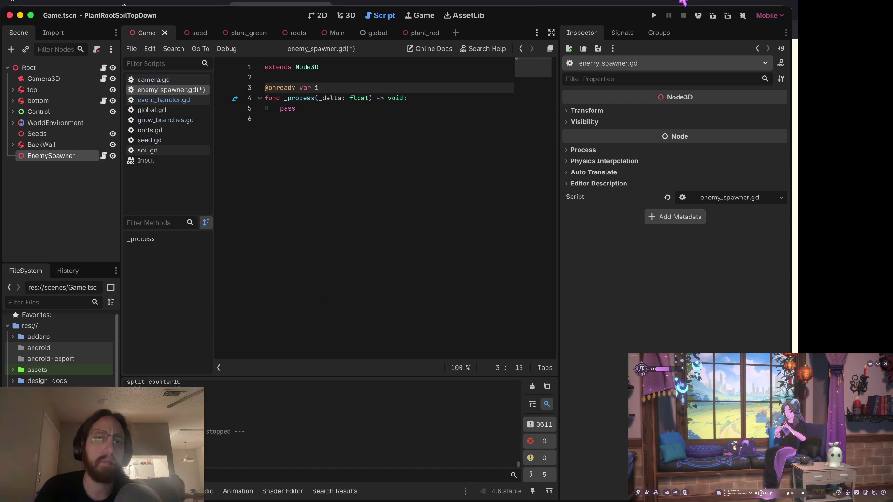
text(redPlan)
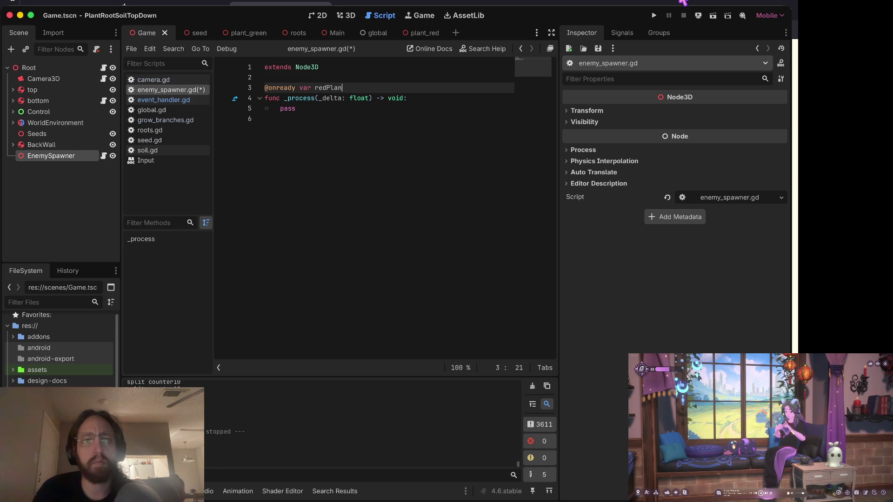
text(preload()
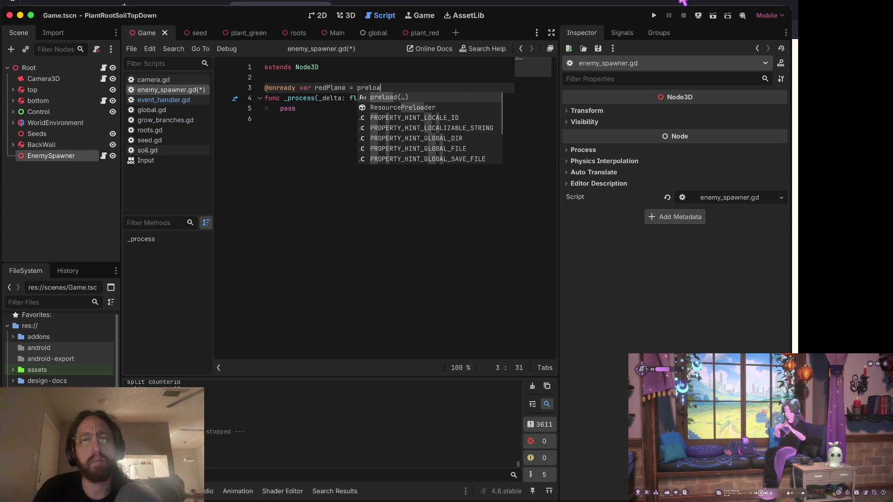
text(res:)
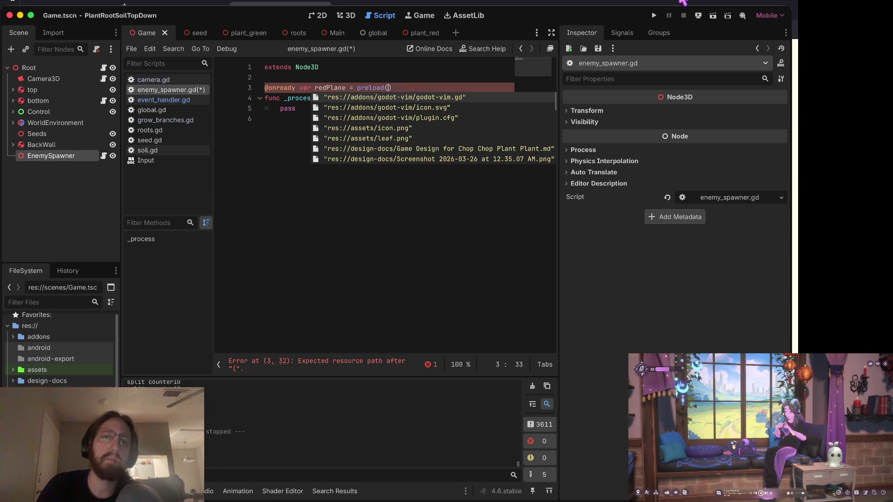
text(//)
key(BackSpace)
key(BackSpace)
key(BackSpace)
text(es://)
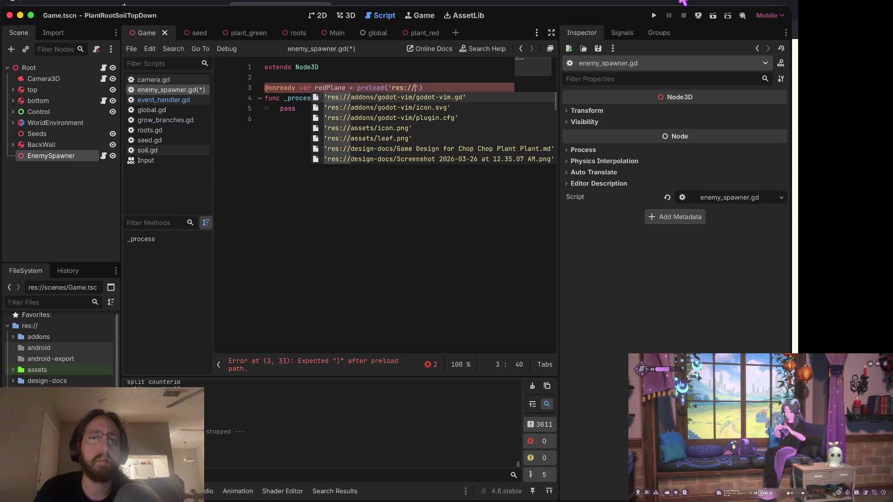
text(scenes/pl)
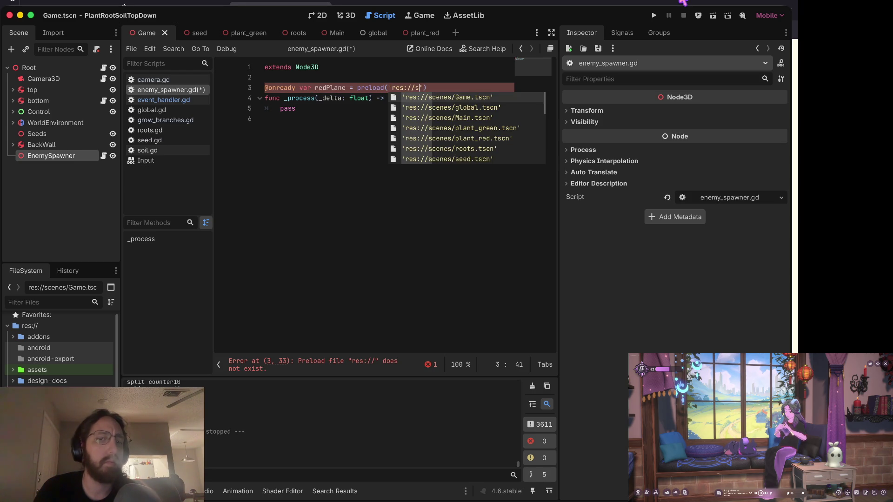
text(ant_red)
key(Return)
click(269, 87)
key(End)
key(Return)
key(Down)
key(End)
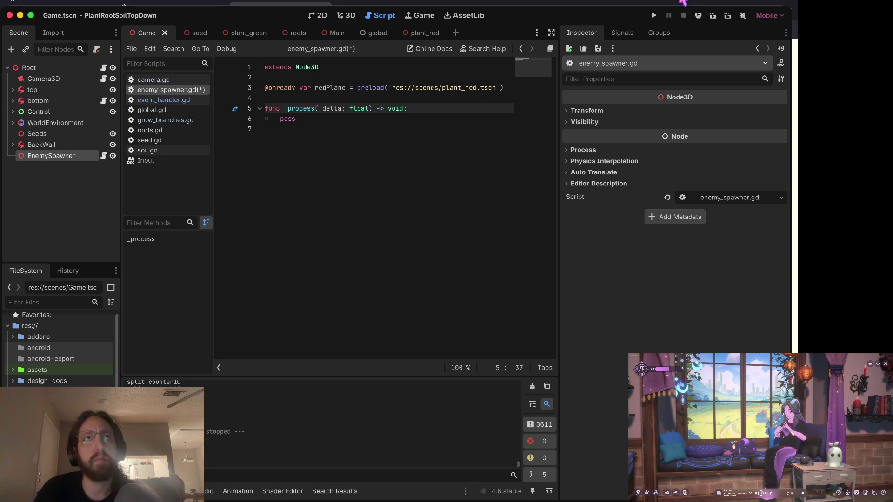
key(ctrl+s)
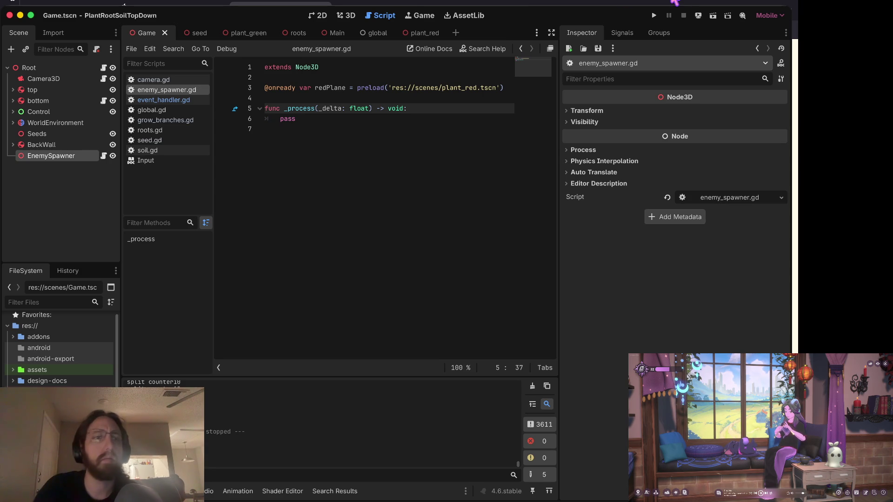
Add a Timer child named SpawnTimer under EnemySpawner and save the scene
right_click(45, 156)
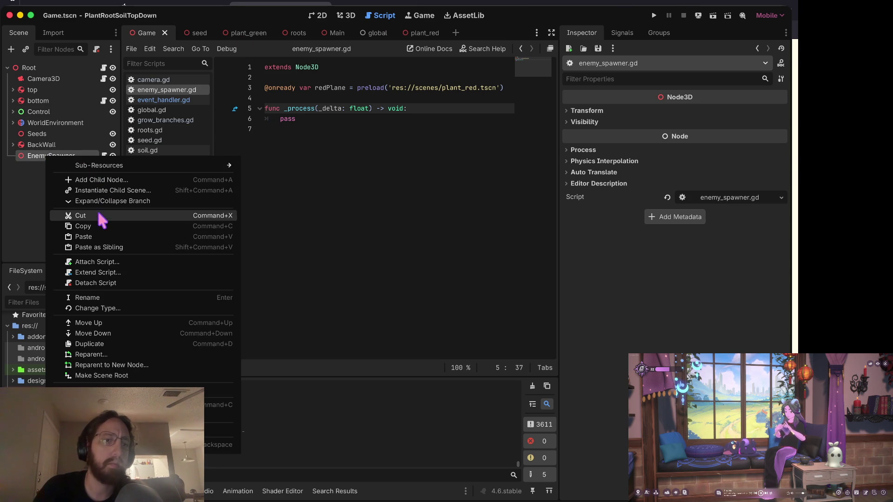
click(110, 180)
text(timer)
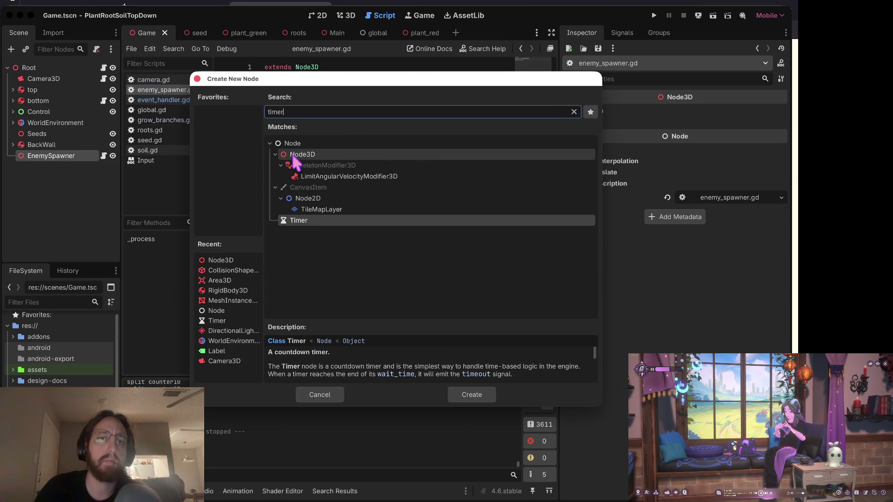
double_click(310, 220)
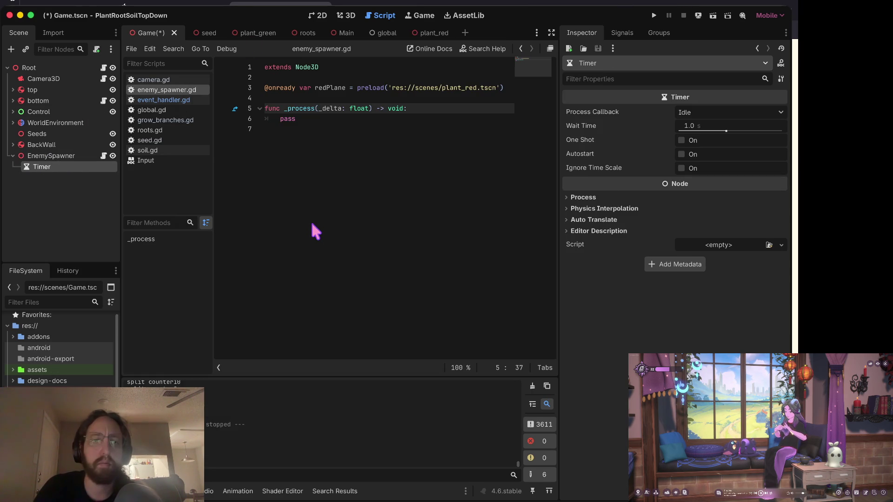
click(49, 166)
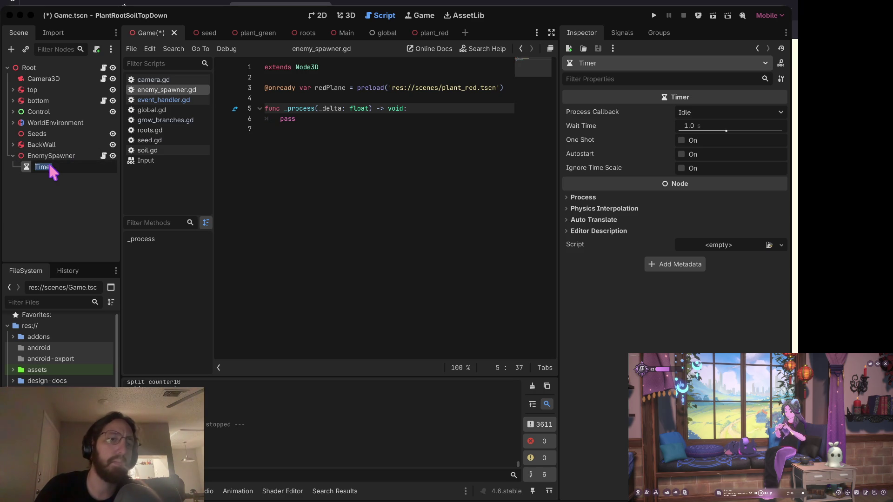
text(SpawnTimer)
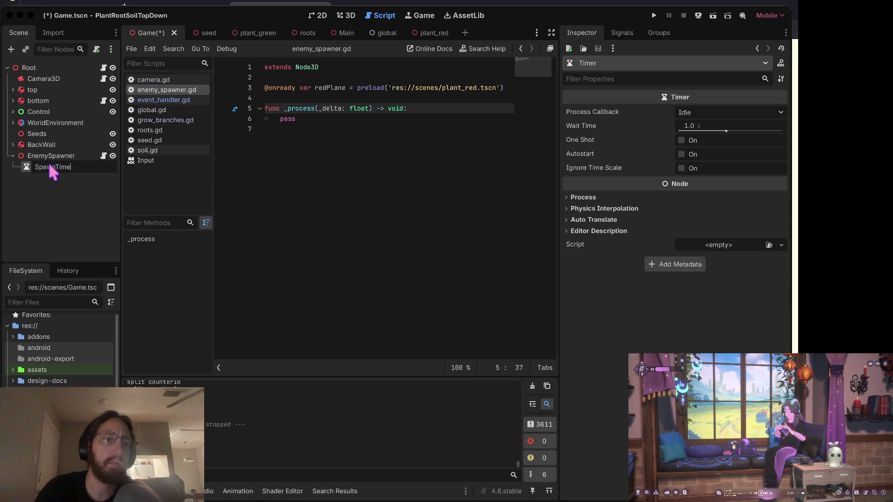
key(Return)
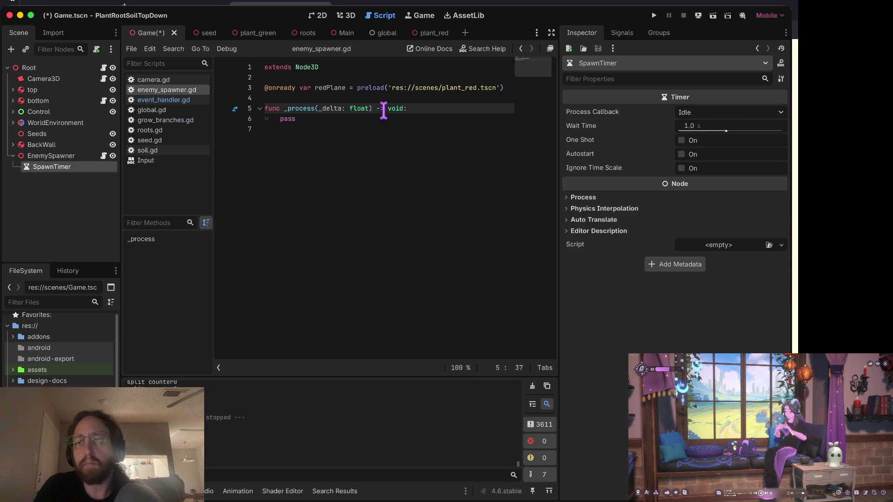
key(ctrl+s)
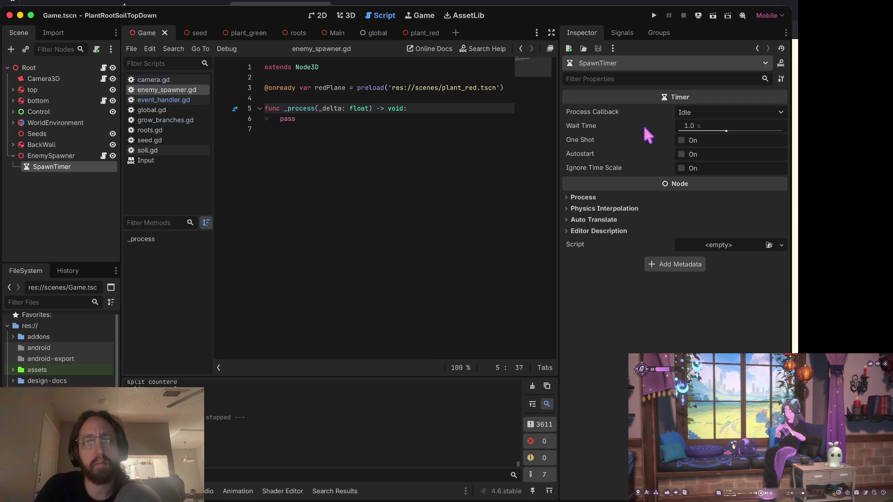
Open SpawnTimer's Signals list, connect its timeout() signal, and save the scene
click(623, 32)
double_click(604, 79)
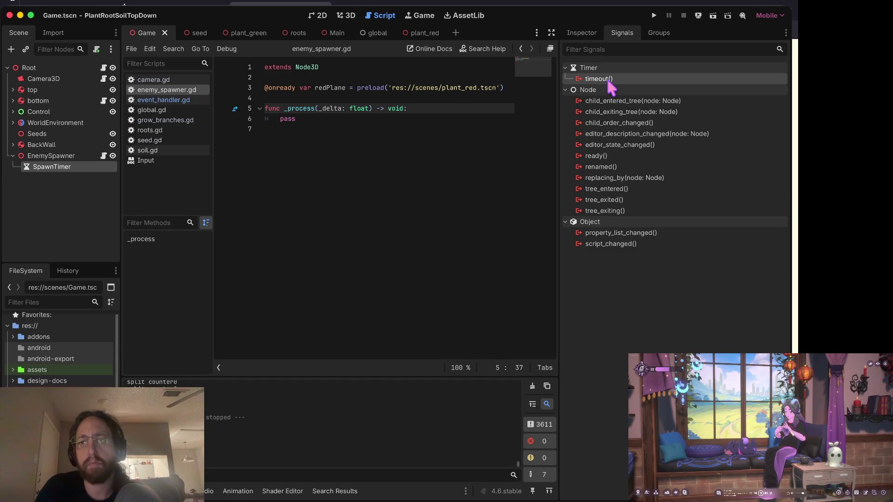
click(453, 355)
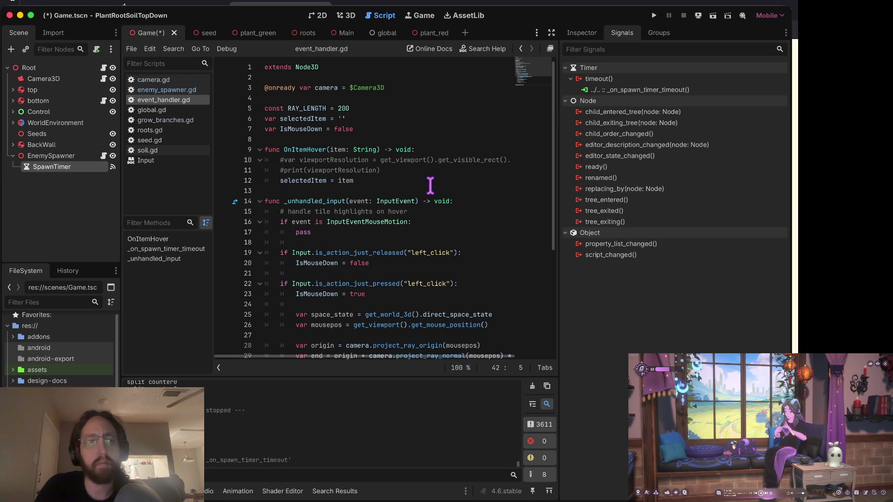
key(ctrl+s)
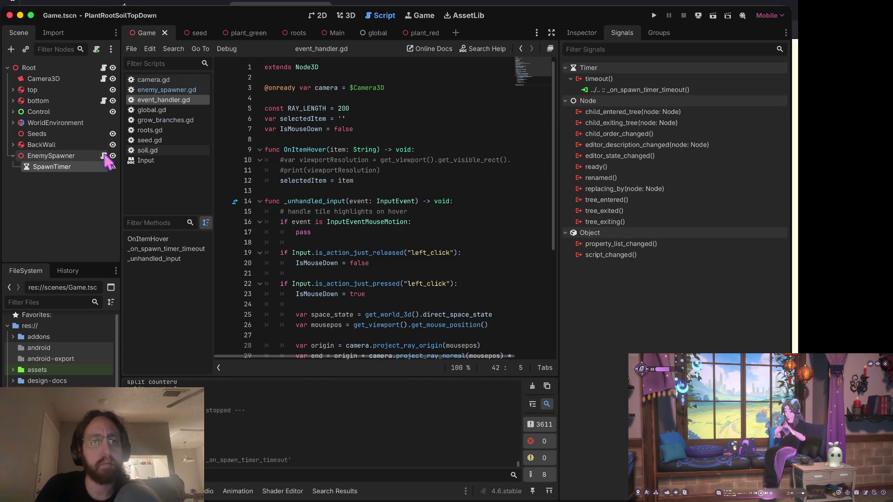
click(103, 156)
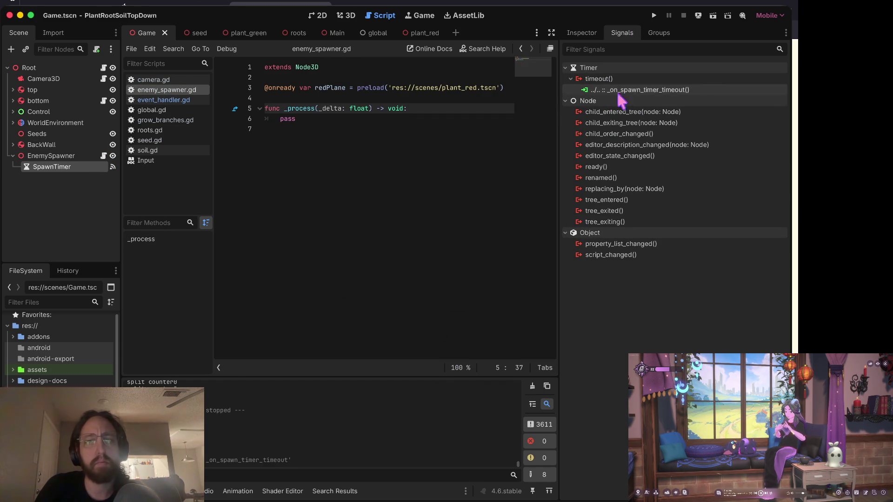
click(70, 123)
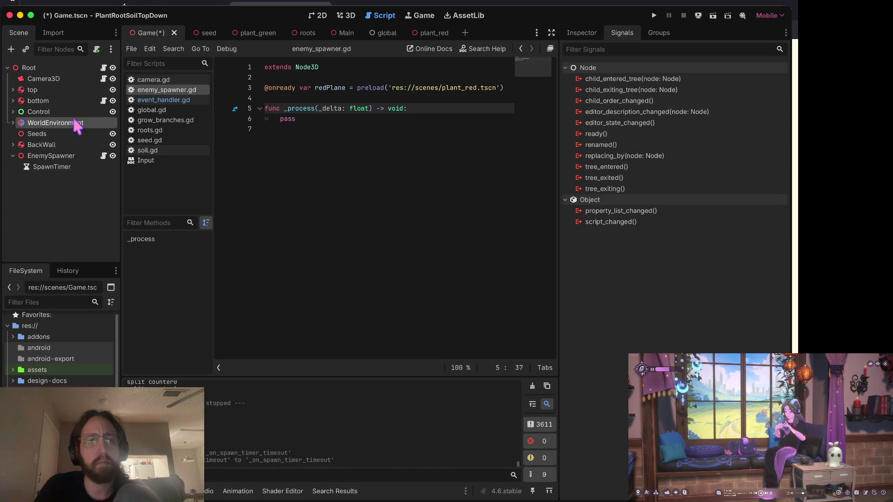
key(ctrl+s)
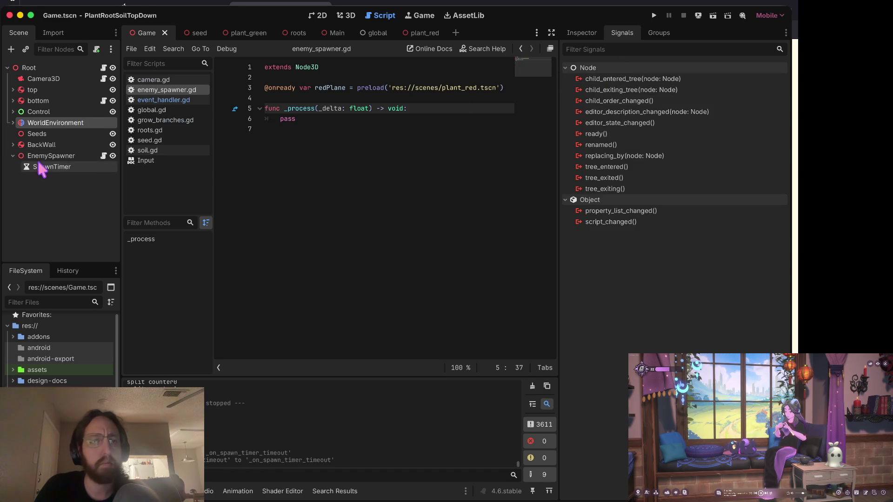
Connect timeout() to EnemySpawner and jump into the new _on_spawn_timer_timeout handler
double_click(31, 167)
click(622, 78)
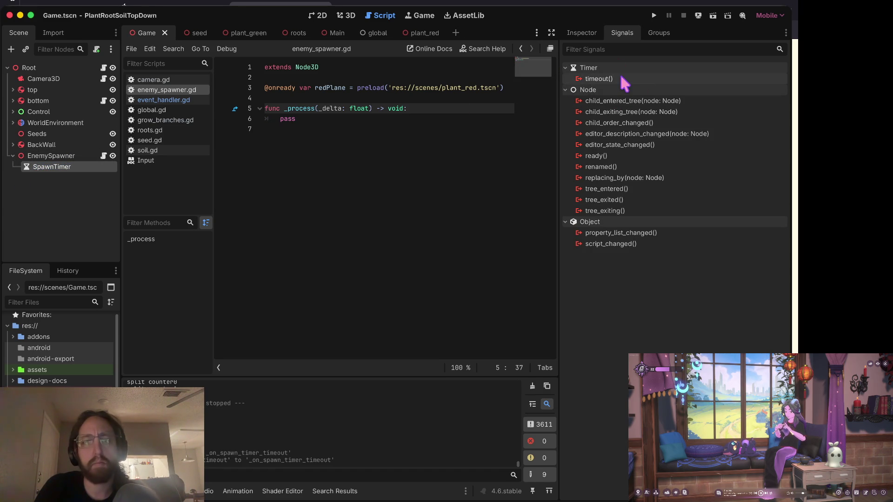
double_click(599, 78)
scroll(333, 238, down, 5)
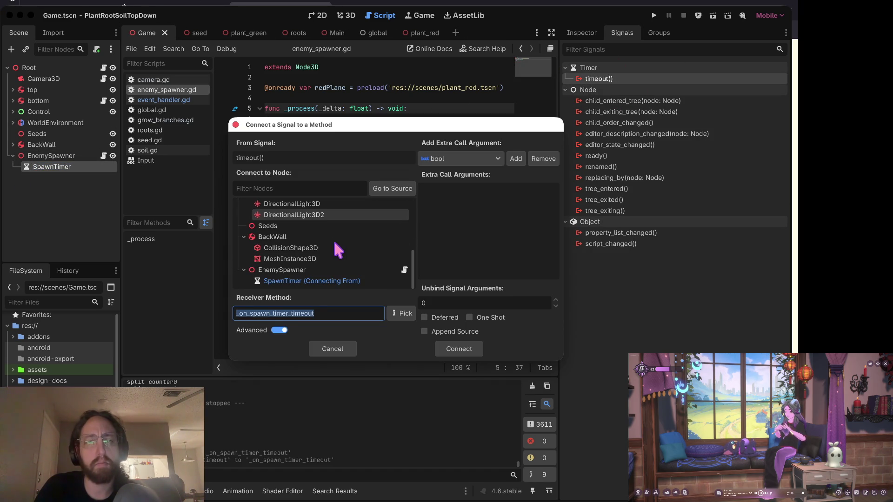
click(305, 270)
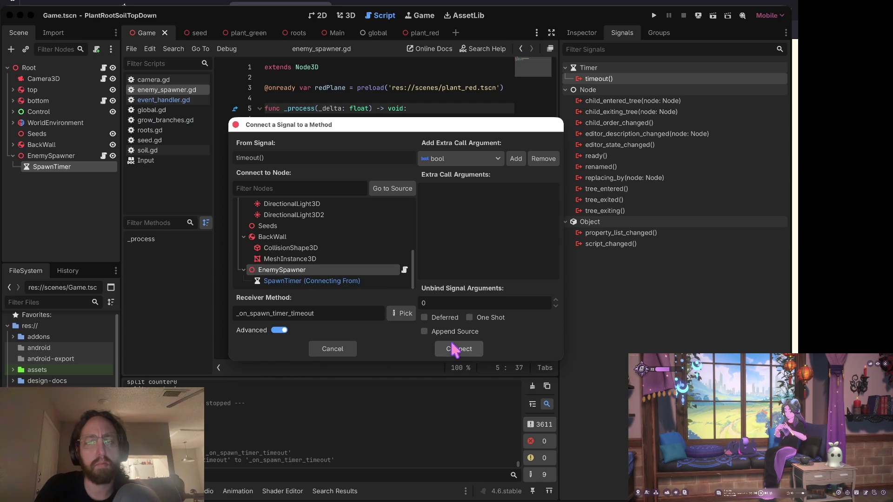
click(453, 350)
click(329, 149)
key(Down)
key(End)
Replace the placeholder pass line in the timeout handler with redPlant
key(ctrl+shift+k)
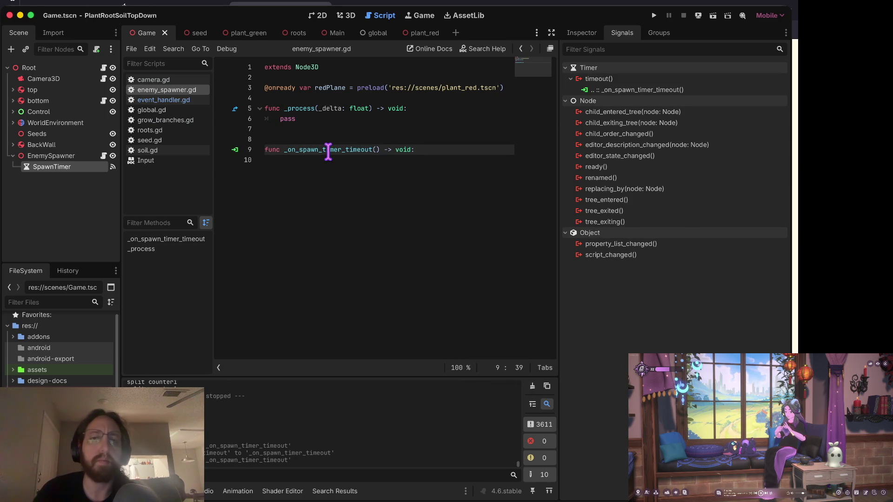
key(Return)
text(redPlant)
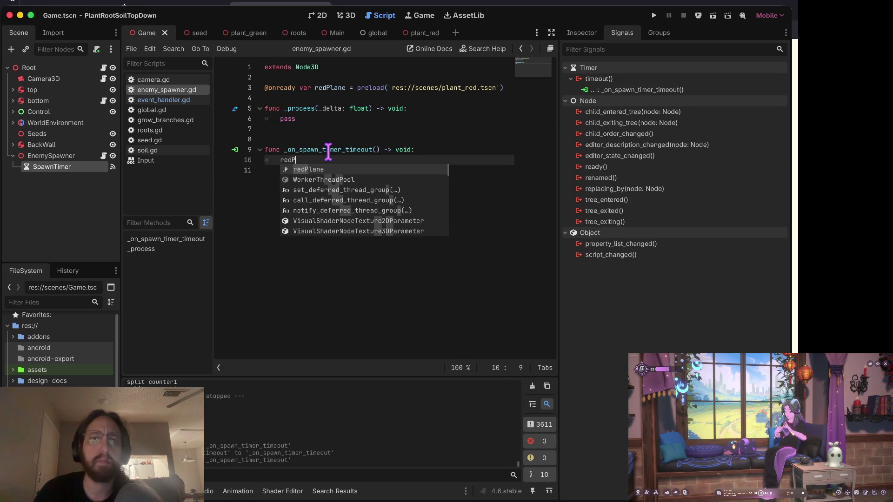
Correct the preload variable name on line 3 from redPlane to redPlant
key(Up)
key(End)
key(Up)
key(Up)
key(Up)
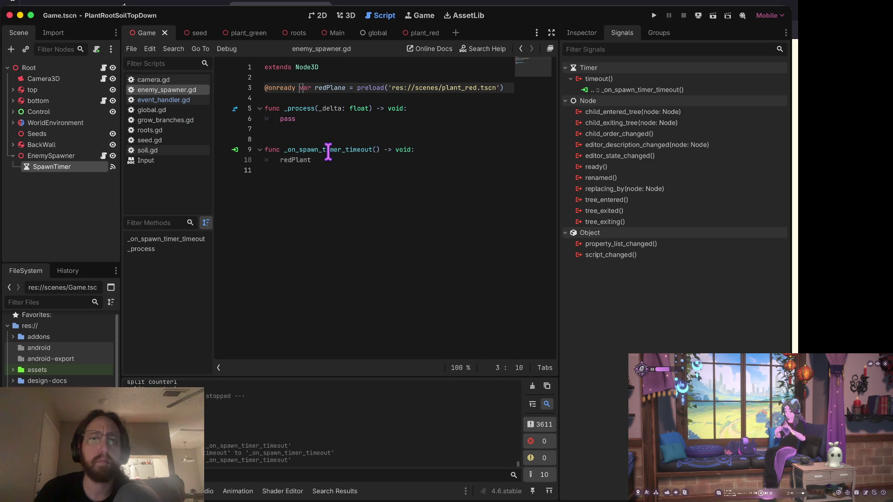
key(BackSpace)
text(t)
Make line 10 read var newSpawn = redPlant.instantiate()
key(Down)
key(Down)
key(Down)
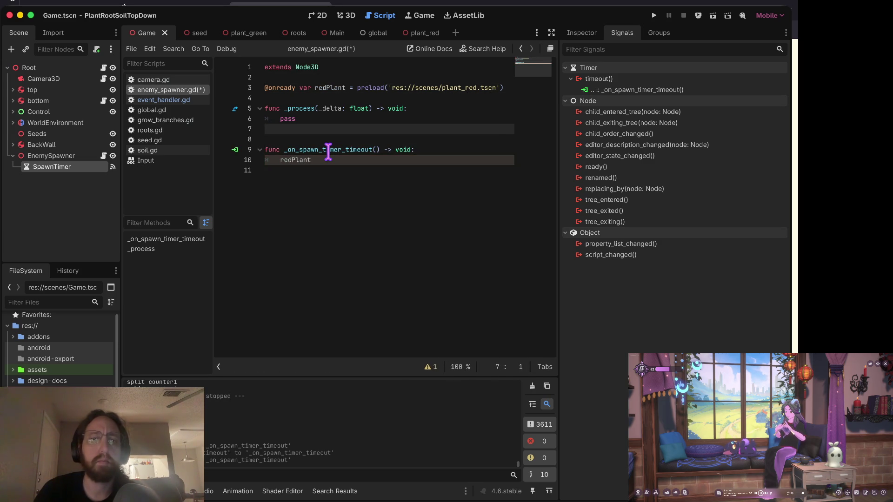
text(.ins)
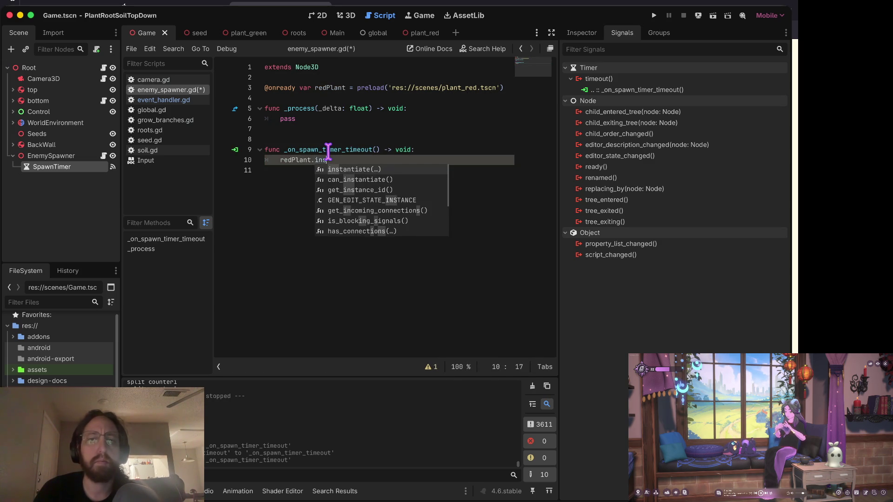
key(Return)
key(Home)
text(var )
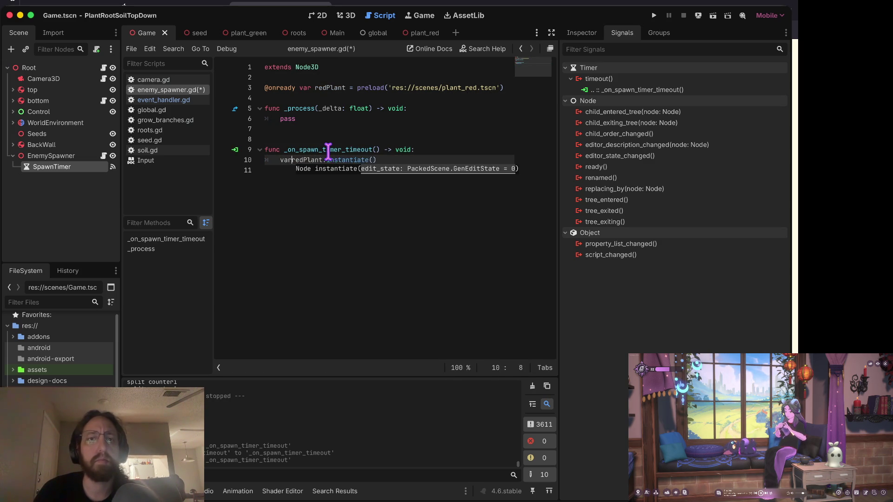
text(newSpawn)
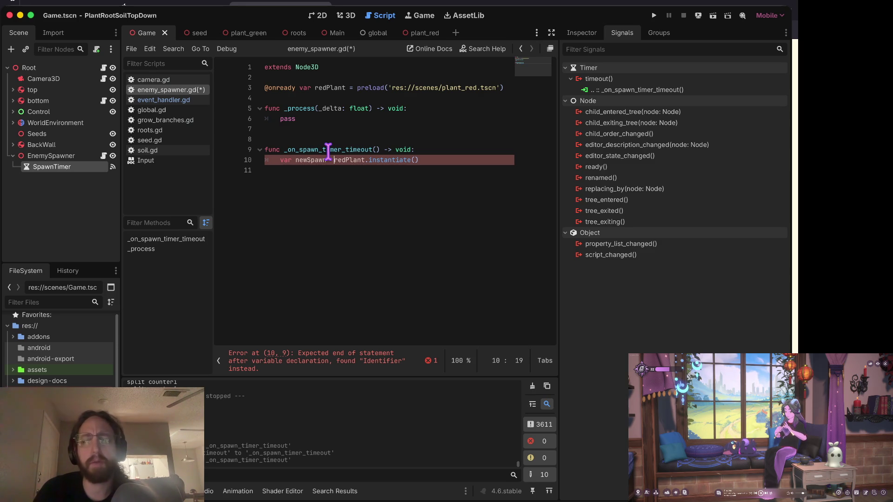
text(=)
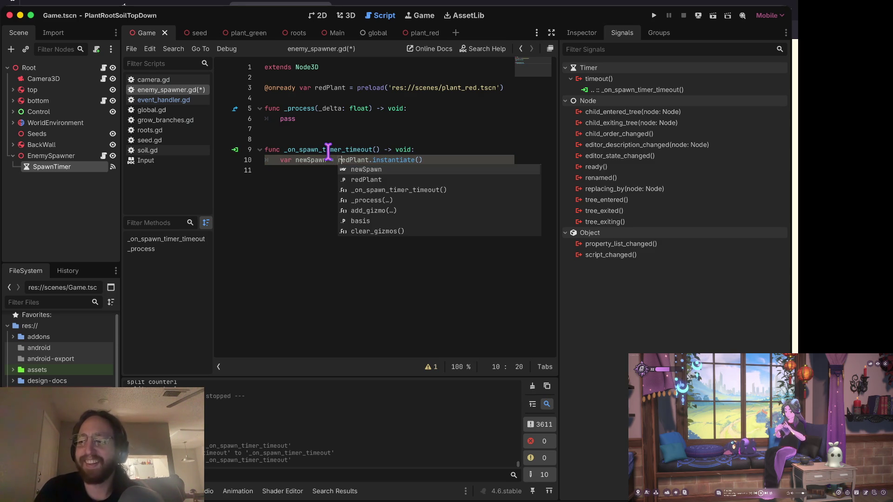
Fix the spacing around the equals sign and finish the newSpawn line
key(Escape)
click(328, 149)
key(Down)
key(Down)
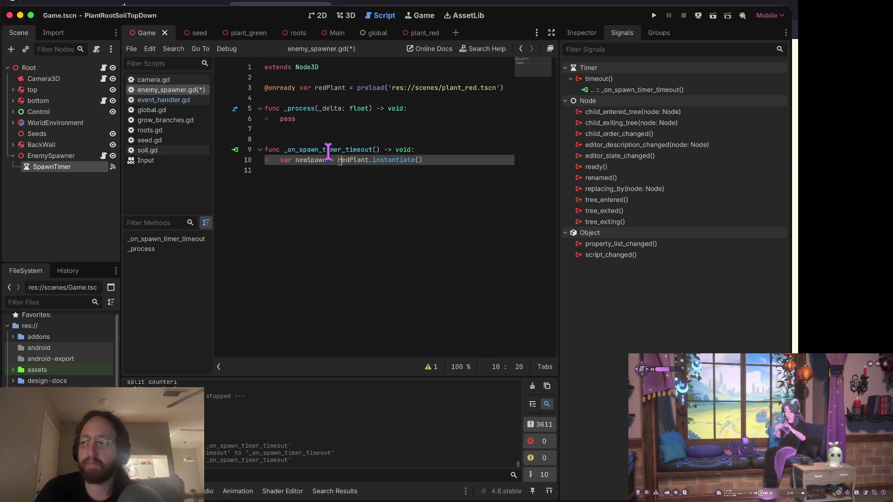
key(Up)
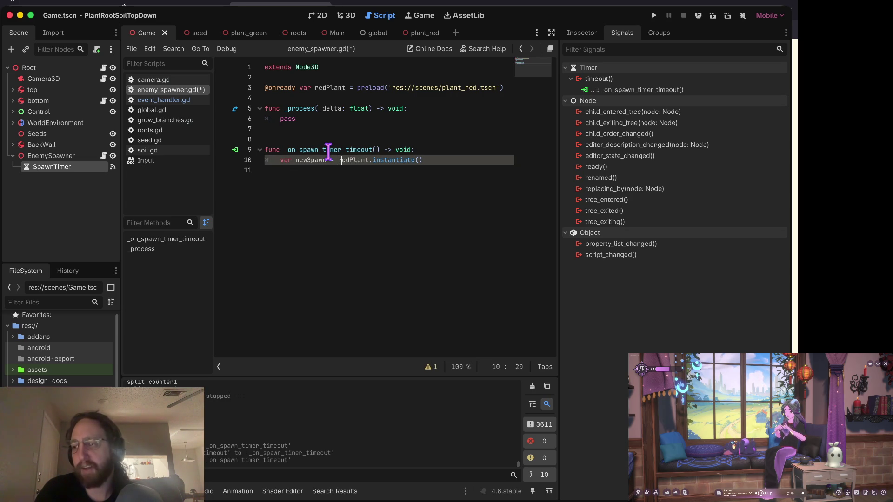
key(BackSpace)
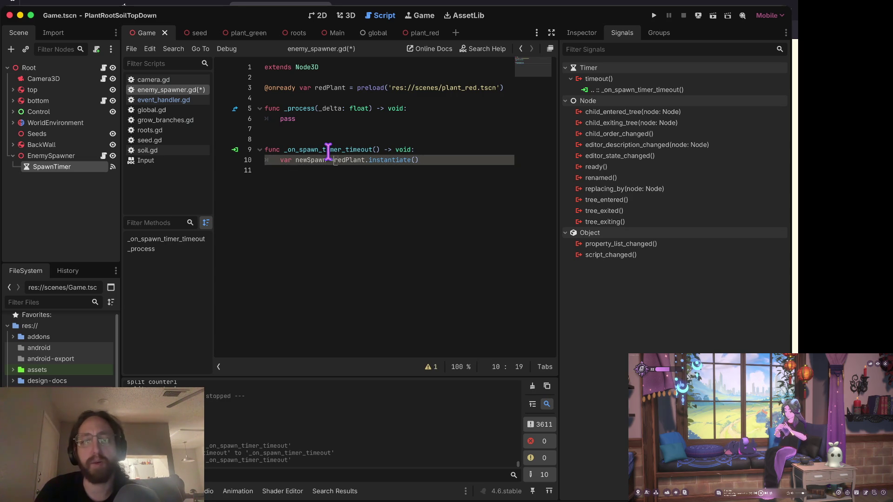
key(ctrl+Left)
key(ctrl+Left)
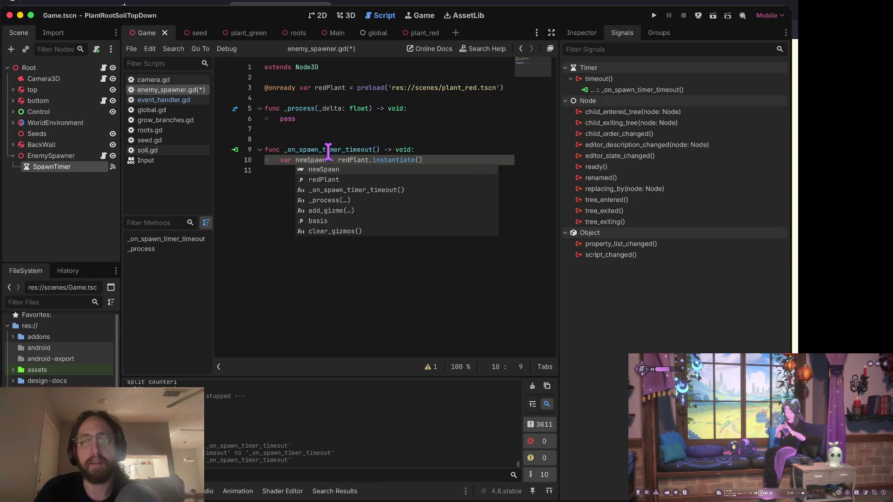
key(End)
key(Return)
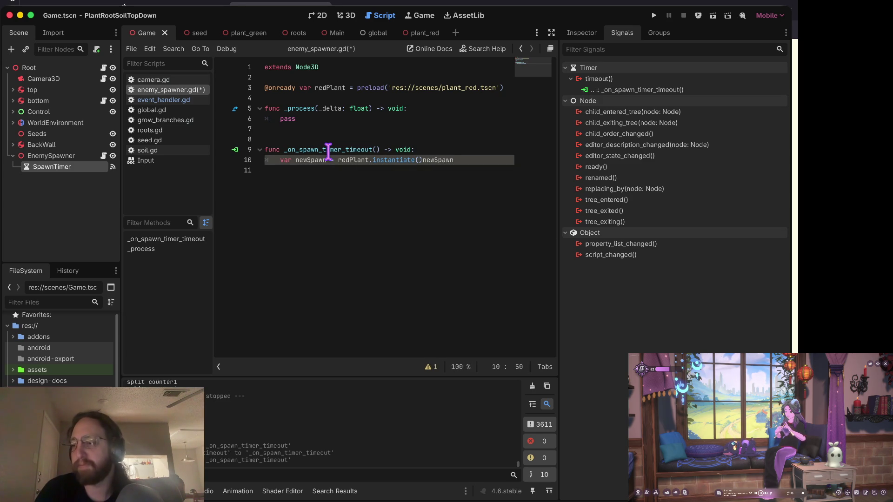
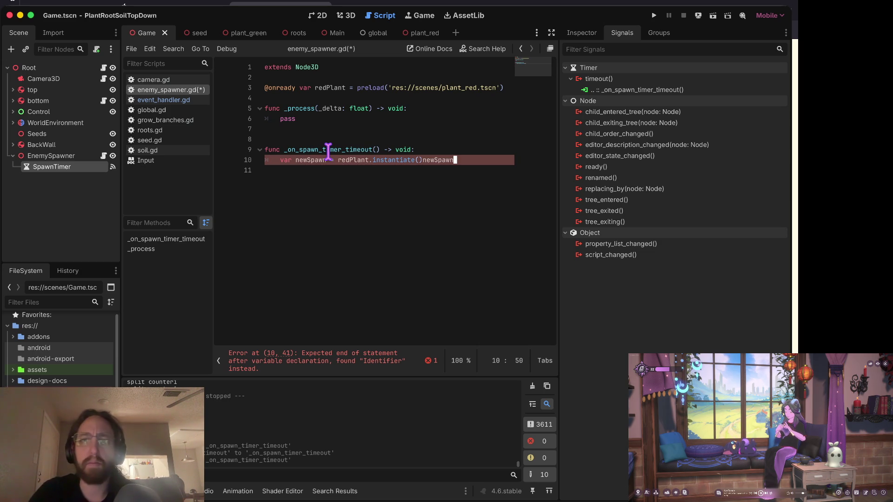
Delete the stray 'newSpawn' after redPlant.instantiate() on line 10
key(Left)
key(BackSpace)
key(BackSpace)
key(BackSpace)
key(Delete)
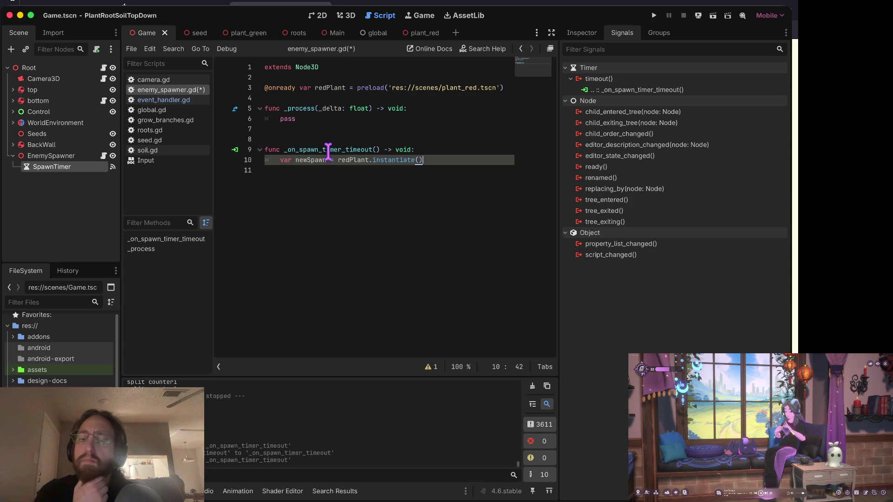
key(Left)
key(Left)
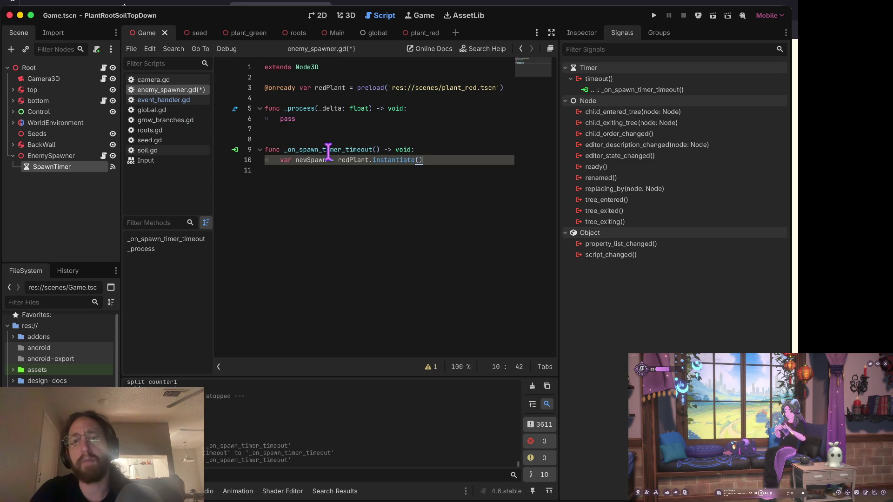
key(Left)
key(Home)
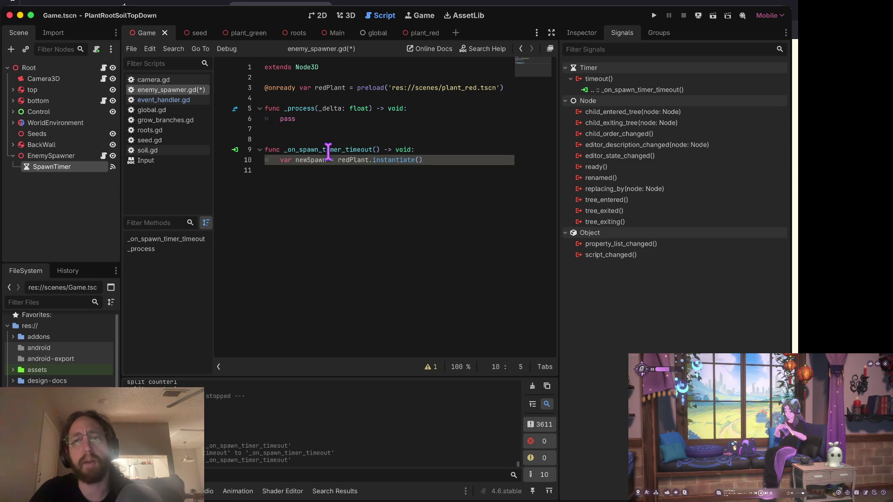
key(End)
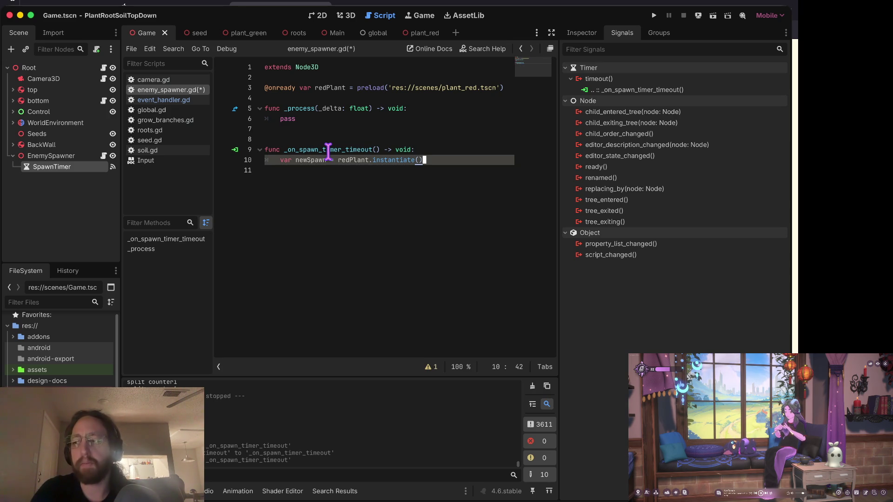
key(Down)
key(Up)
Remove the blank line above the timeout function and save enemy_spawner.gd
key(super+Left)
key(alt+Right)
key(alt+Right)
key(alt+Right)
key(alt+Left)
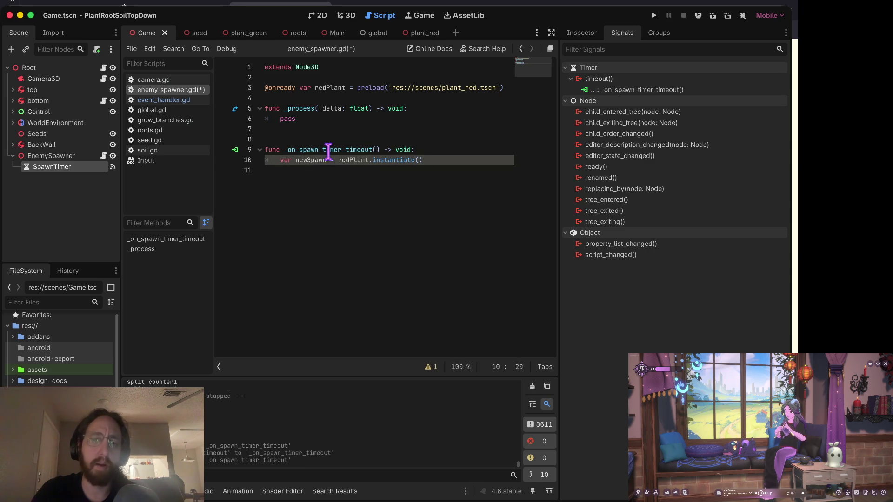
key(alt+Left)
key(Home)
key(Down)
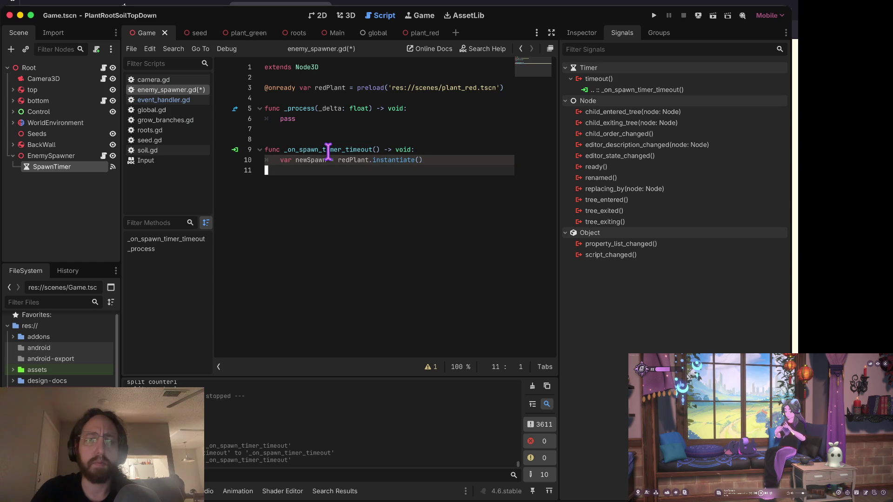
key(Tab)
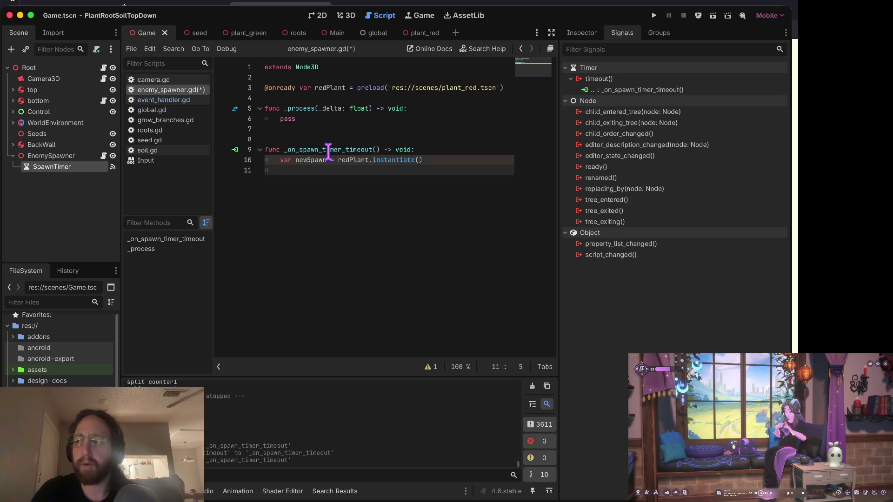
key(shift+Up)
key(shift+Up)
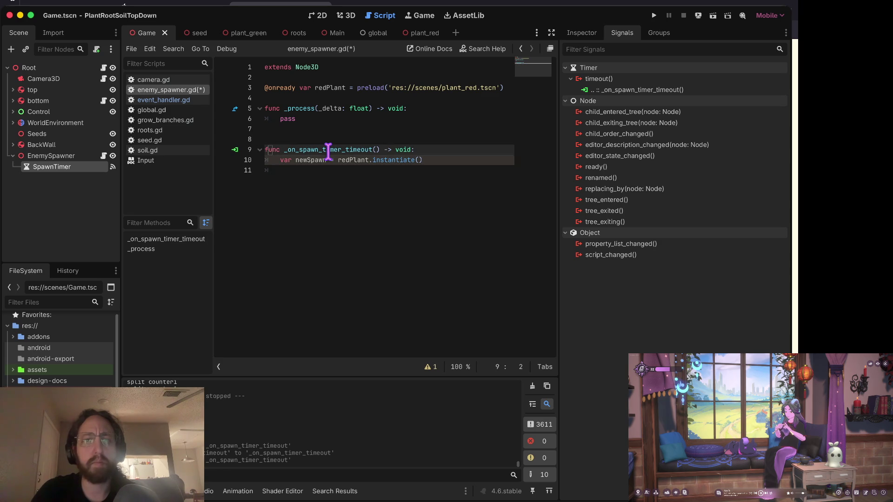
key(alt+Up)
key(ctrl+s)
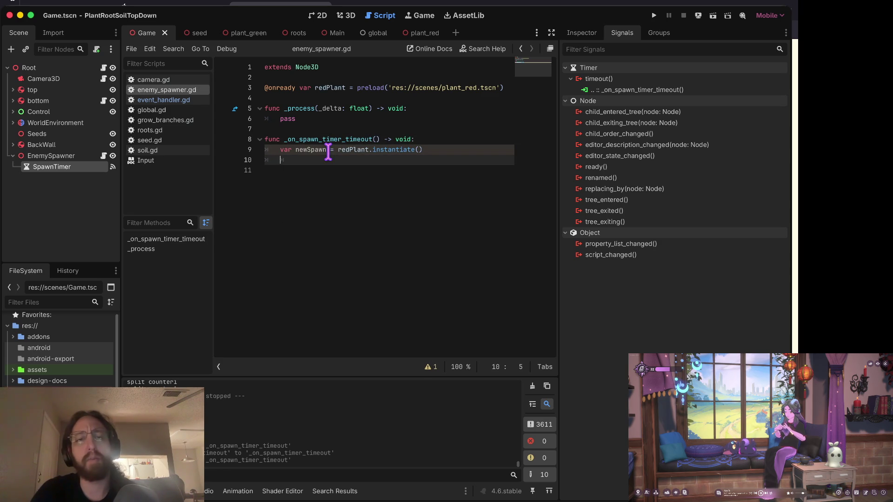
Add a newSpawn.global_position line after the instantiate call
key(Tab)
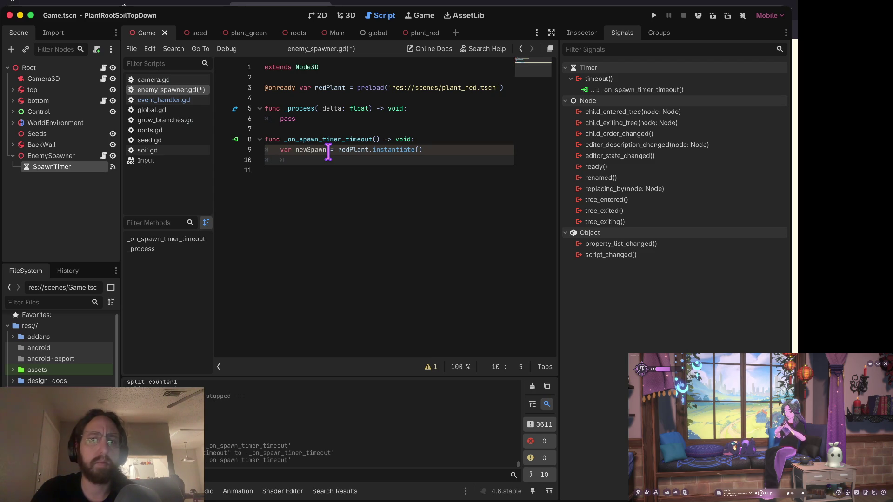
key(ctrl+s)
text(newSpawn.global_position)
key(Up)
key(Up)
key(End)
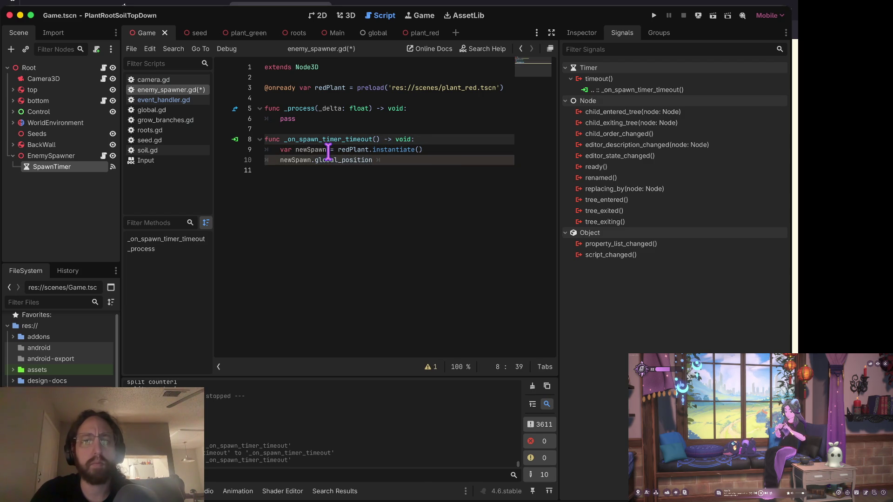
Begin declaring 'var verticalPoint =' on a new line for the vertical spawn point
key(Return)
text(var )
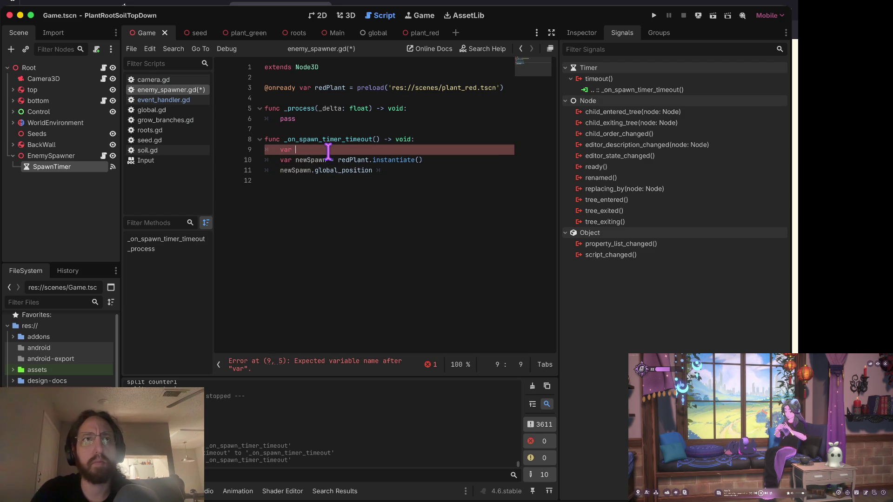
text(vertic)
text(al)
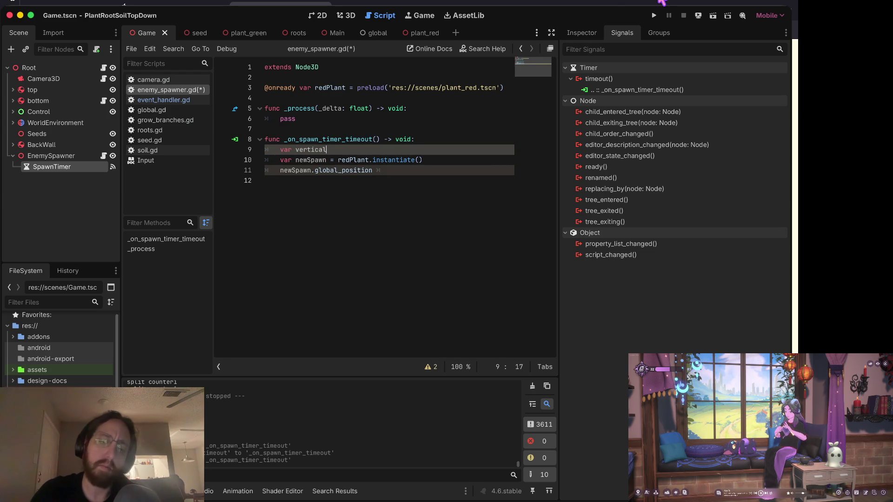
text(Point =)
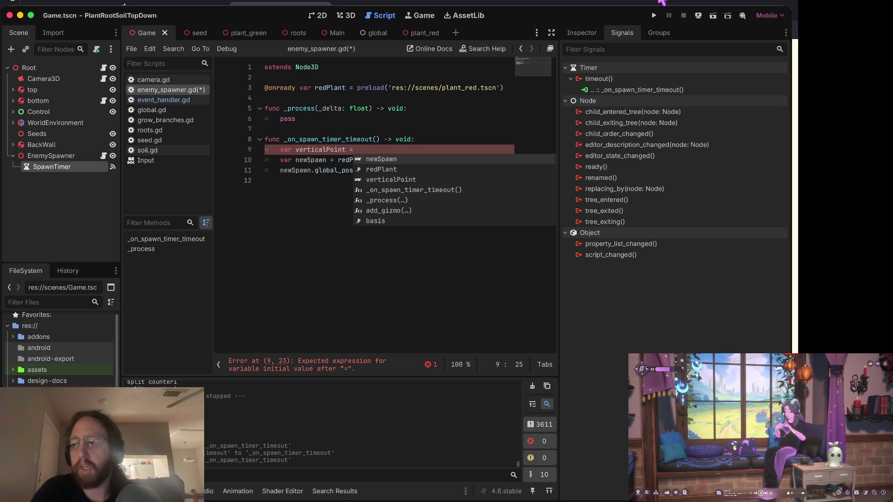
key(Escape)
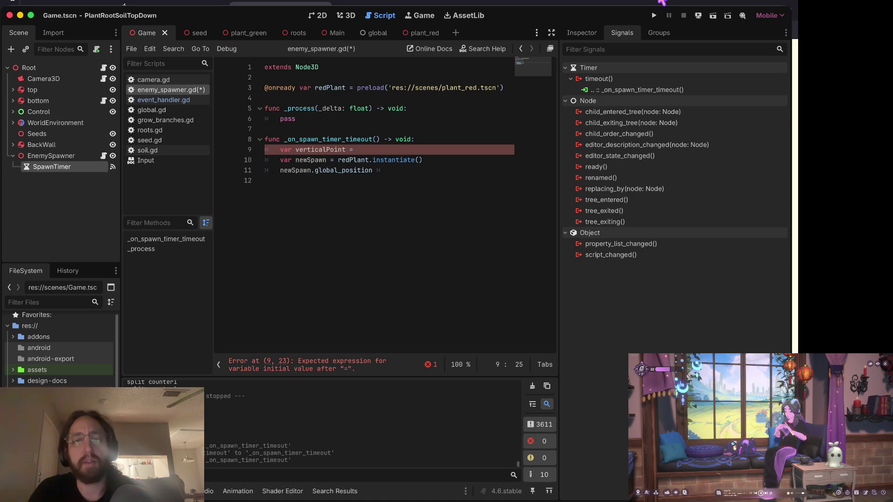
key(BackSpace)
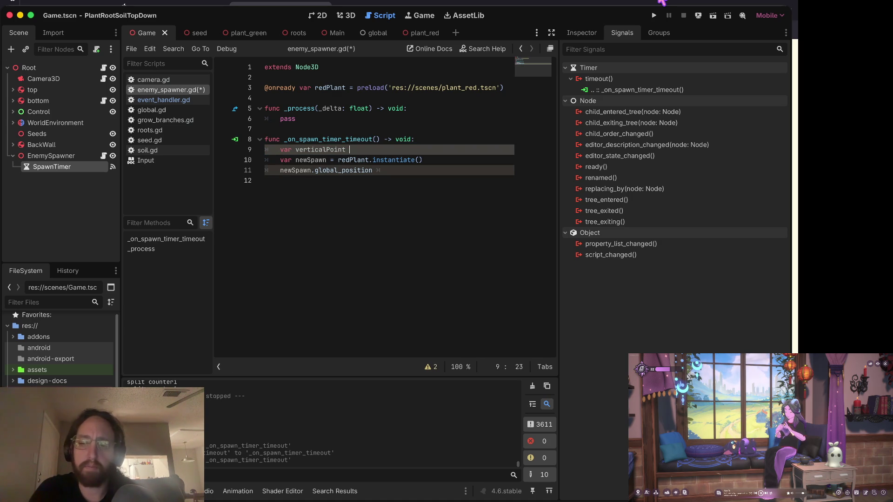
text(=)
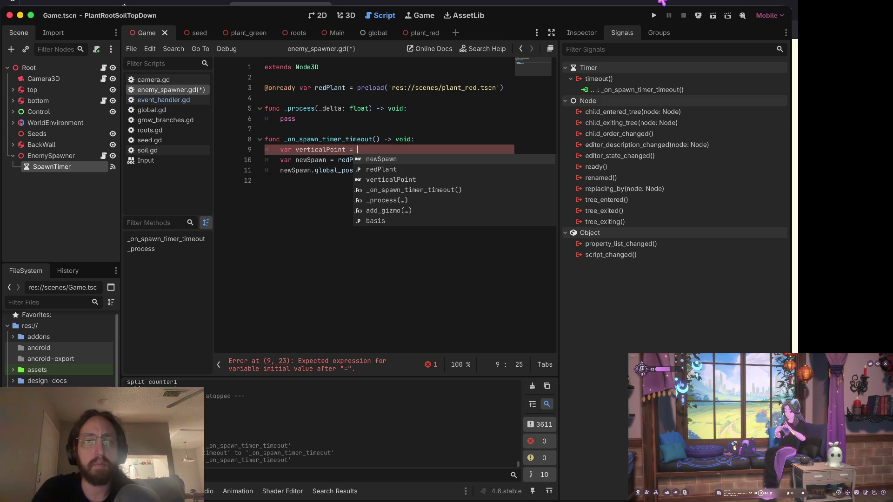
key(Escape)
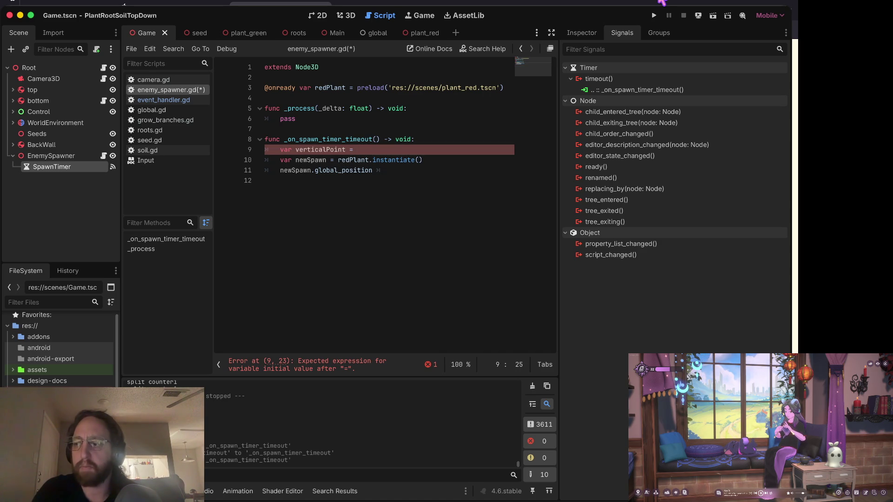
key(BackSpace)
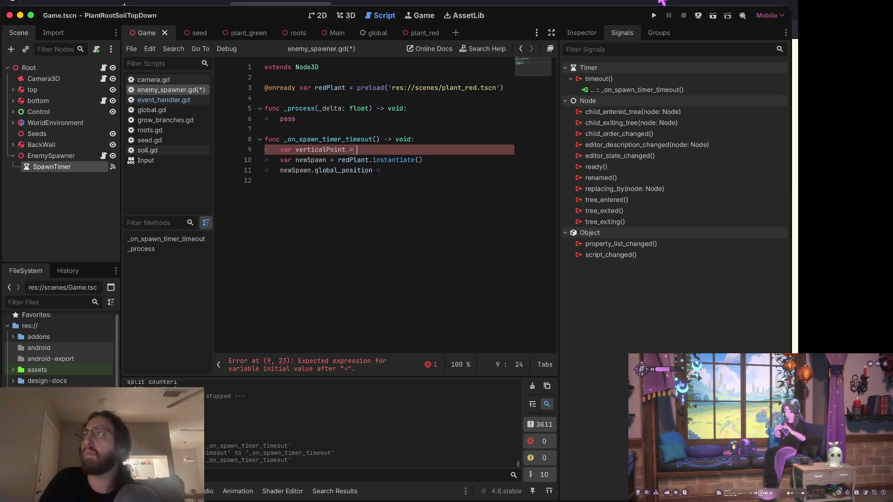
key(Down)
key(End)
key(Up)
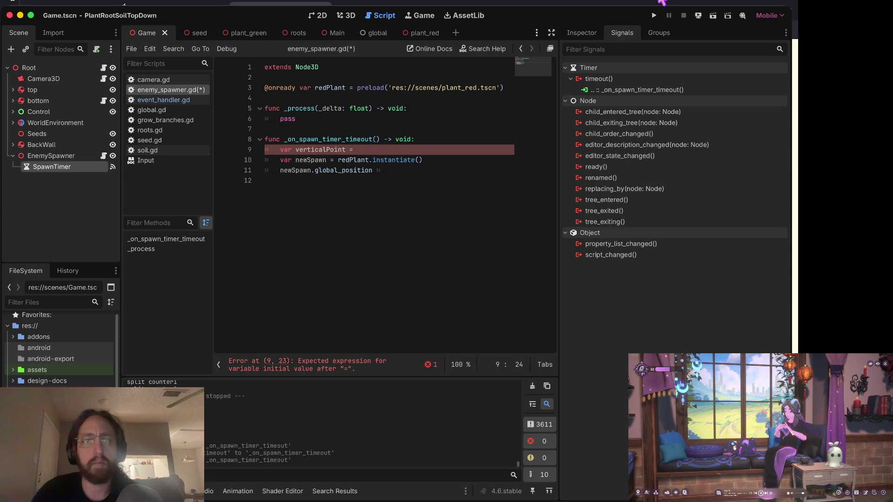
key(BackSpace)
key(BackSpace)
key(BackSpace)
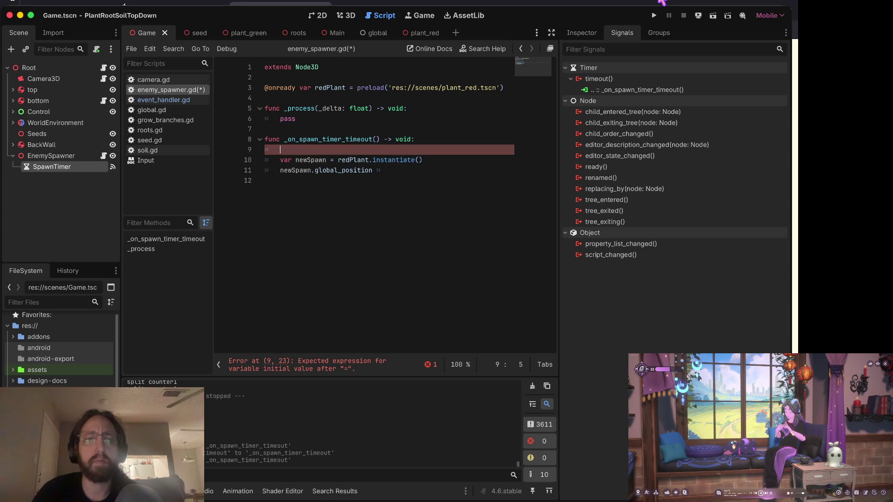
Complete the declaration as verticalSpawnPoint = randf() * 60 and save
text(S)
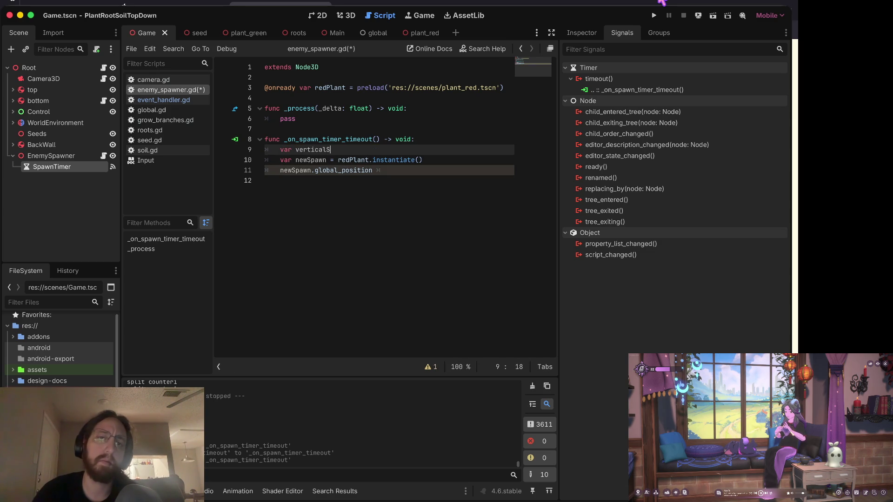
text(pawnPoint = )
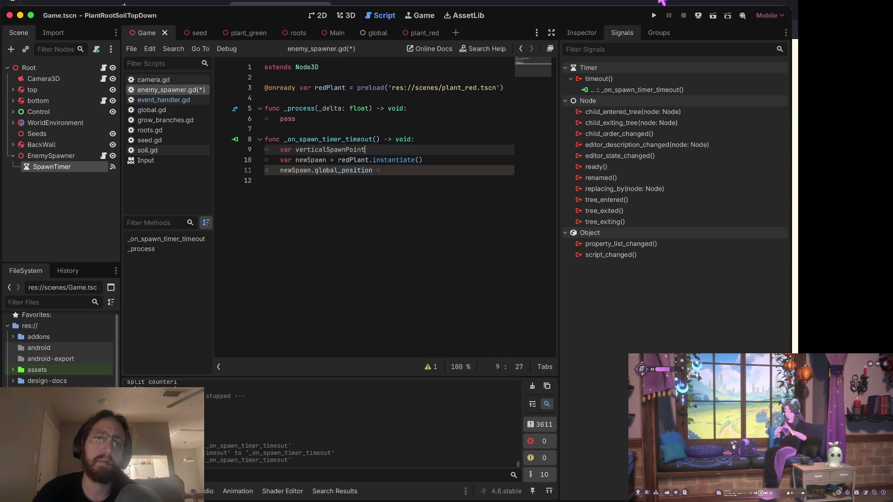
text(rand)
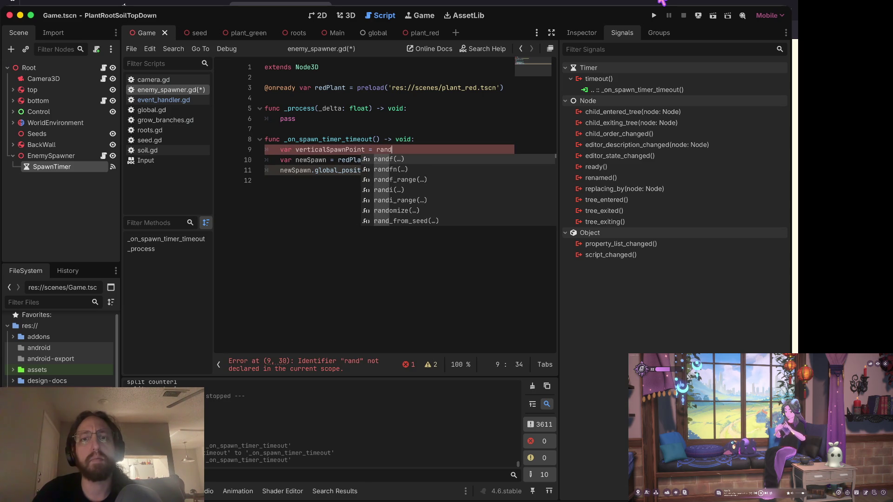
key(Return)
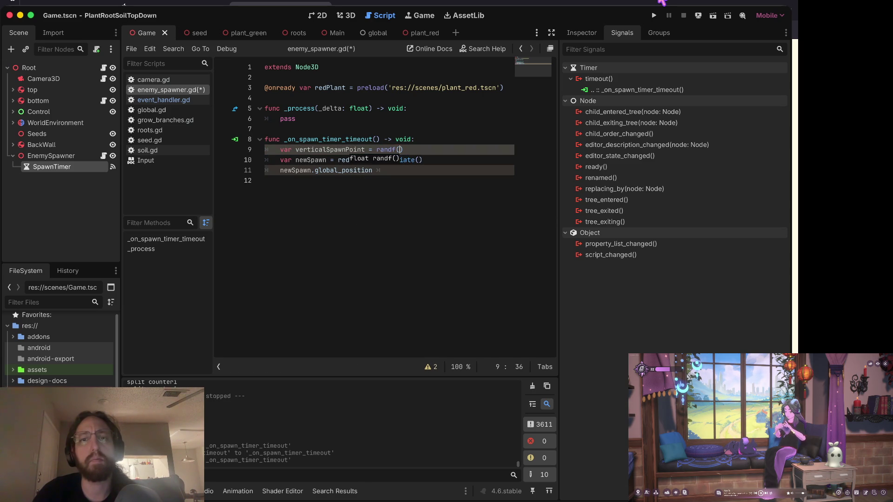
key(Escape)
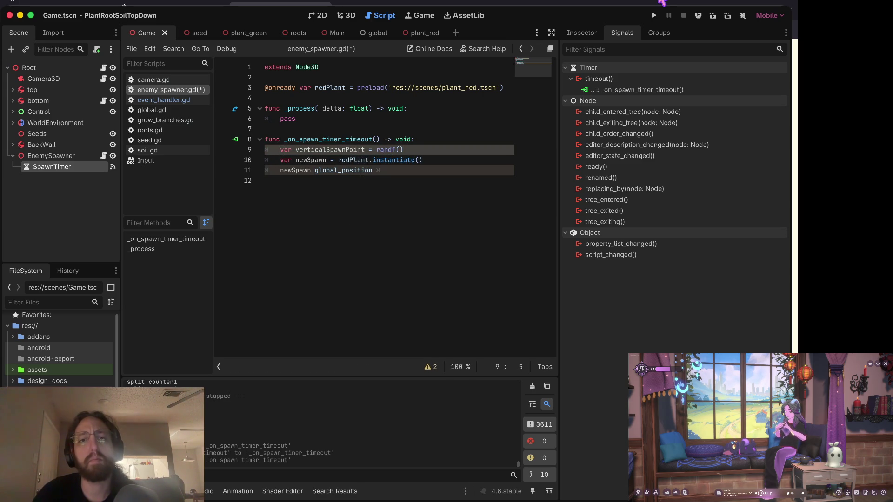
key(End)
text(* )
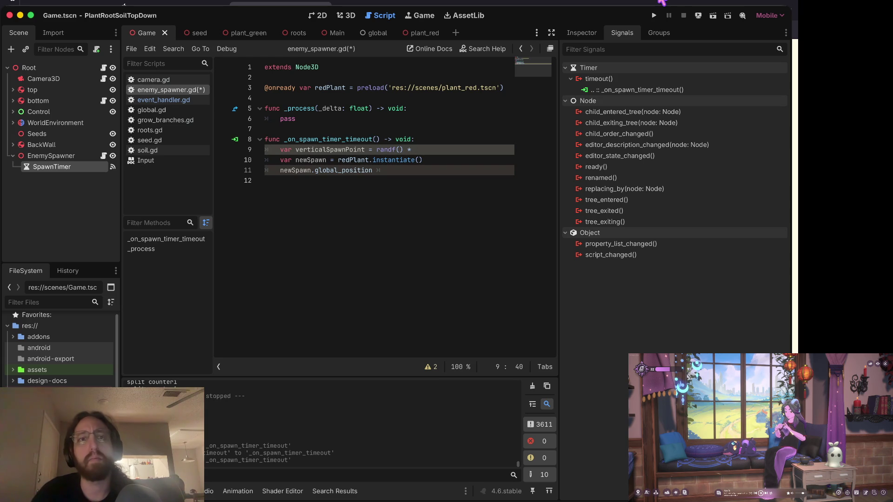
text(2)
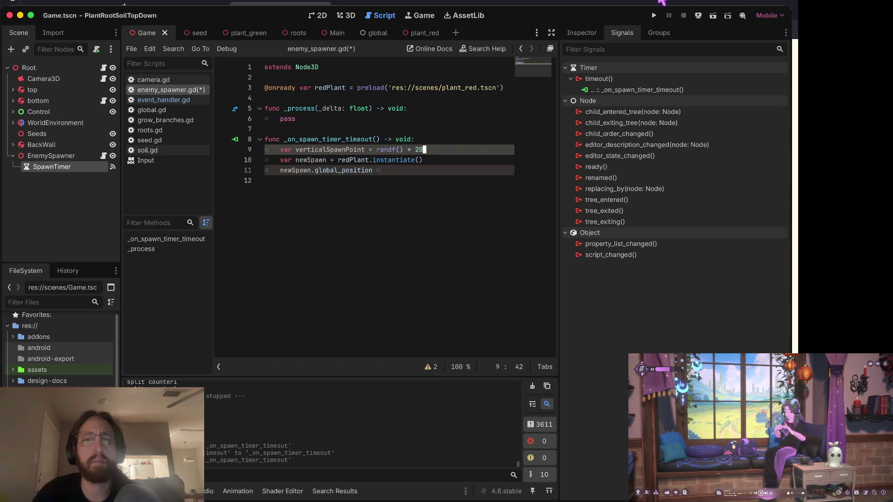
key(BackSpace)
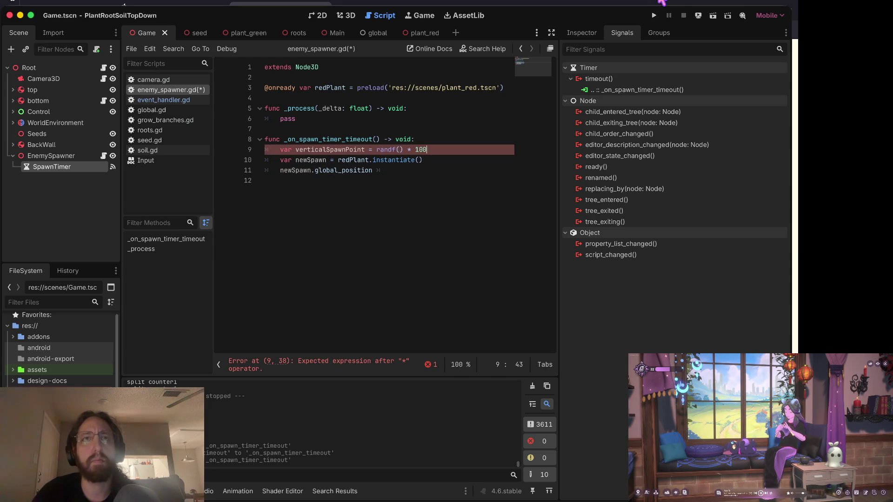
text(60)
key(ctrl+s)
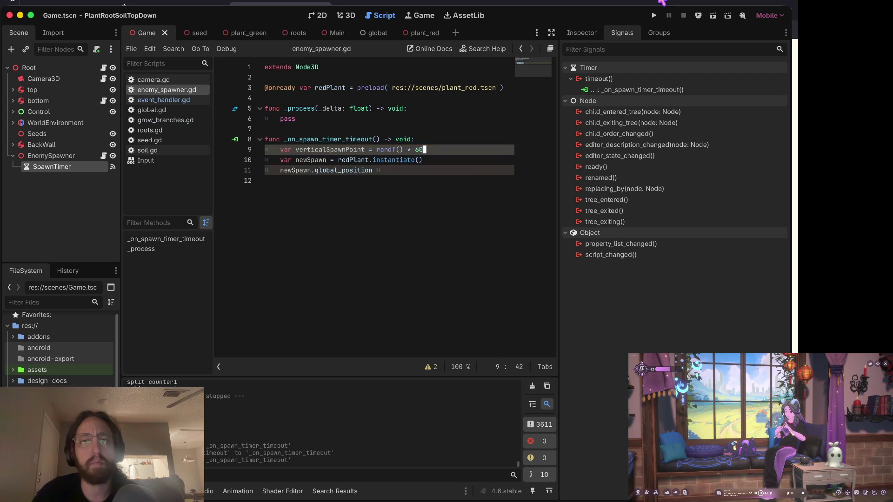
Assign newSpawn.global_position = Vector3() on the position line
click(422, 160)
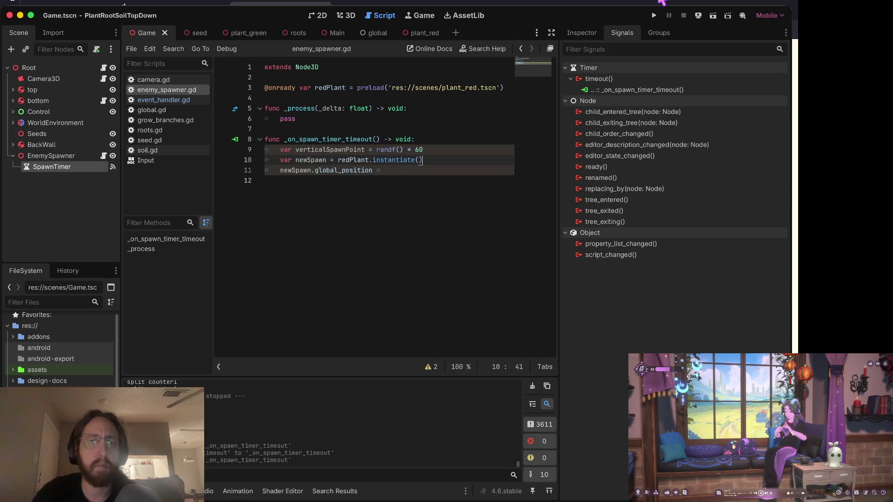
key(Down)
text(= V)
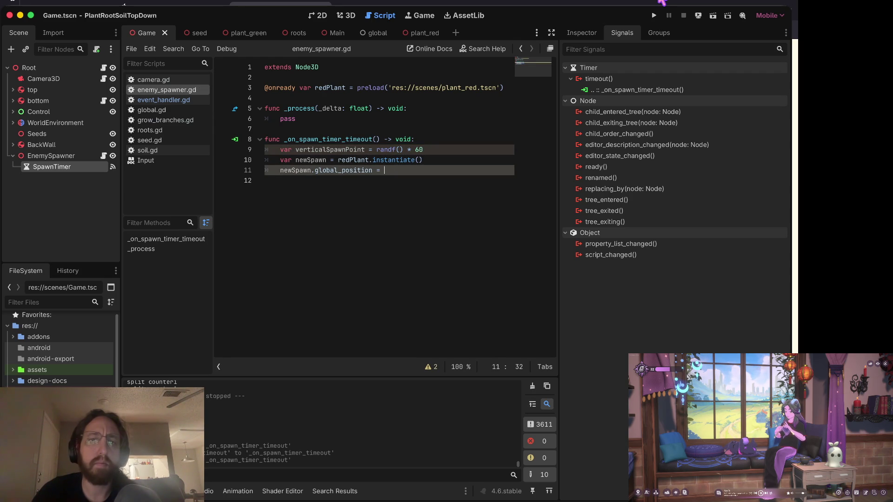
text(ector3()
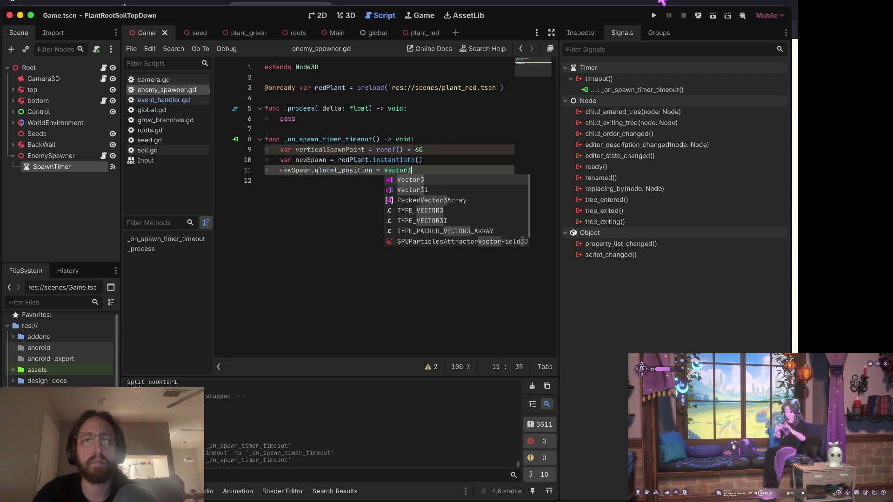
key(Escape)
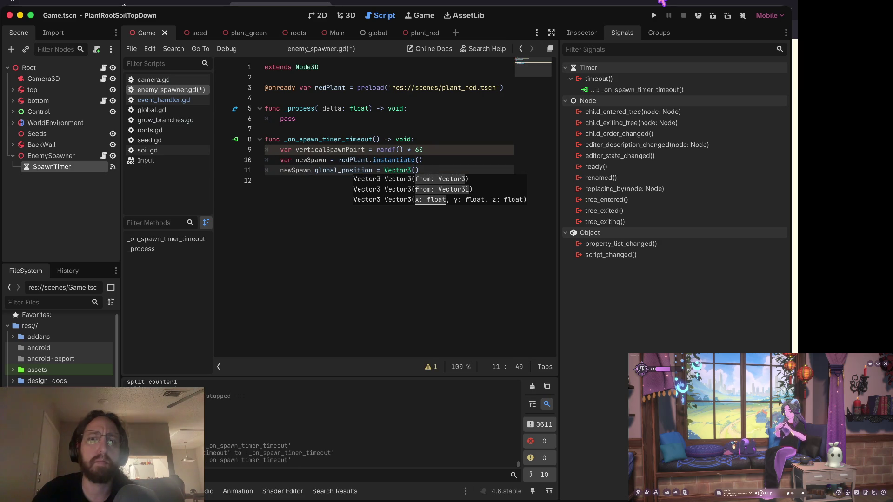
key(Escape)
key(Up)
key(Up)
key(Up)
Declare var leftXSpawn = -300 above _process
key(Return)
text(var )
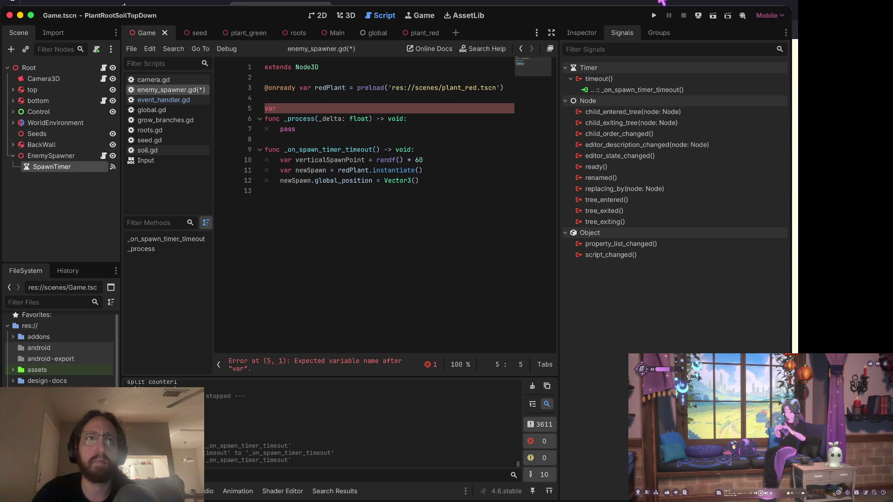
text(eftX)
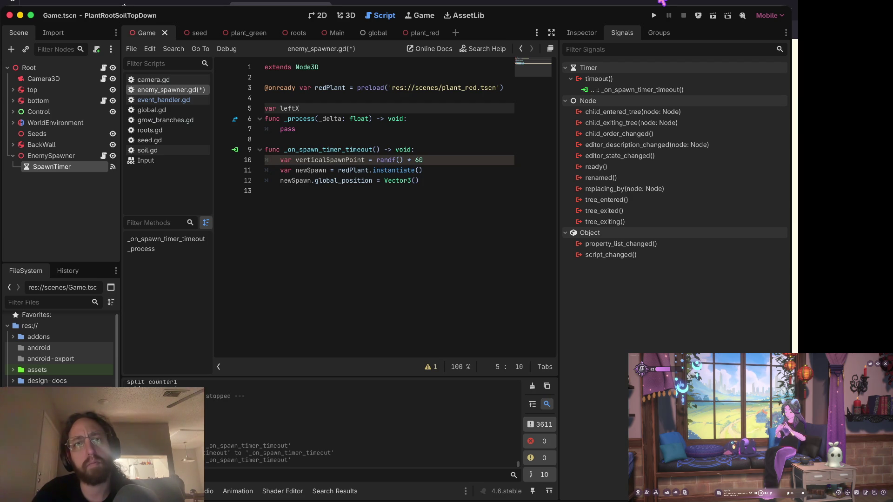
text(Spawn =)
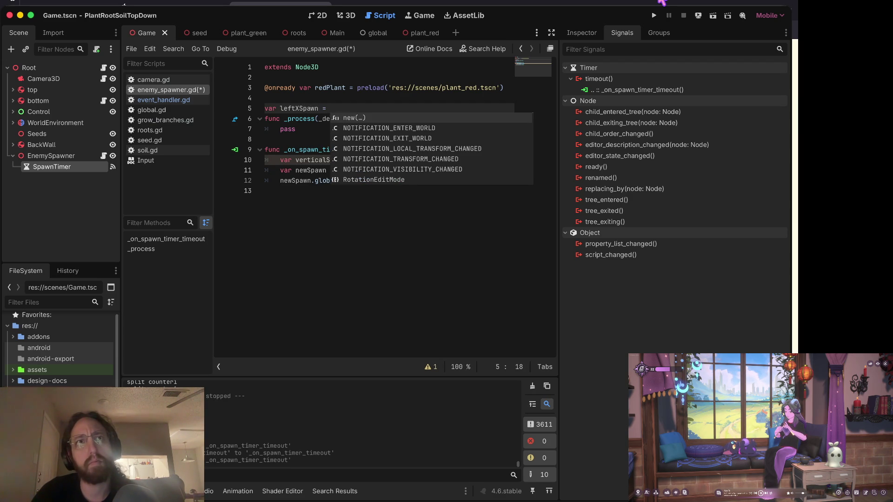
text( -)
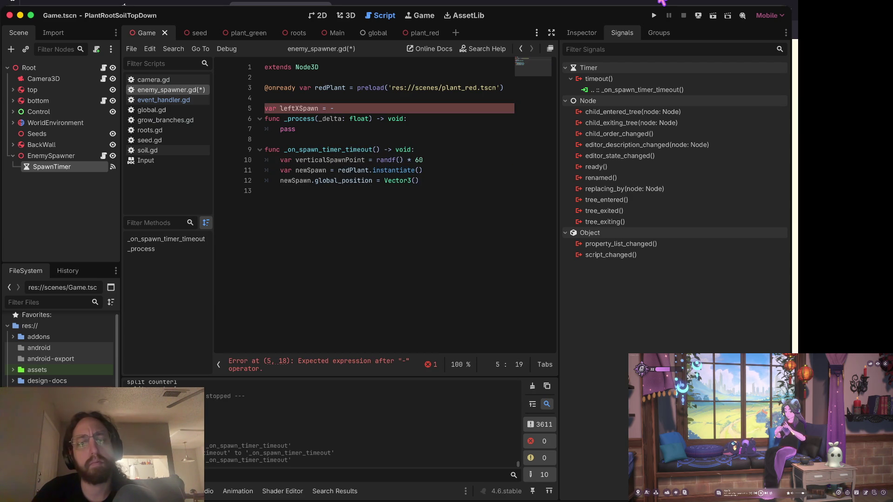
text(20)
text(00)
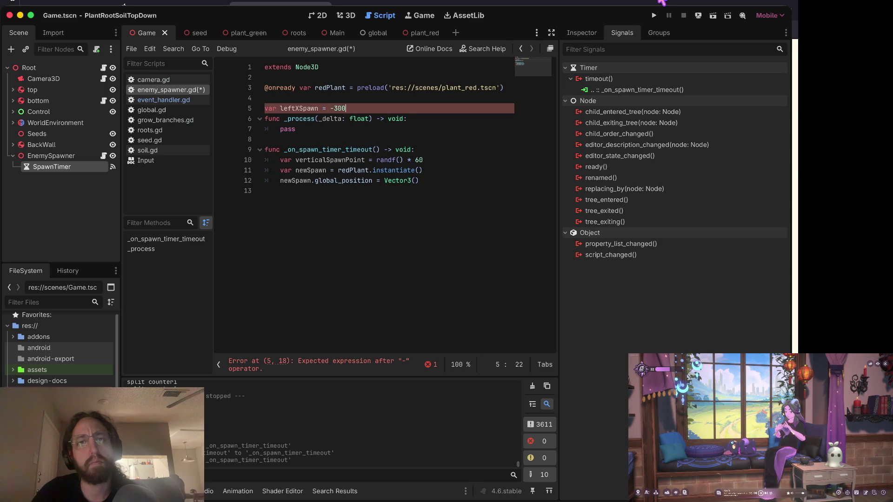
key(Return)
key(Up)
key(Up)
key(Return)
Add the comment '#TODO revisit all these temporary world space values' above it
text(#TODO )
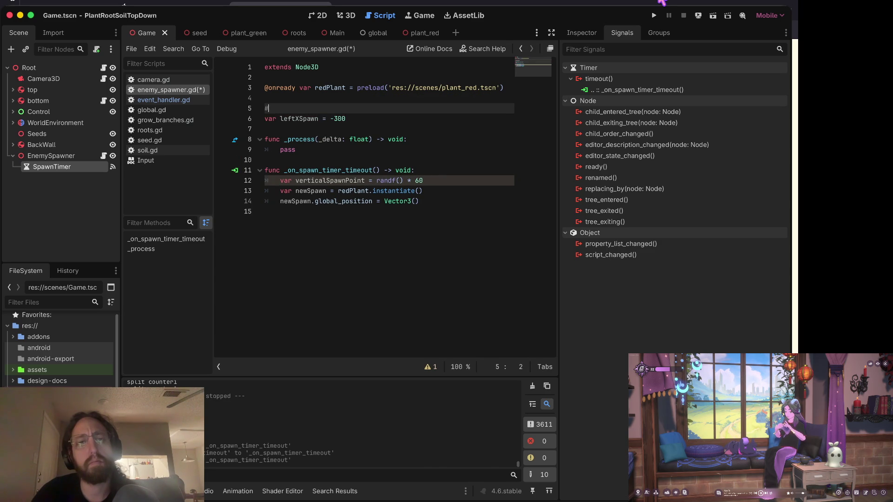
text(revisit all this)
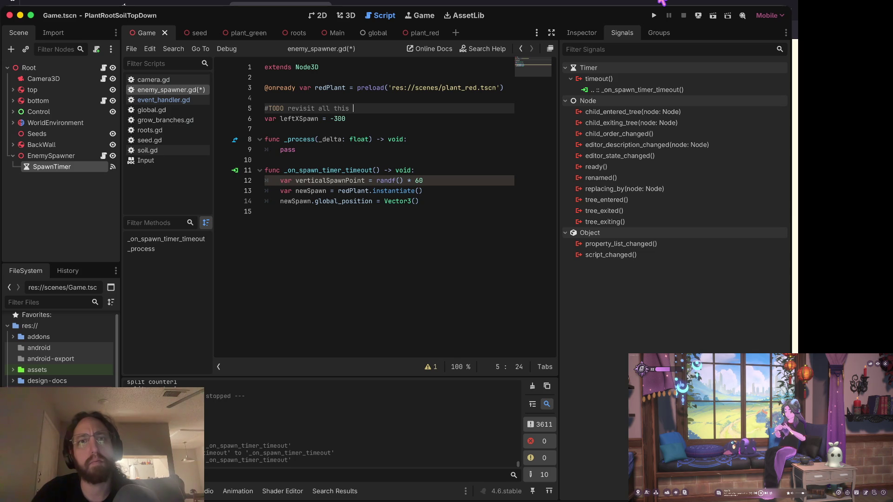
key(BackSpace)
key(BackSpace)
key(BackSpace)
text(ese)
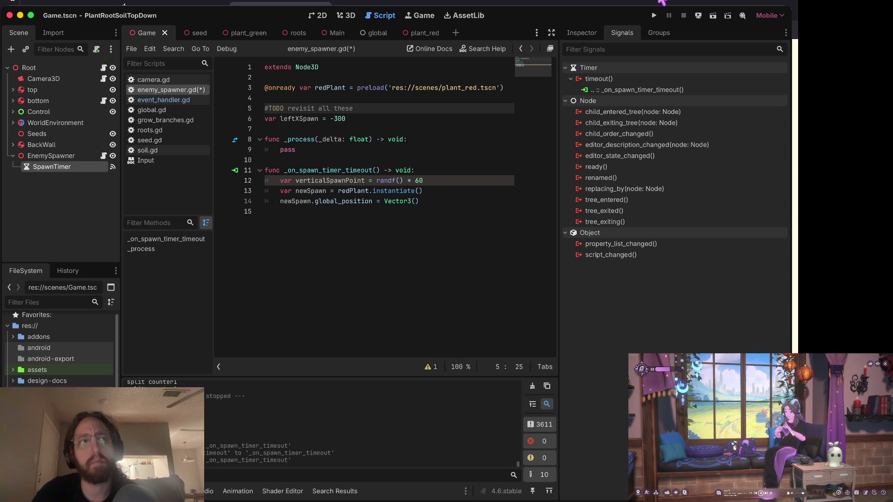
text(temporary )
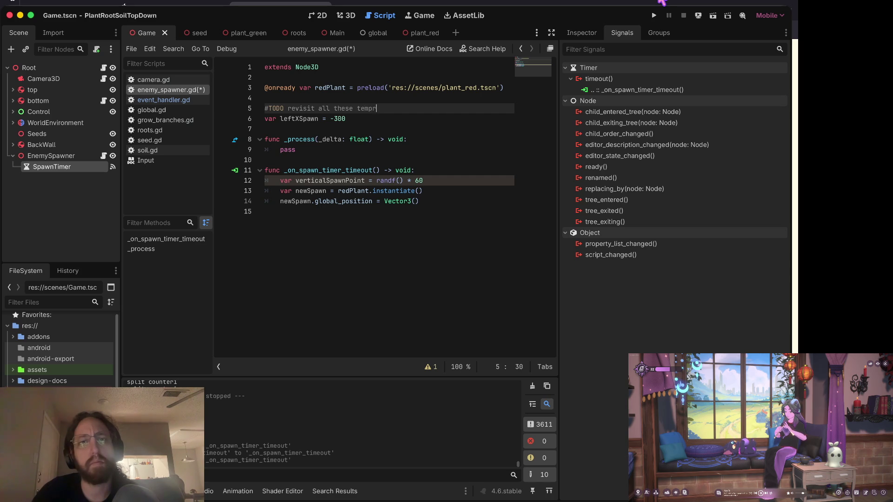
text(h)
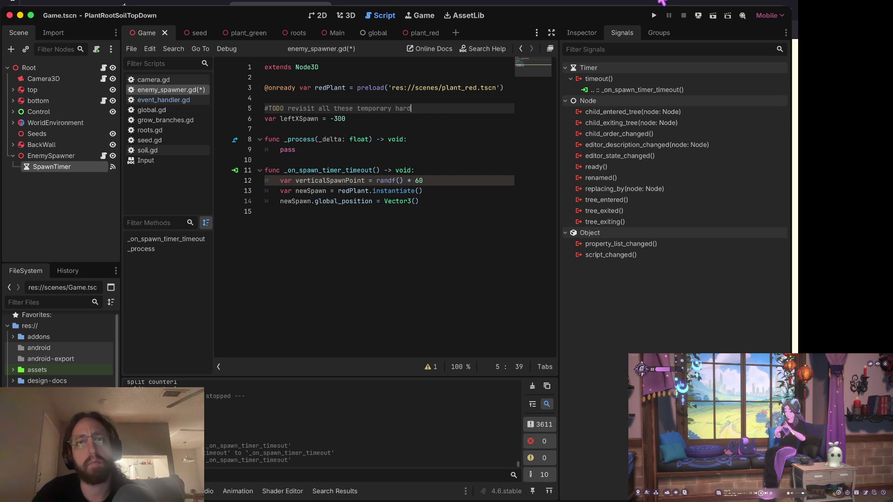
key(BackSpace)
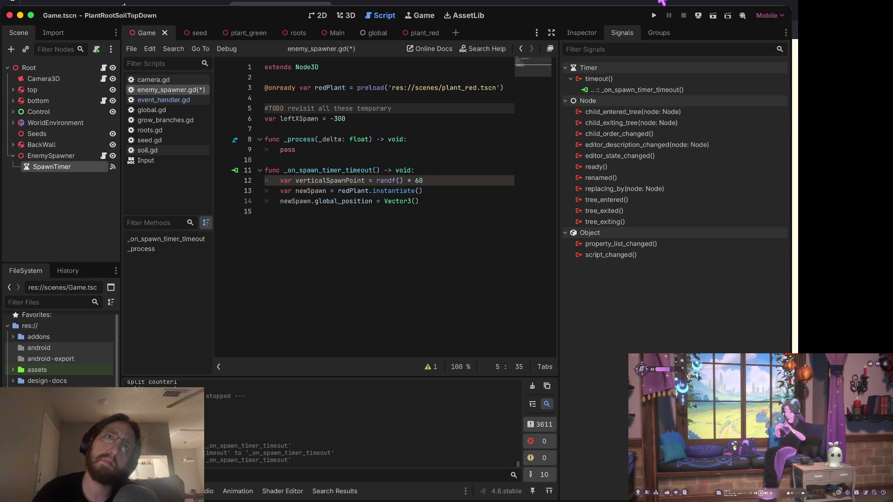
text(world space values)
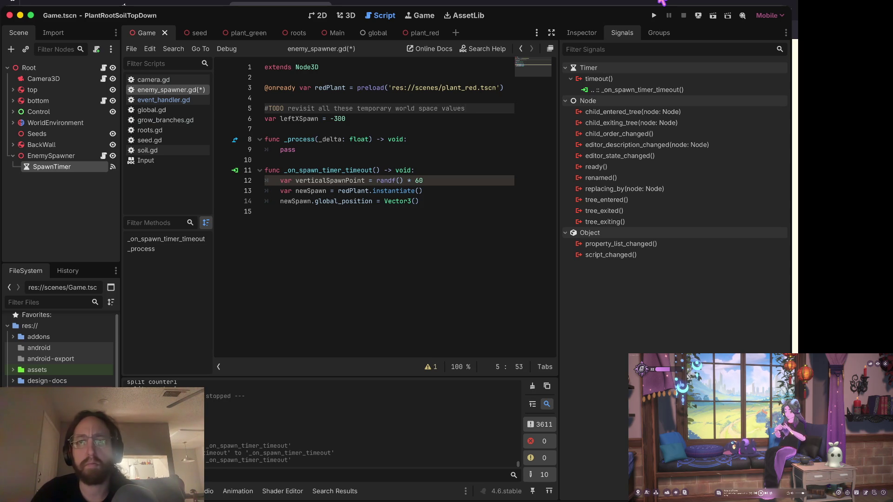
Add var rightXSpawn = 300 and duplicate the verticalSpawnPoint line
key(Down)
key(Down)
text(var rightXSpawn = )
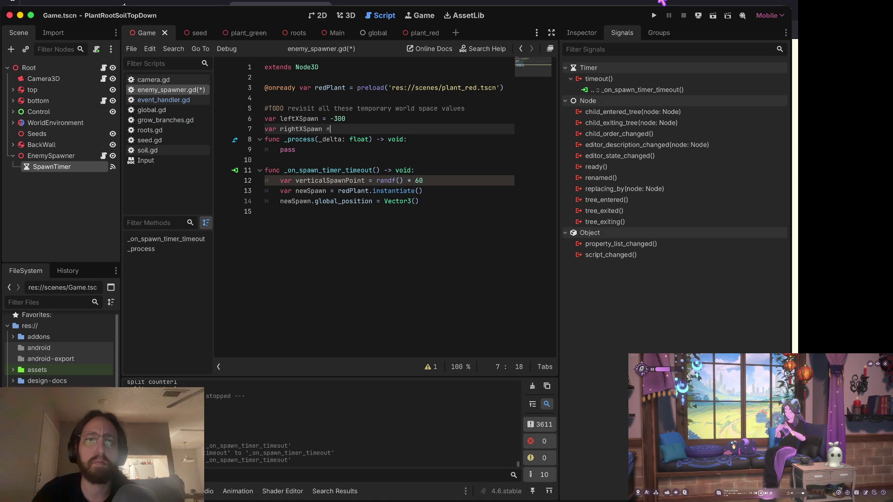
text(300)
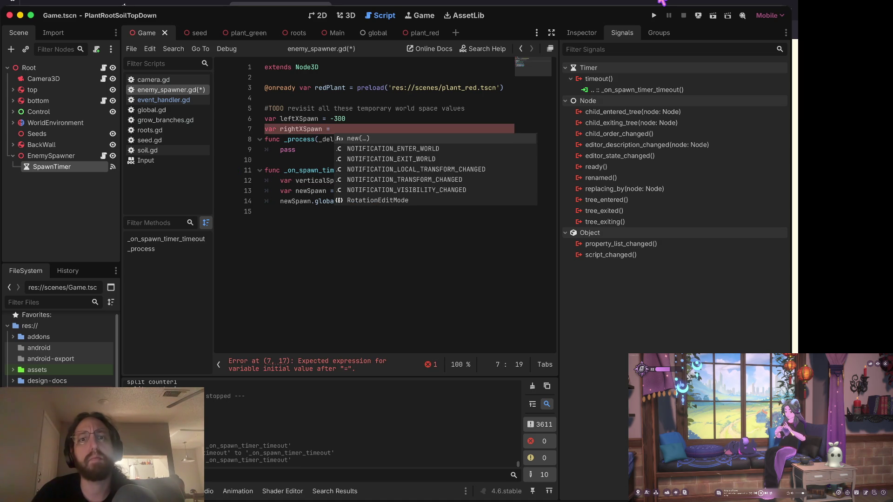
key(Return)
click(293, 160)
key(Down)
key(Down)
key(Down)
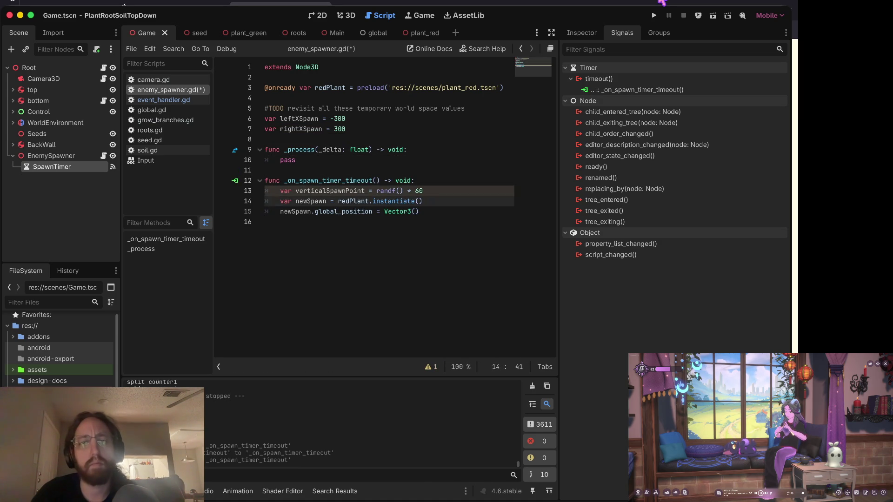
key(End)
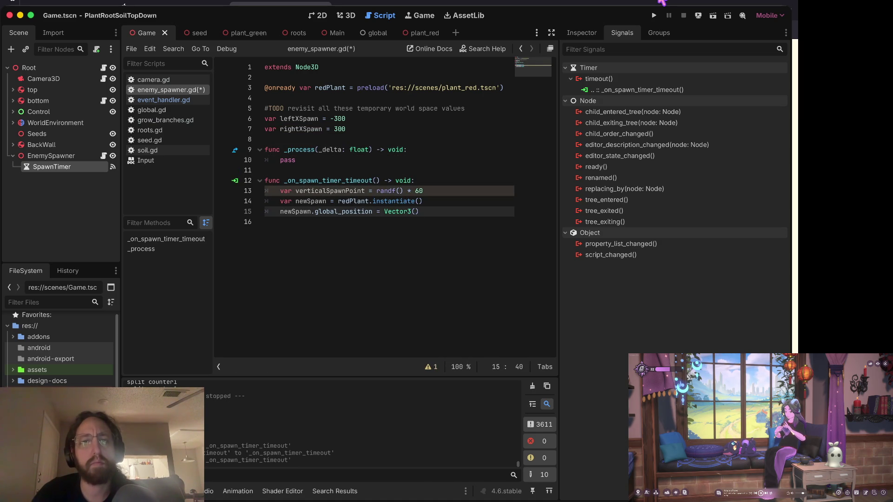
key(Up)
key(Up)
key(ctrl+shift+d)
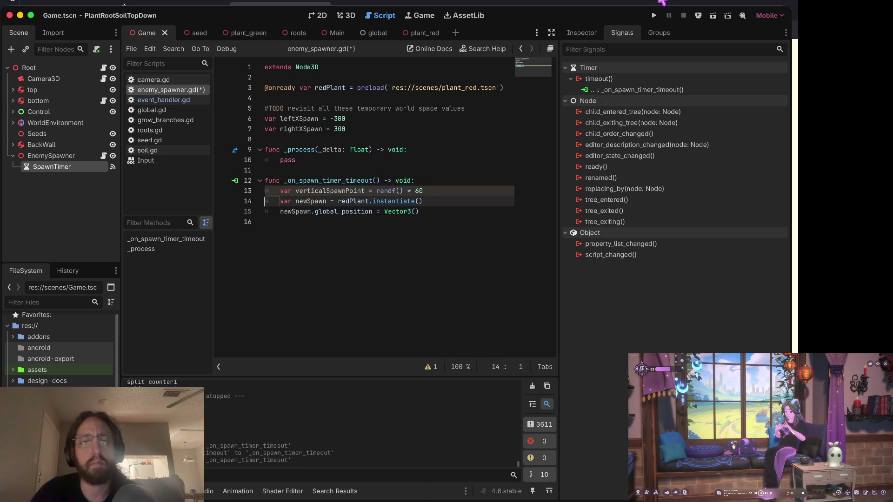
Turn the duplicated line into an 'if randi() % 2 == 0' check with a blank line above
key(Home)
key(Home)
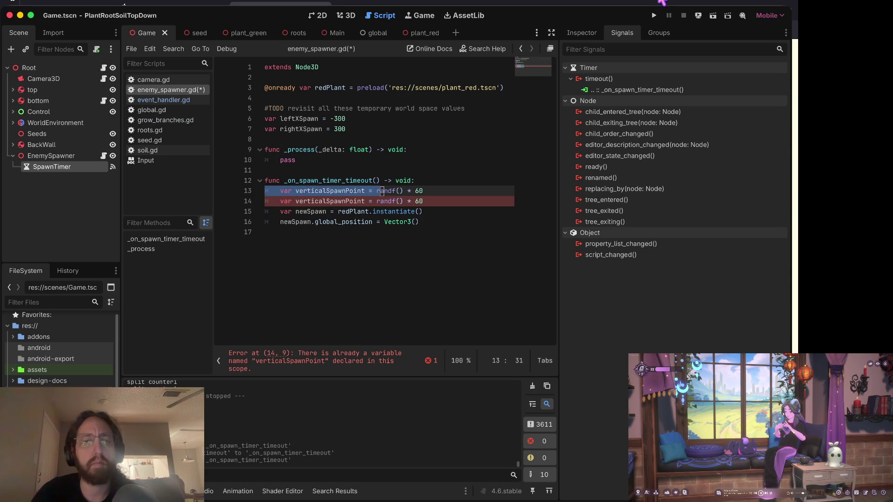
key(Tab)
text(if r)
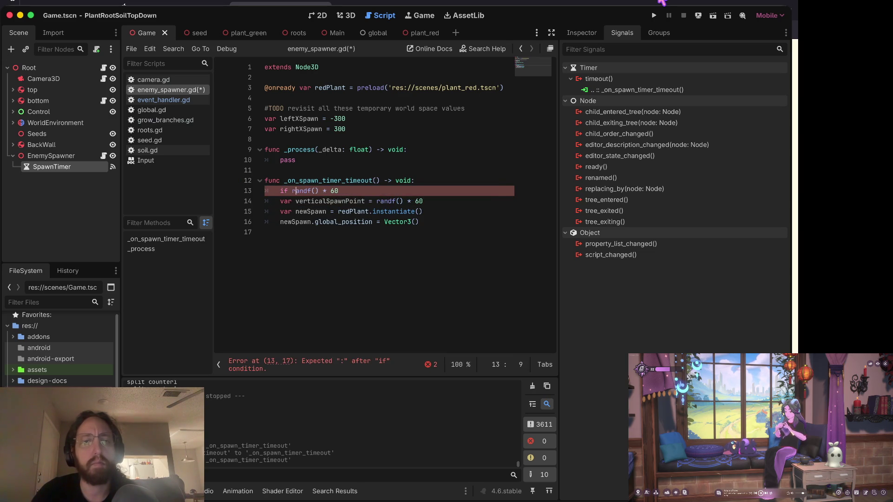
key(BackSpace)
key(BackSpace)
key(BackSpace)
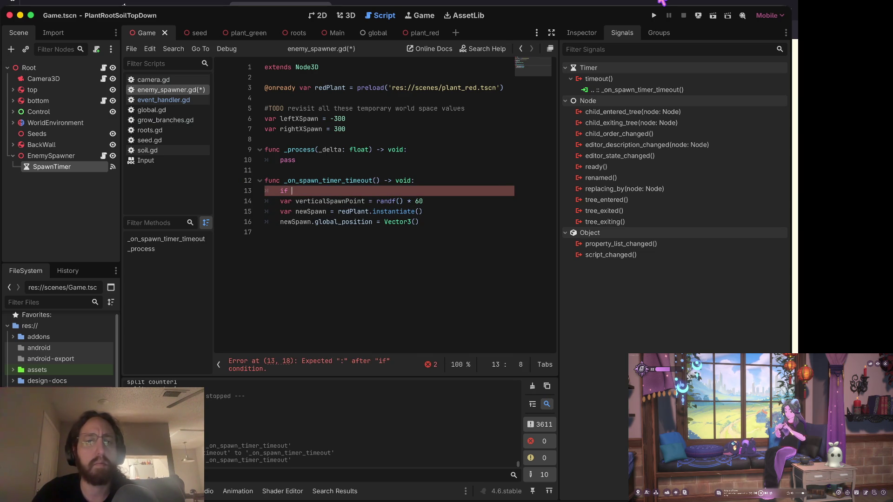
text(ndi)
key(Return)
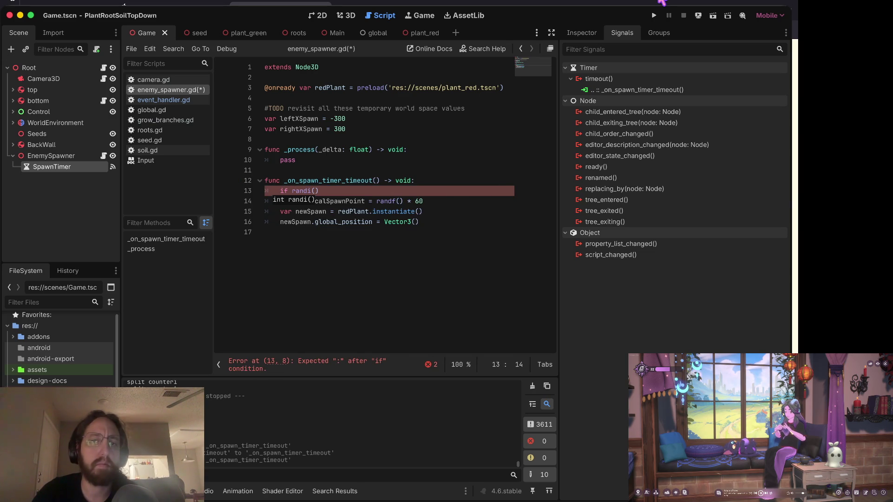
text() %)
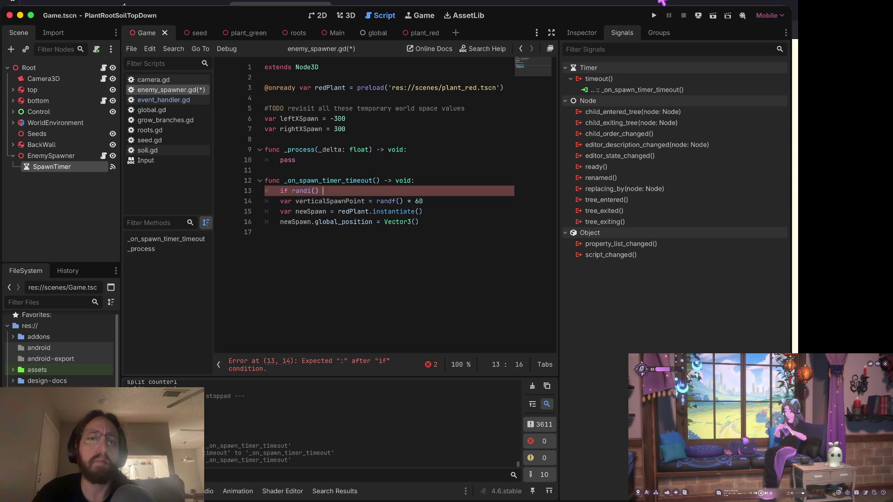
text( 2 == 0)
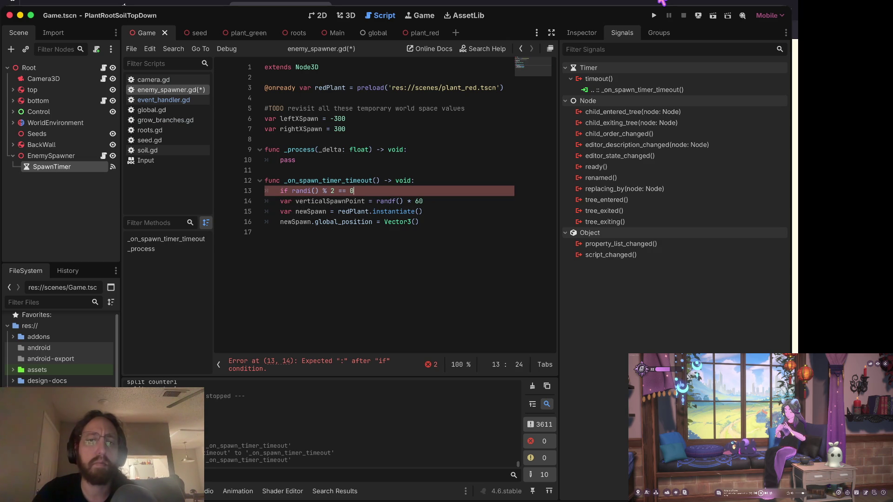
key(Return)
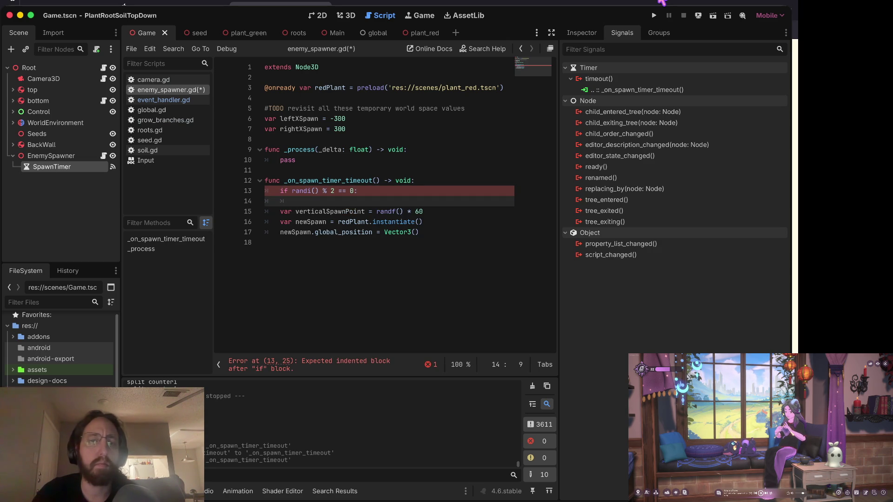
click(412, 181)
key(End)
key(Return)
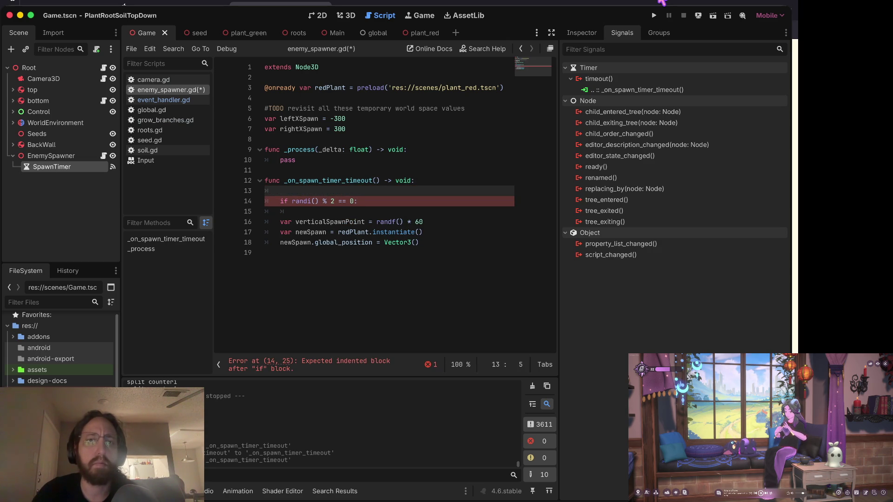
key(Up)
key(Up)
key(Up)
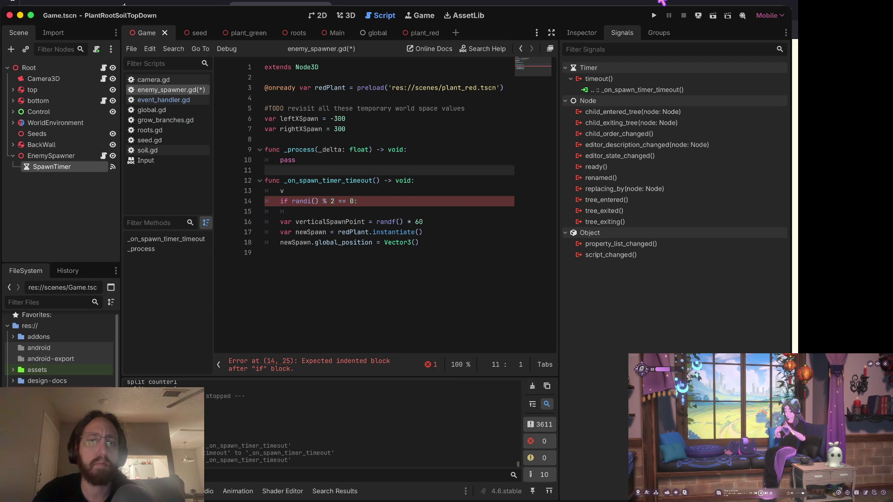
Delete leftXSpawn and rename rightXSpawn to xSpawn, keeping the value 300
key(ctrl+BackSpace)
text(spawn)
key(Home)
key(shift+Up)
key(BackSpace)
key(Right)
key(Right)
key(Right)
text(x)
key(Right)
key(Right)
key(Left)
key(BackSpace)
text(S)
Add 'var v = xSpawn' and negate it with 'v *= -1' inside the randi() check
key(Down)
key(Down)
key(Down)
key(BackSpace)
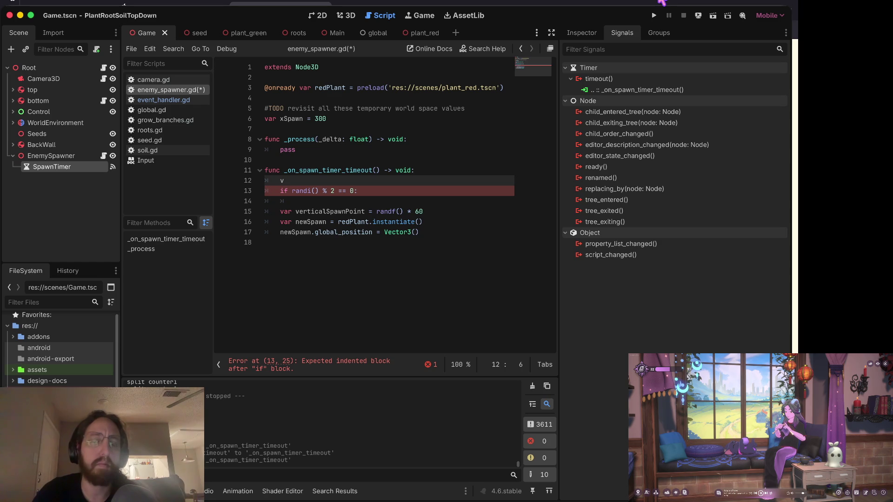
text(var )
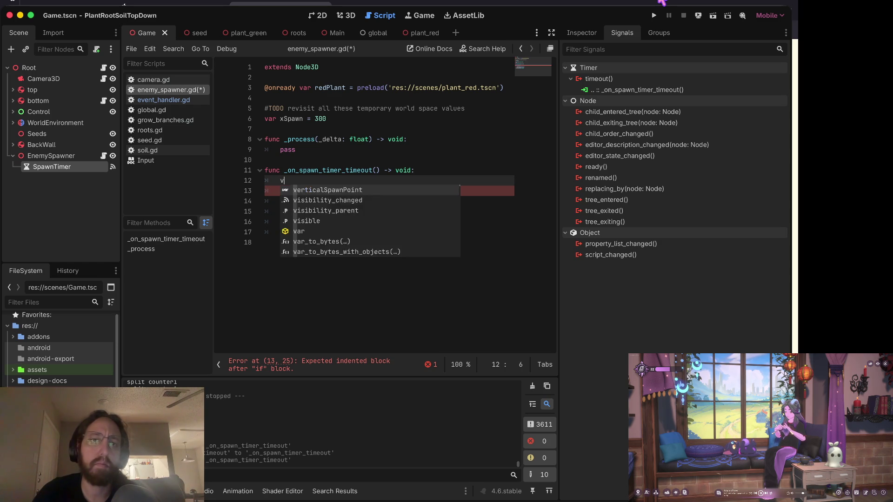
text(v = xSpawn)
click(301, 190)
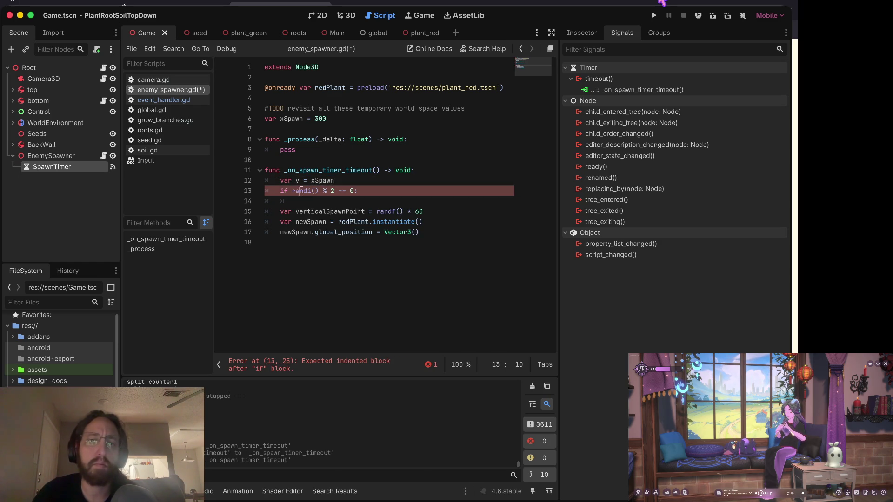
key(Down)
text(v *= -1)
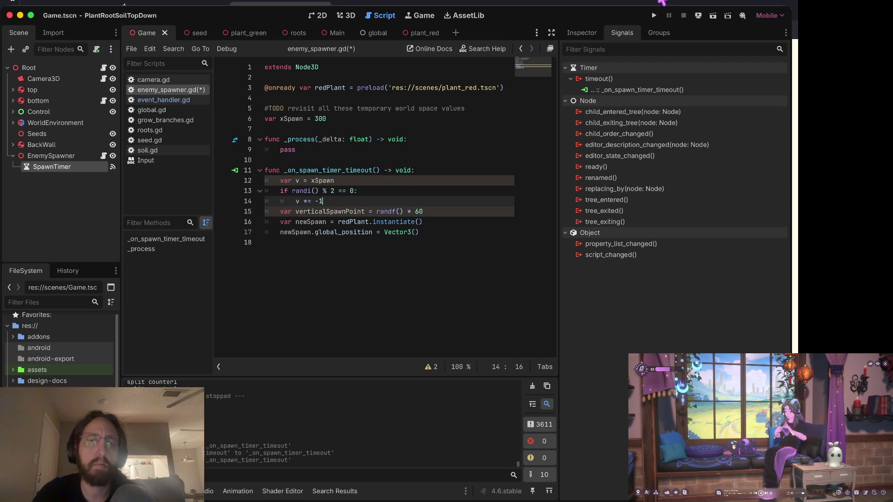
key(Return)
key(Down)
key(Down)
key(Down)
key(End)
key(Left)
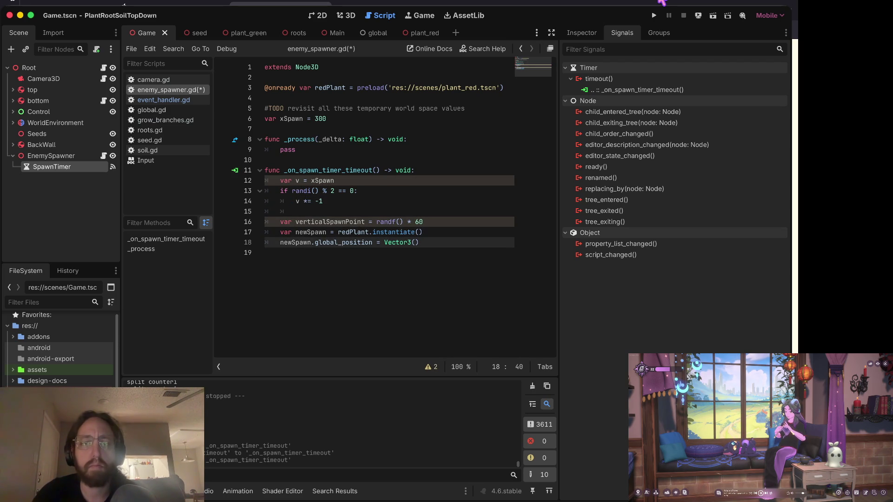
Fill Vector3 with v and verticalSpawnPoint as its first two coordinates
text(v,)
key(Escape)
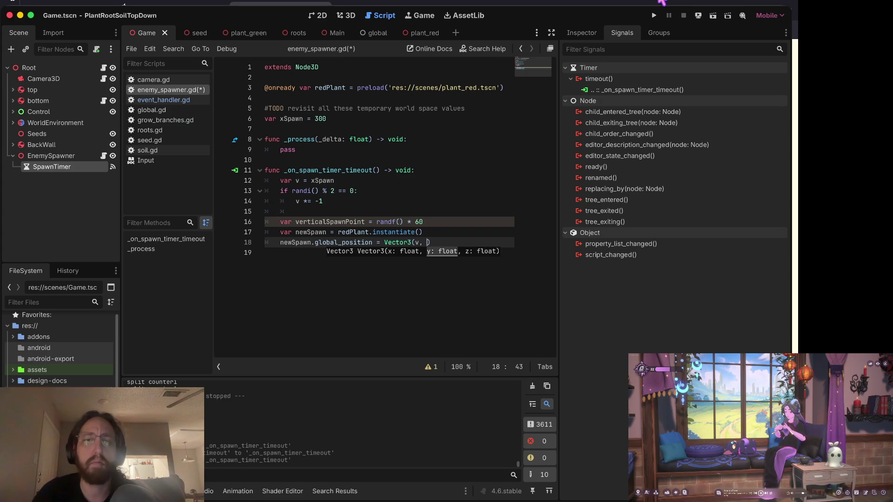
text(vertic)
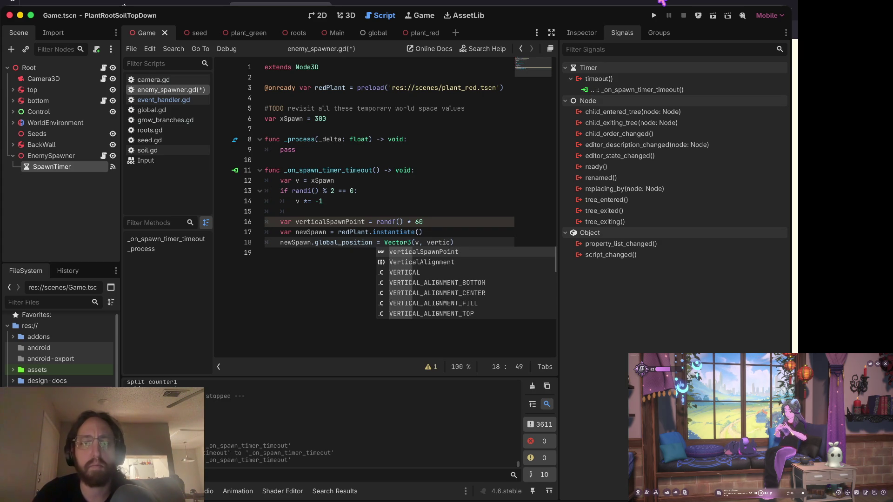
key(Return)
Rename verticalSpawnPoint to ySpawn in its declaration and in the Vector3 call
click(380, 222)
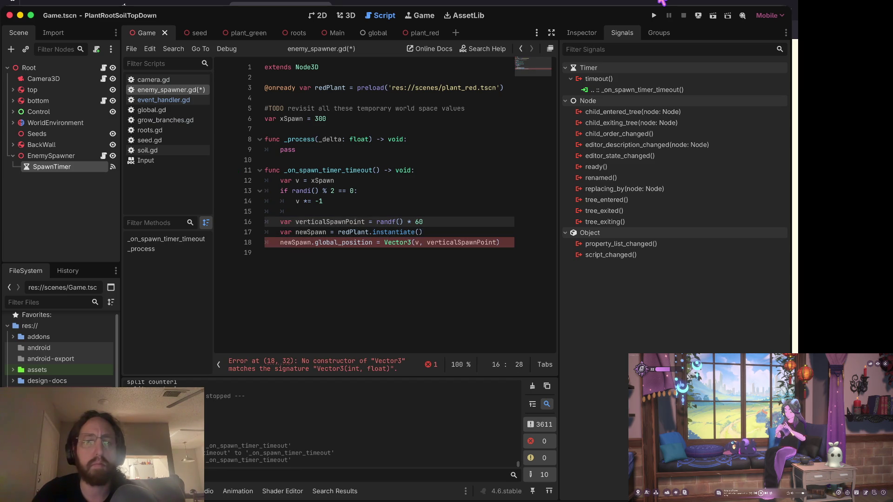
double_click(330, 222)
text(ySpawn)
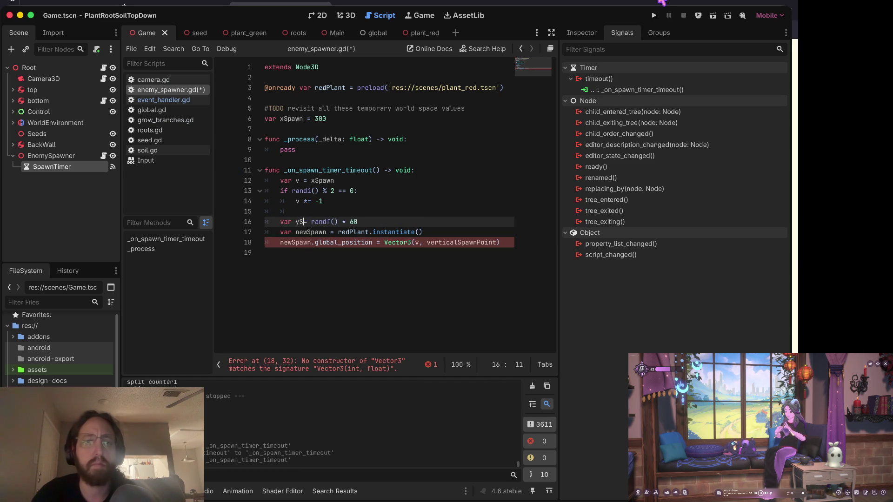
click(324, 232)
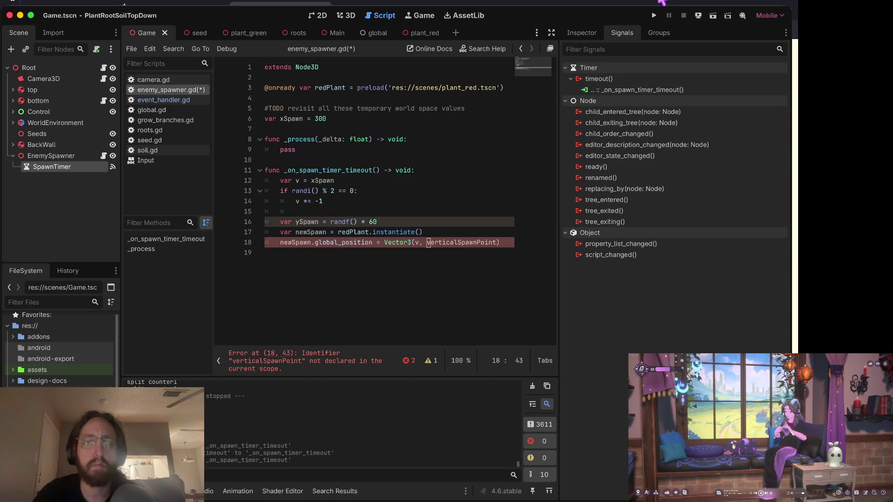
double_click(428, 242)
text(ySpawn,)
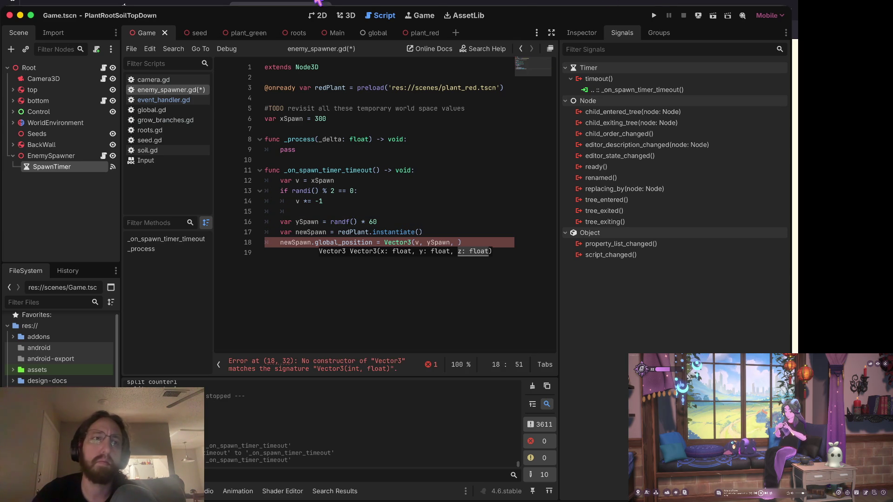
click(51, 89)
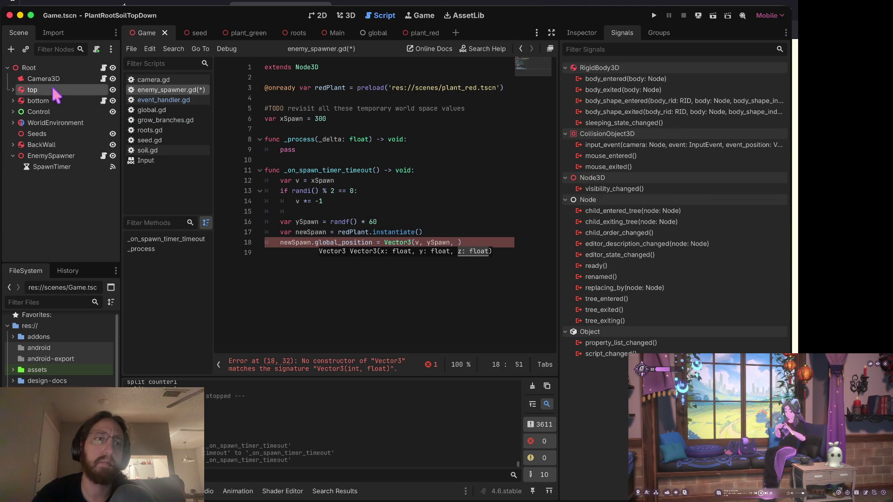
Declare var zSpawn = -10, finish the position as Vector3(v, ySpawn, zSpawn), and save
click(581, 34)
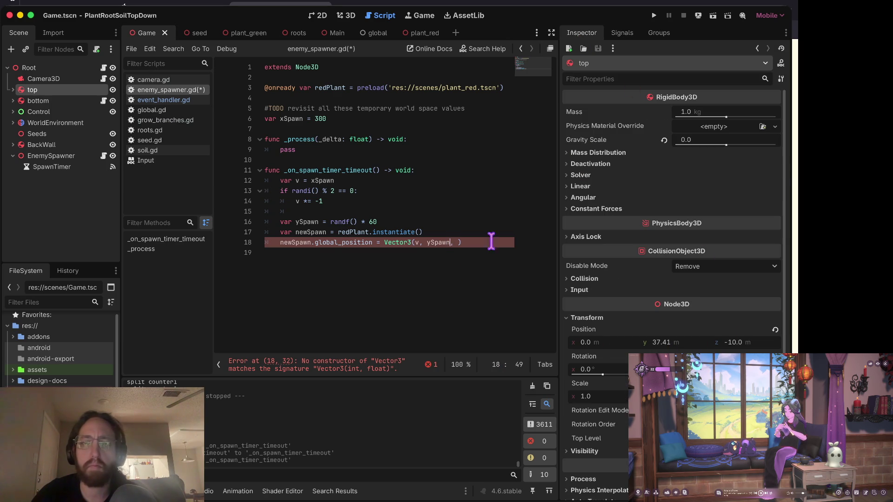
key(super+Up)
key(Down)
key(Down)
key(Down)
key(Down)
key(Down)
text(var zSpawn)
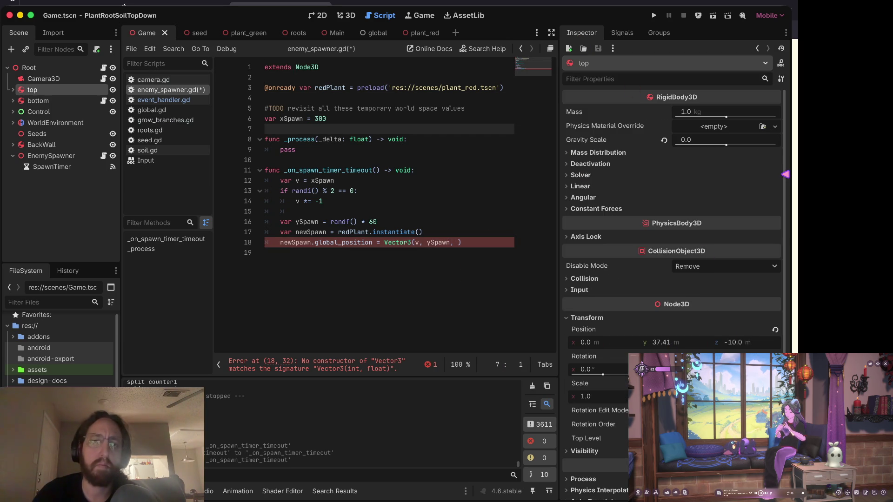
text( = -10)
click(265, 253)
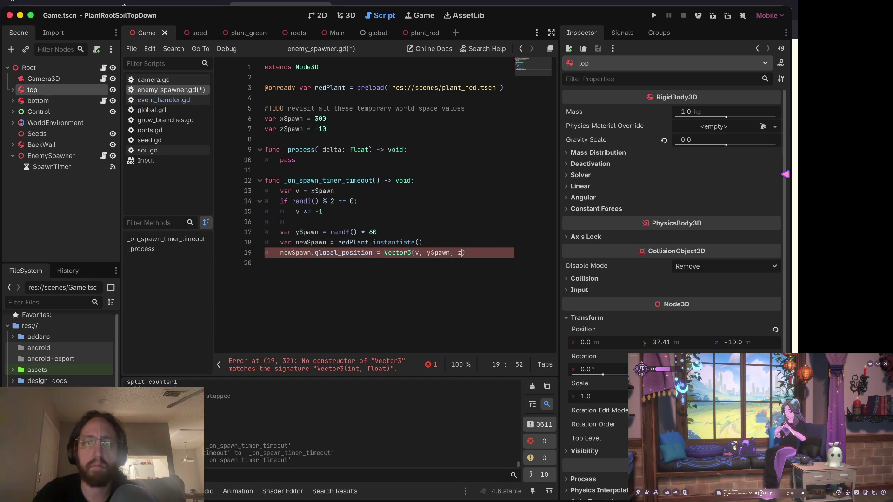
key(Return)
key(Home)
key(ctrl+s)
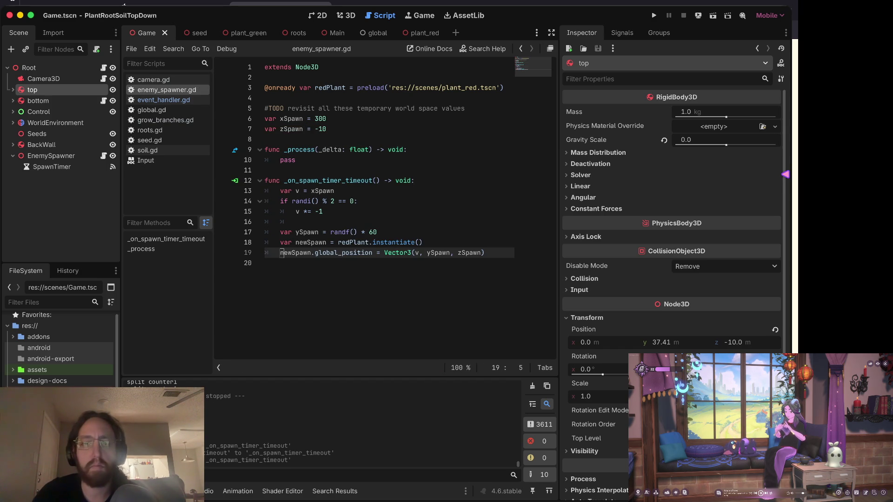
Test-run the game, stop it, and switch to the plant_red scene
click(654, 16)
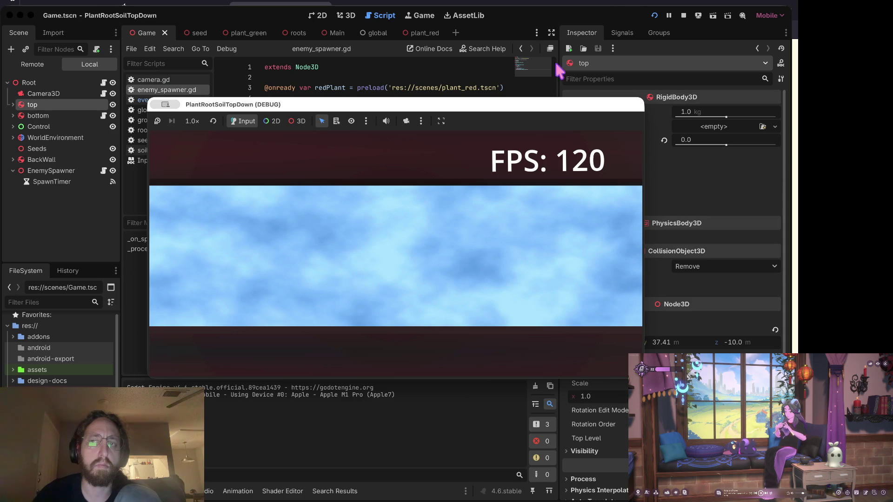
click(684, 15)
click(341, 212)
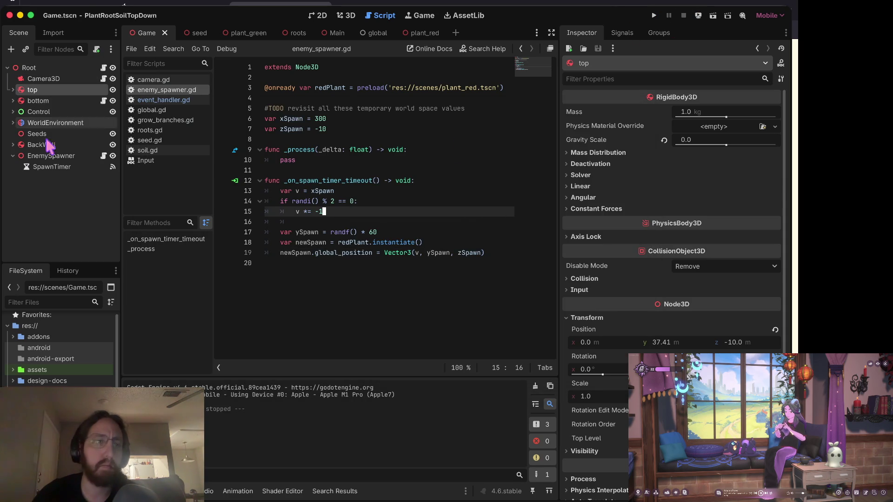
click(103, 156)
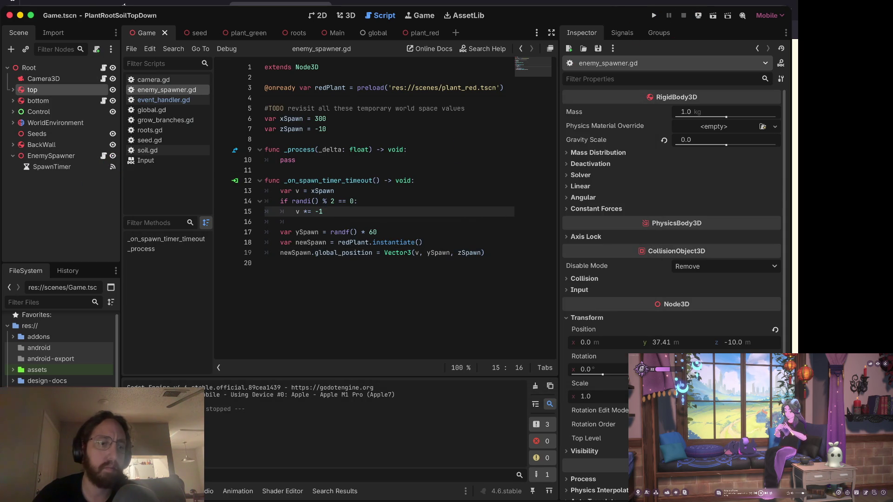
key(ctrl+shift+Tab)
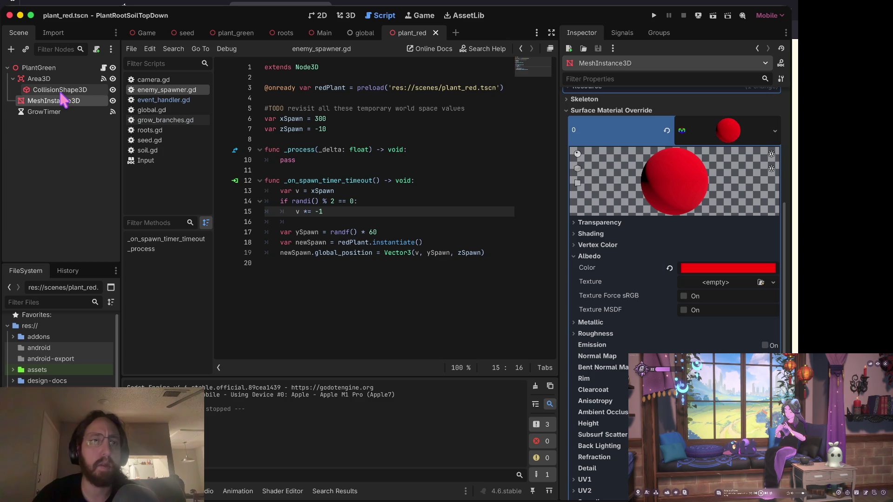
Rename the plant_red scene's root node to PlantRed
click(103, 68)
double_click(84, 67)
text(PlantRed)
key(Return)
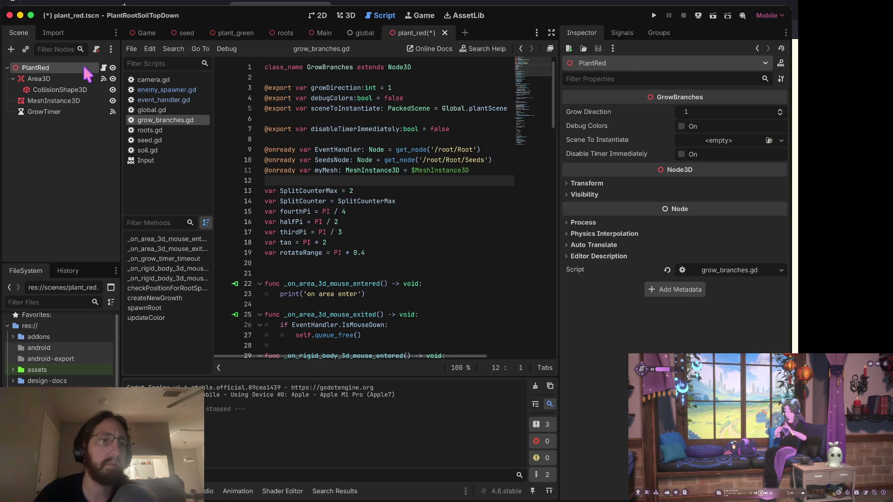
Duplicate the roots.gd script from the FileSystem panel
click(313, 149)
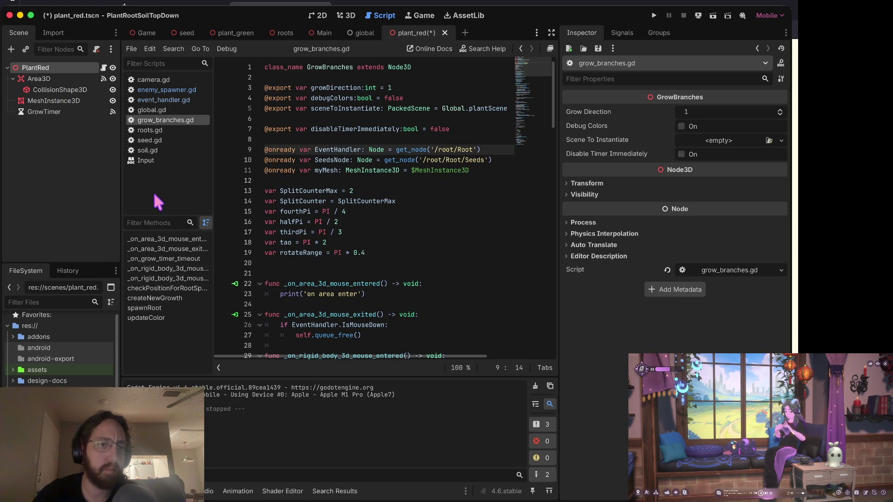
scroll(59, 349, down, 5)
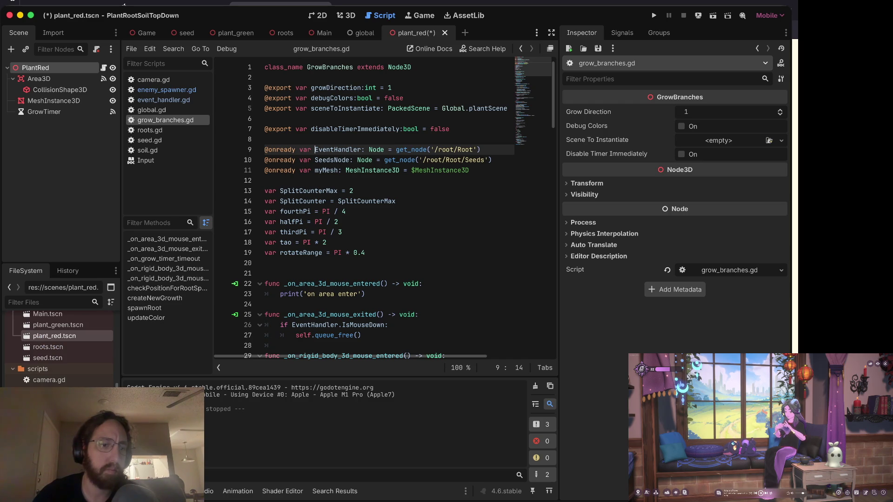
right_click(54, 317)
key(Escape)
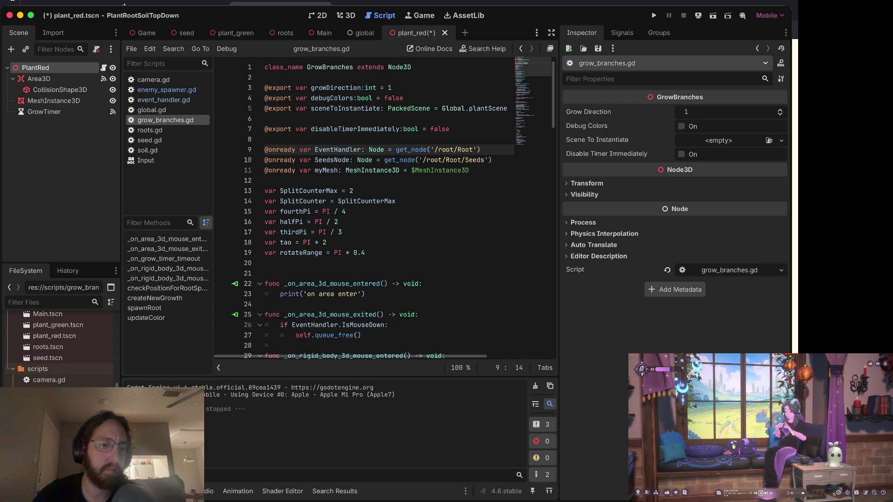
right_click(55, 436)
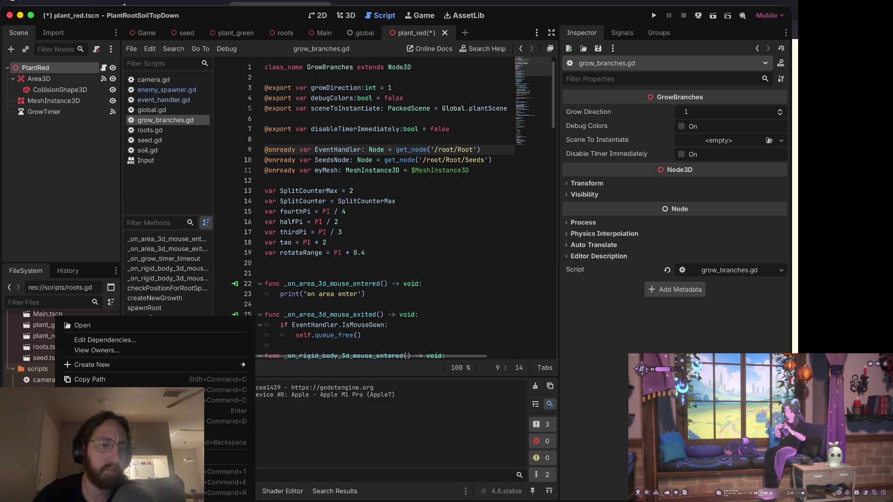
click(227, 421)
Create the new script copy named red_plant.gd
key(BackSpace)
text(redPlan)
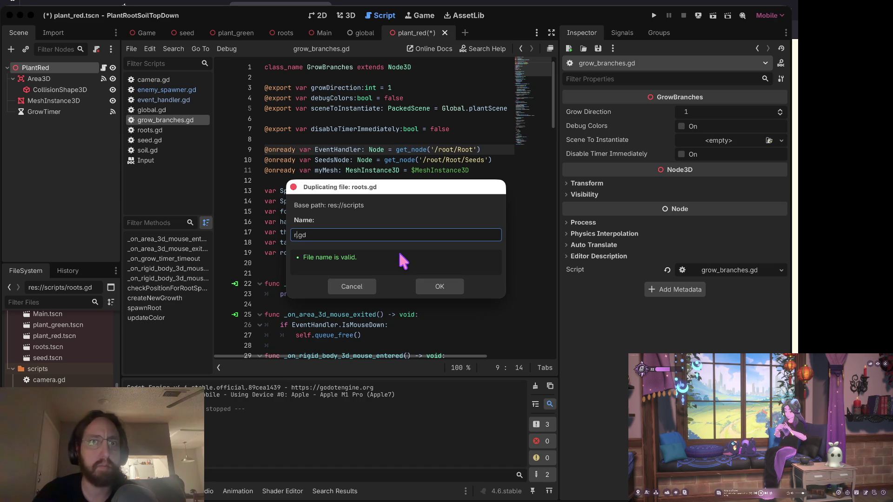
key(BackSpace)
key(BackSpace)
key(BackSpace)
text(red_plant)
click(437, 285)
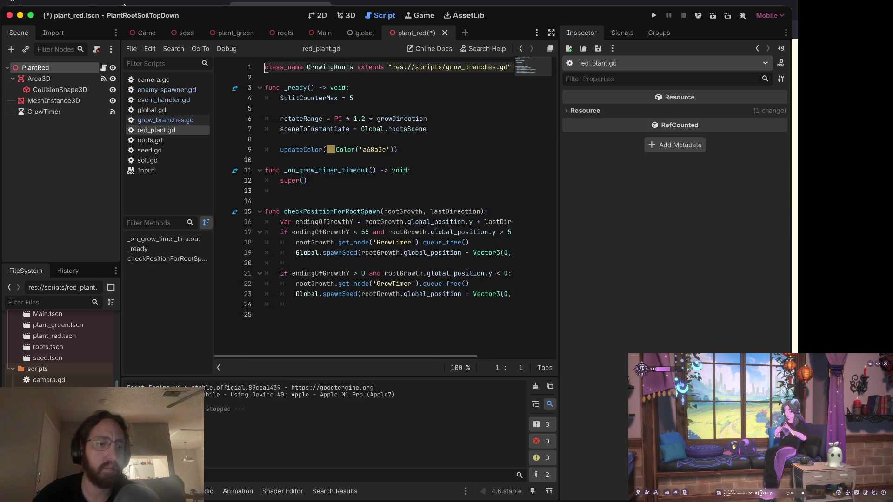
In red_plant.gd's _ready, delete the SplitCounterMax = 5 line and comment out the rotateRange line
click(424, 130)
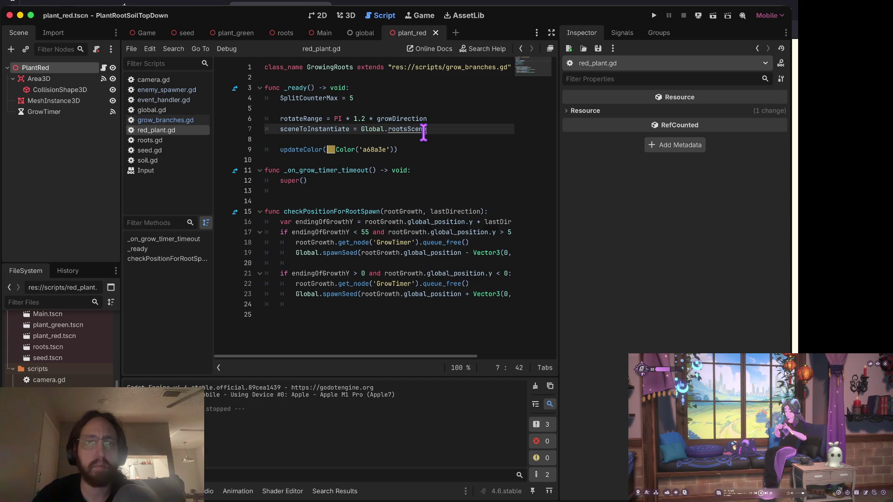
click(368, 93)
key(Left)
key(Left)
key(Left)
key(ctrl+shift+k)
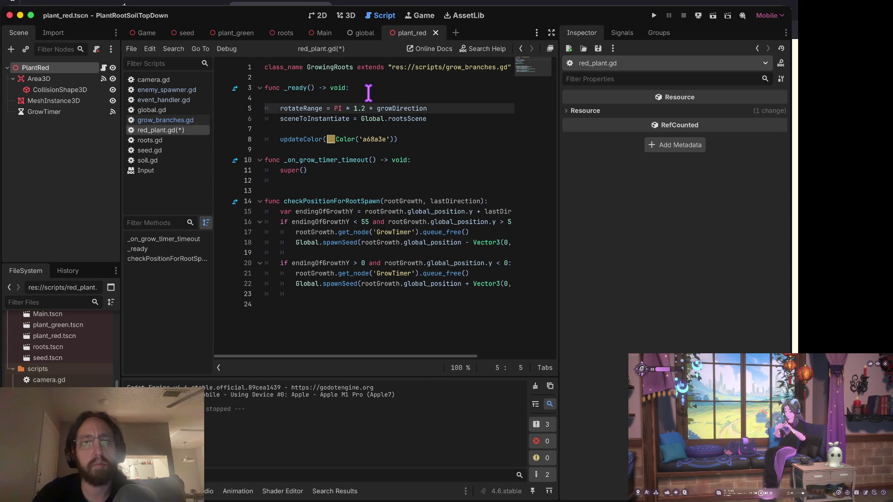
key(ctrl+shift+k)
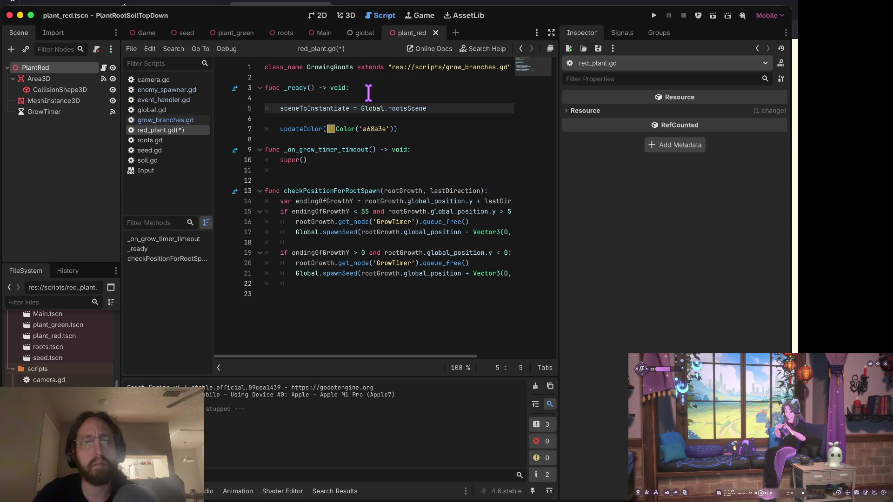
key(ctrl+z)
key(Up)
key(ctrl+k)
key(Down)
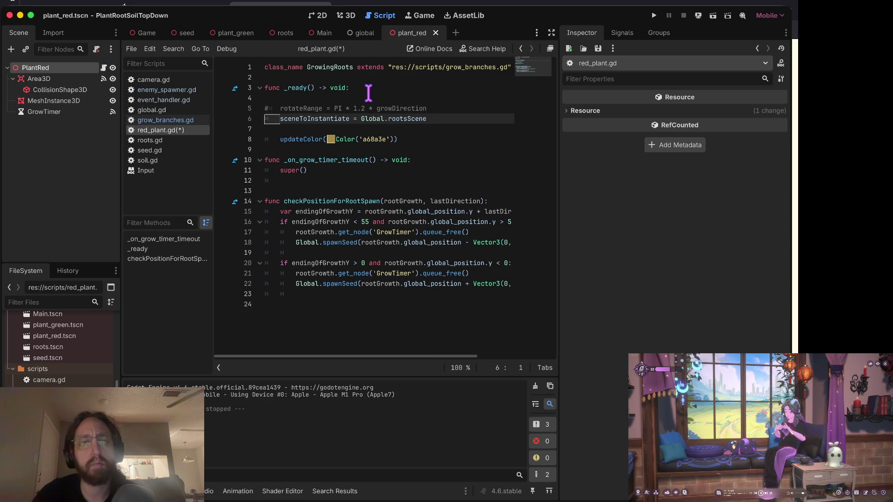
Go to the end of the sceneToInstantiate line, then switch to event_handler.gd
key(ctrl+Home)
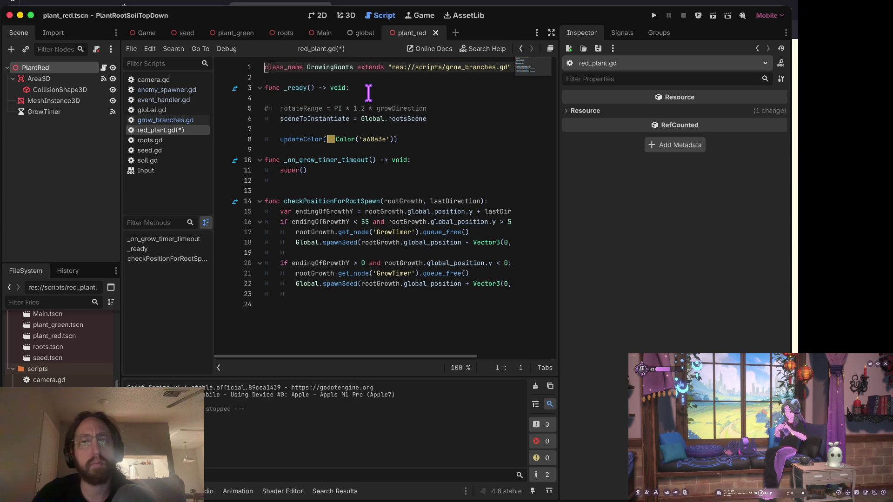
key(Down)
key(Down)
key(Down)
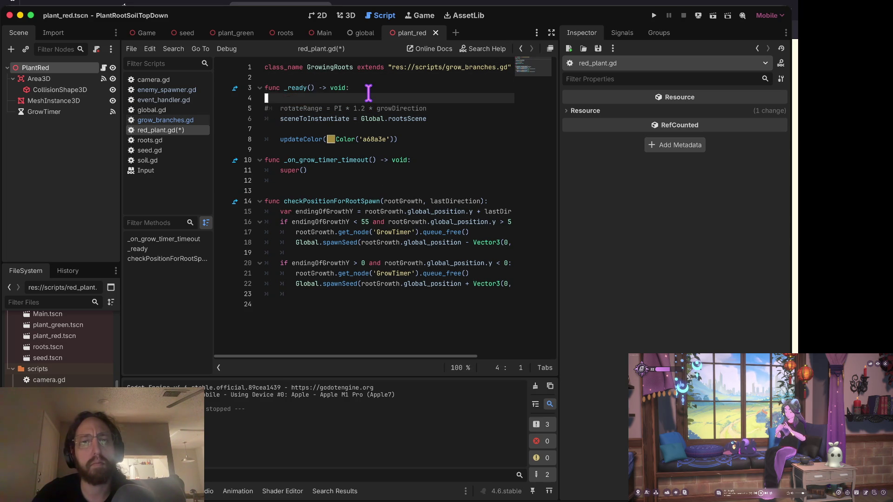
key(Down)
key(Up)
key(End)
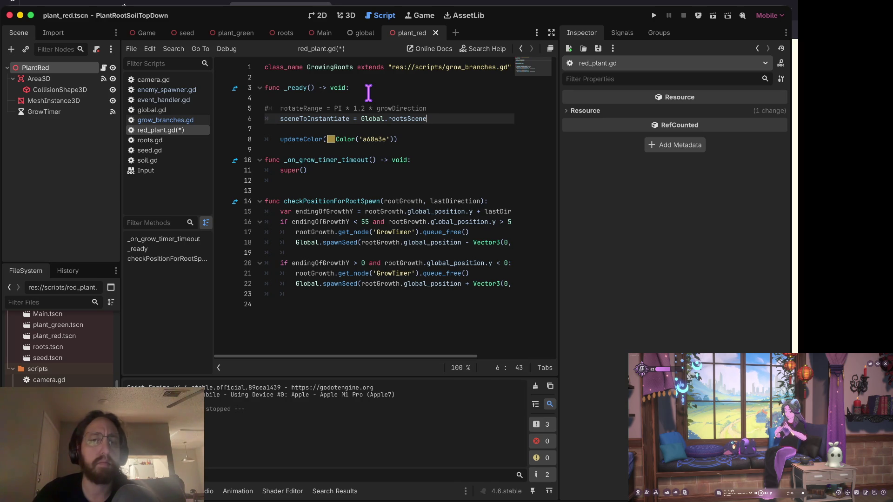
click(156, 100)
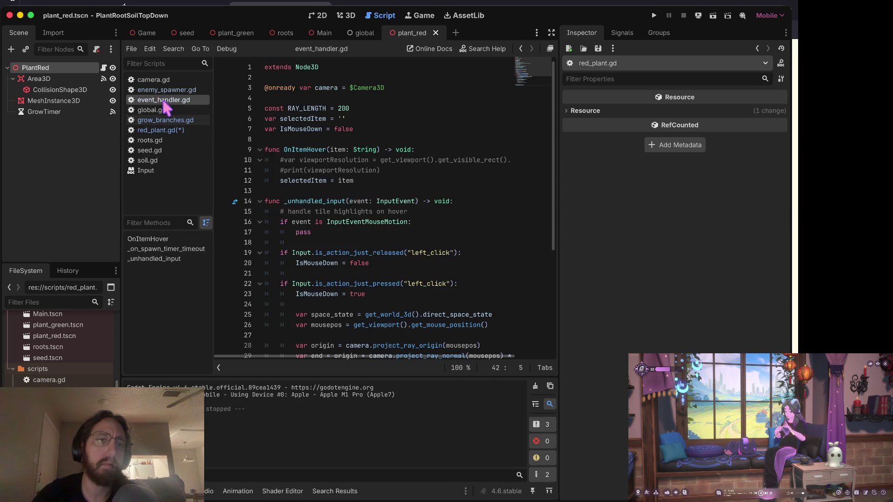
In global.gd, duplicate the rootsScene preload line and rename the copy to redPlantScene
click(166, 110)
click(393, 99)
key(Down)
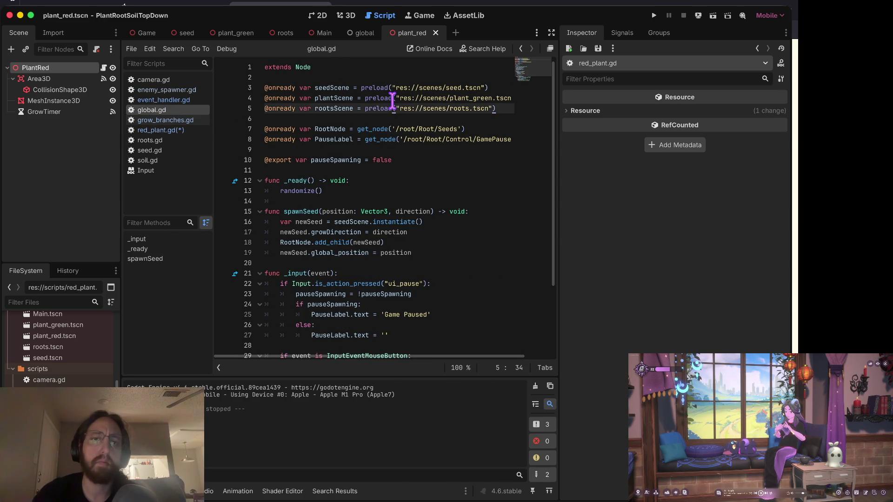
key(super+c)
key(super+v)
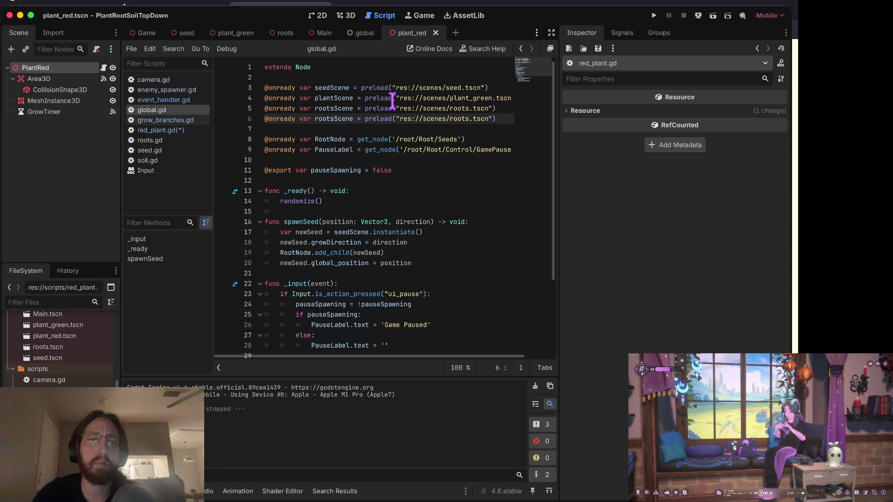
key(Right)
key(Right)
key(Right)
key(BackSpace)
key(BackSpace)
key(BackSpace)
text(redPlant)
Point the redPlantScene preload path to res://scenes/plant_red.tscn and save global.gd
key(super+Right)
key(Left)
key(Left)
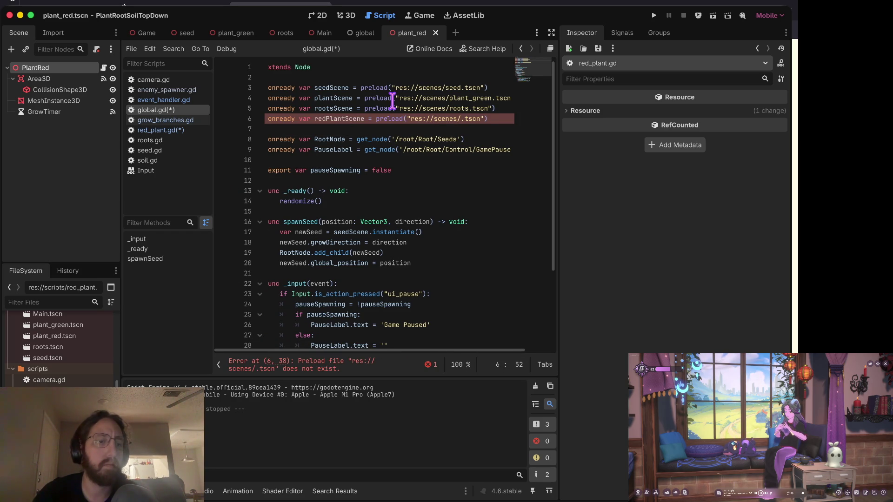
text(ant_red)
key(super+s)
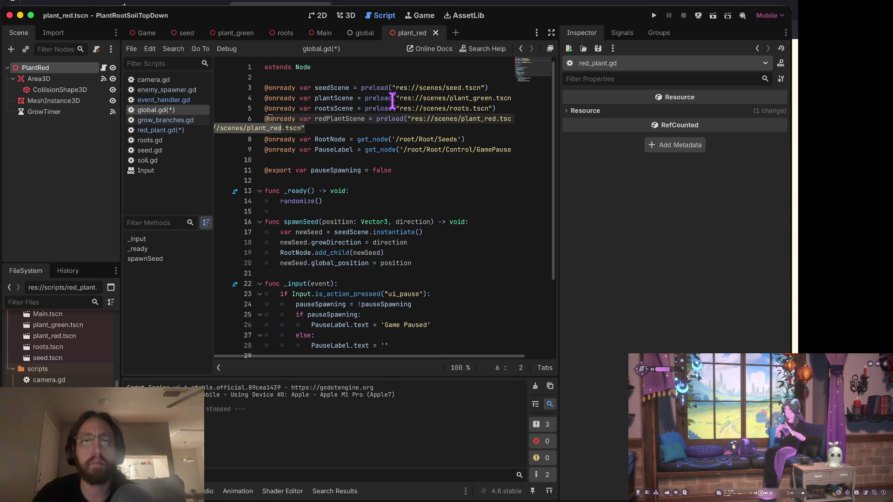
key(Right)
key(Right)
key(Right)
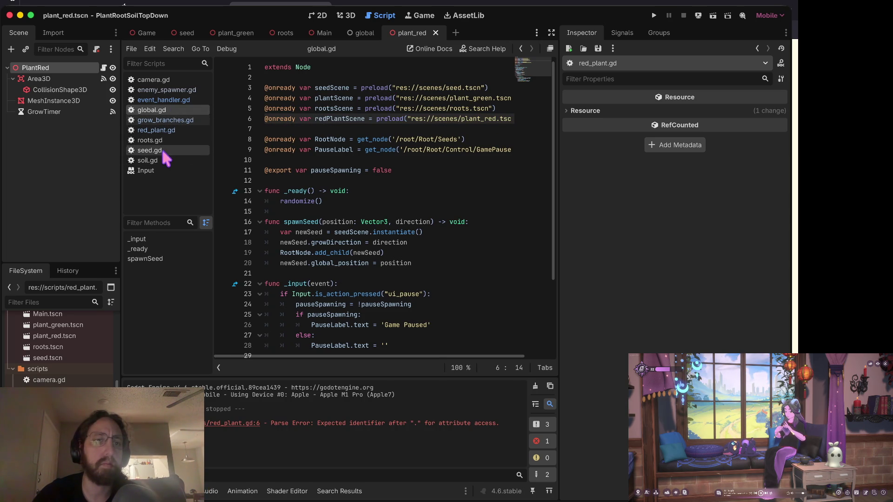
click(180, 90)
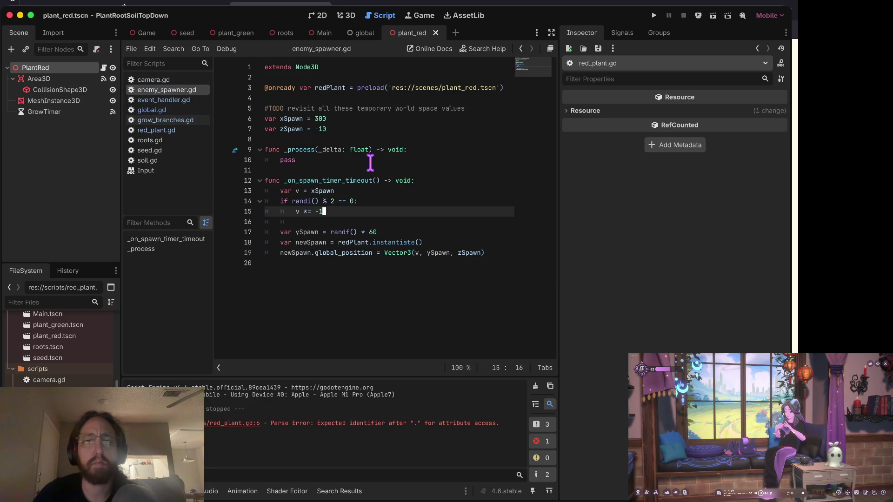
Edit the spawn position line in enemy_spawner.gd
key(Down)
key(Down)
key(Down)
key(End)
key(Left)
key(BackSpace)
key(BackSpace)
key(BackSpace)
text(sp)
key(super+Up)
key(Down)
key(Down)
key(Down)
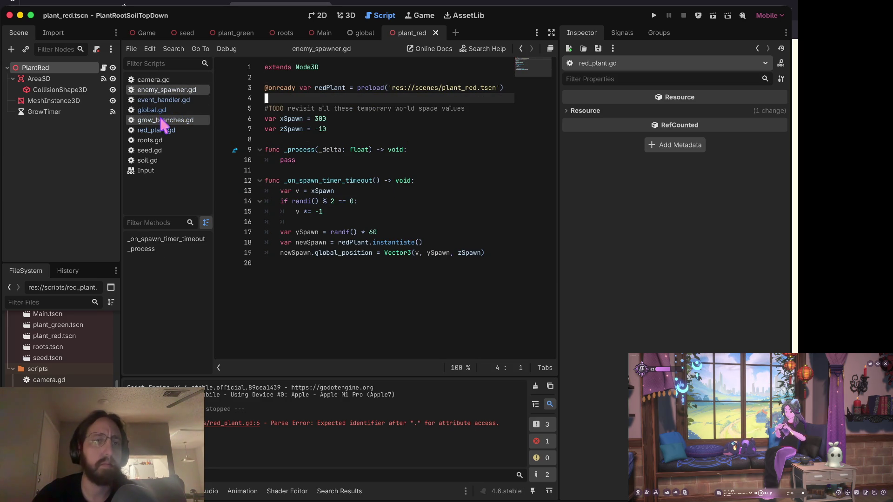
In red_plant.gd, set sceneToInstantiate to Global.redPlantScene and save
click(156, 130)
click(414, 126)
text(k)
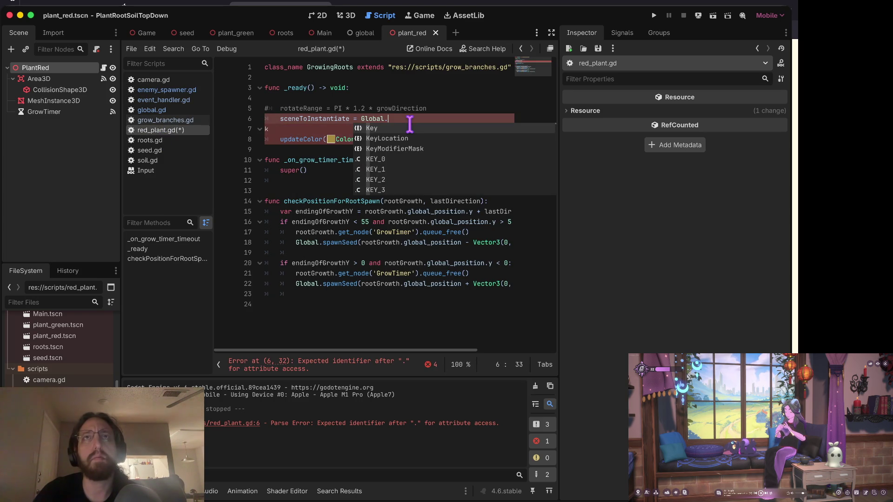
text(redPlan)
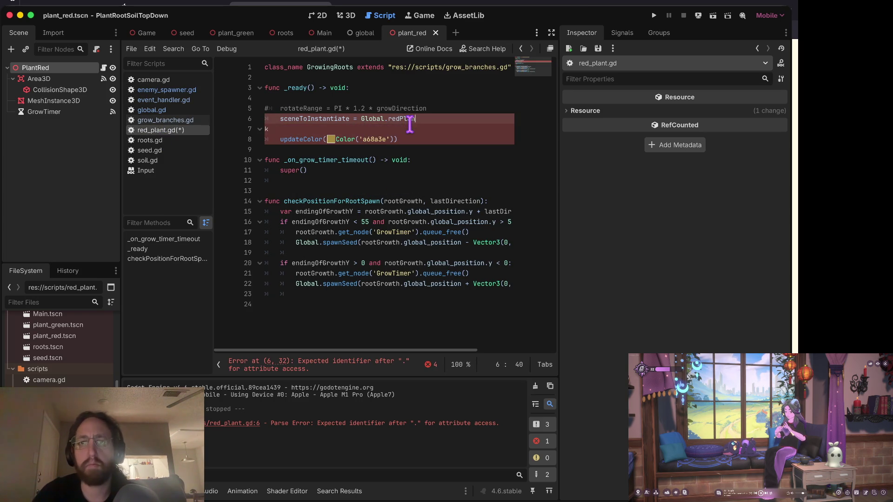
text(a)
key(Return)
key(ctrl+s)
key(Down)
key(Down)
Clean up _ready by removing the stray 'k', the updateColor call and an empty line
key(Up)
key(Home)
key(Delete)
key(Down)
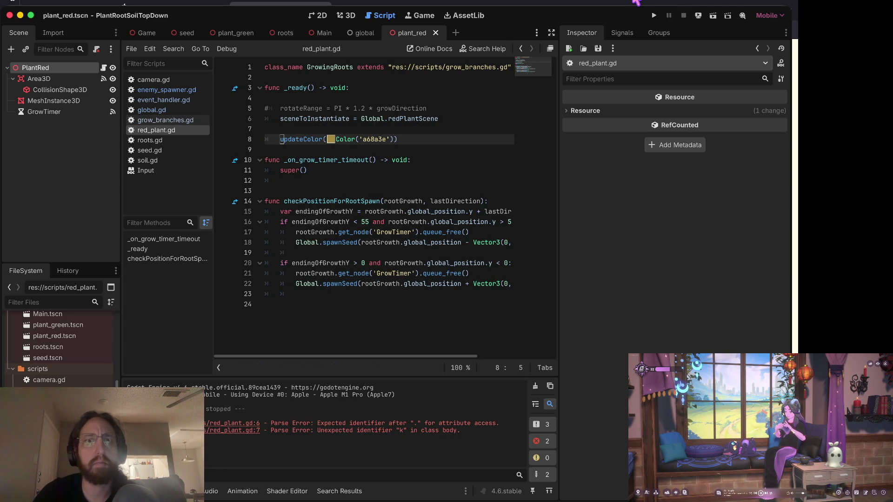
key(ctrl+shift+k)
key(ctrl+shift+k)
key(Up)
key(Up)
key(Up)
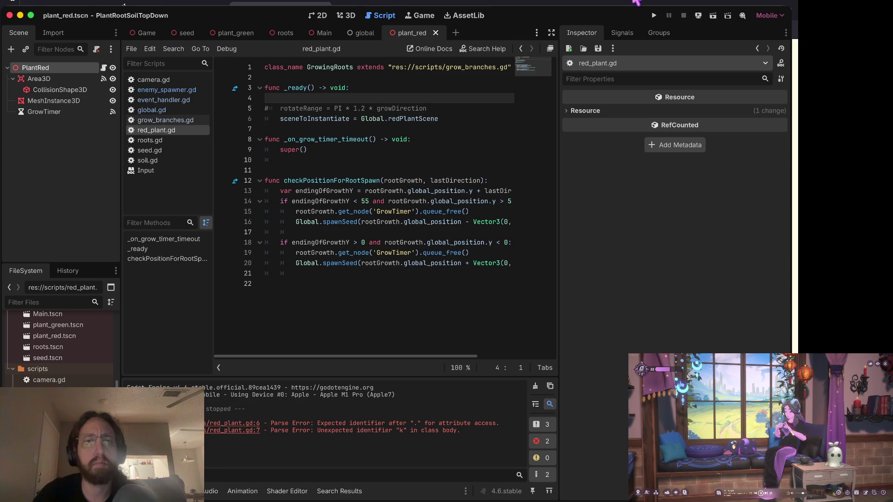
key(ctrl+shift+k)
key(Down)
key(Down)
key(Down)
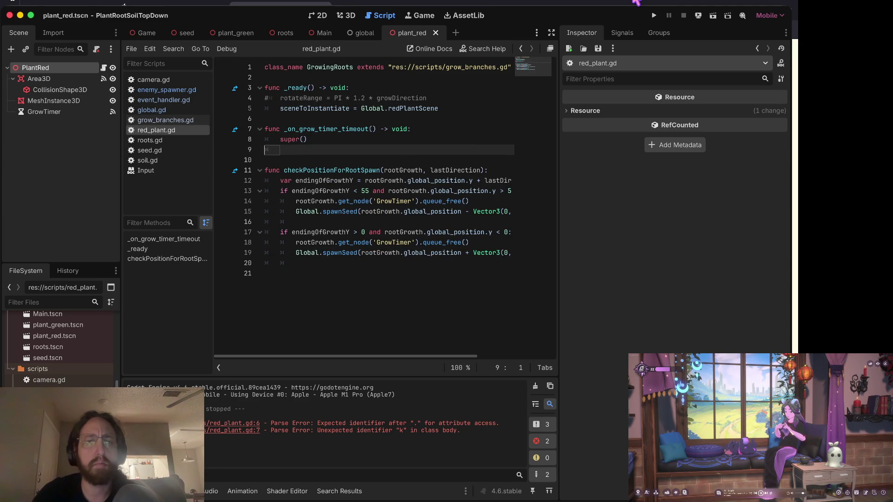
key(ctrl+shift+k)
key(ctrl+shift+k)
key(Up)
key(ctrl+shift+k)
key(ctrl+shift+k)
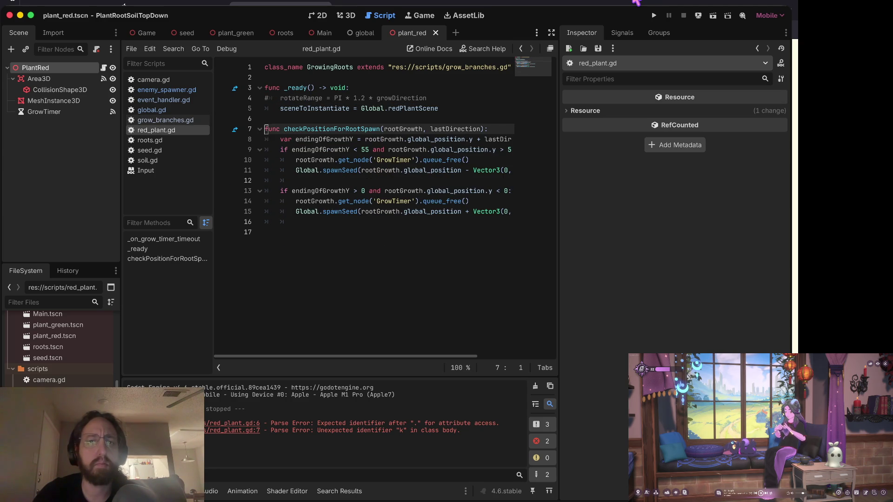
key(ctrl+z)
key(ctrl+z)
key(ctrl+z)
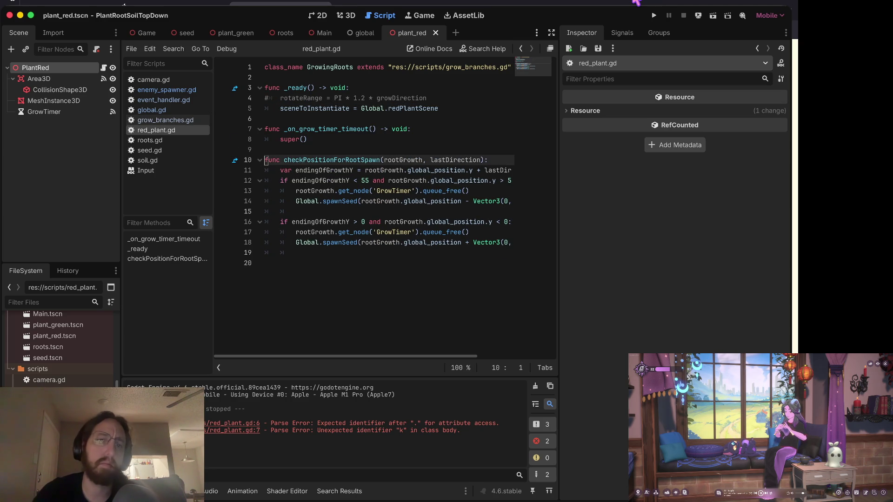
Delete the body of the old checkPositionForRootSpawn function and save
key(Up)
key(alt+Right)
key(alt+Right)
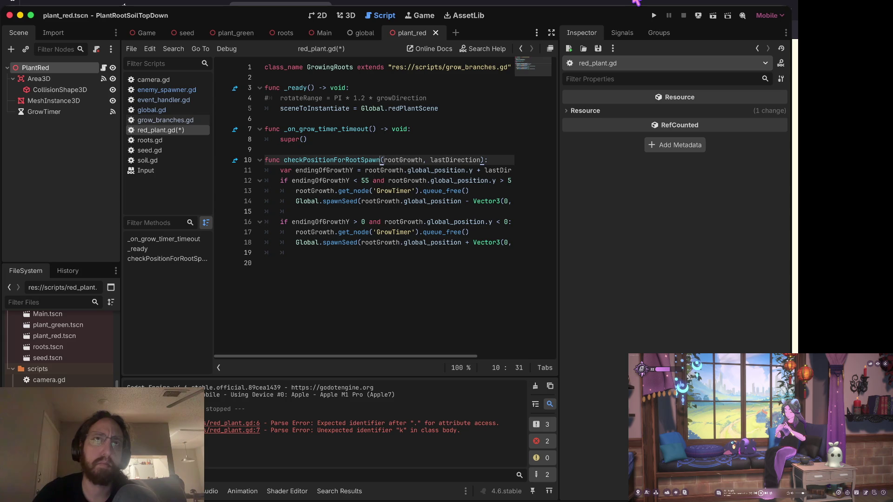
key(Down)
key(Home)
key(shift+Down)
key(shift+Down)
key(shift+Down)
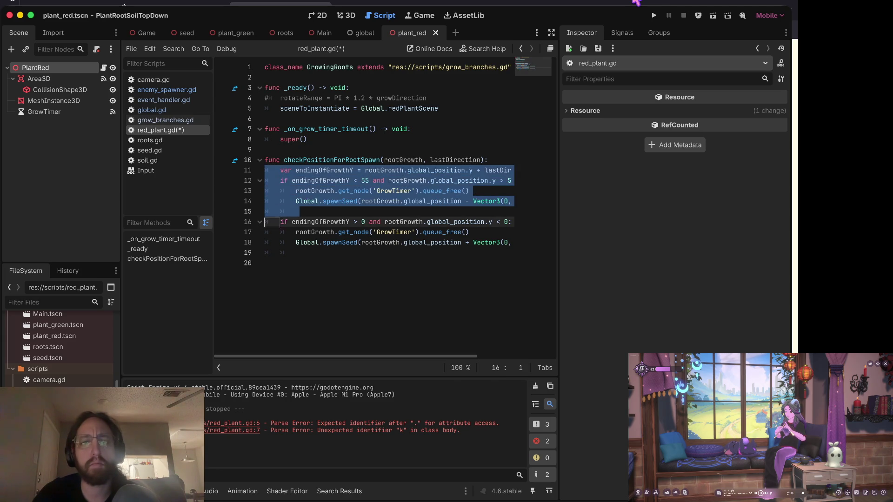
key(Delete)
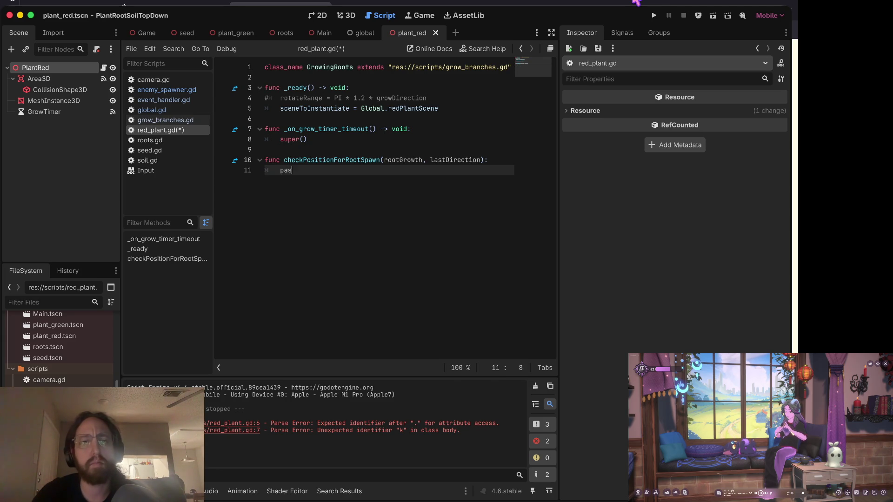
key(cmd+s)
key(Up)
key(Up)
key(Up)
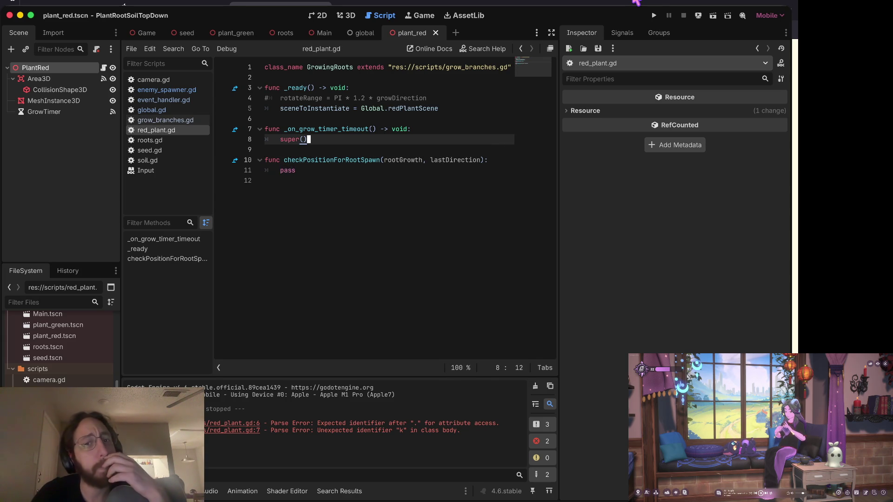
Fix the super(root, lastDirection) call so its arguments sit on one line with tidy spacing
key(Down)
key(Down)
key(Down)
key(Home)
key(shift+ctrl+End)
key(Delete)
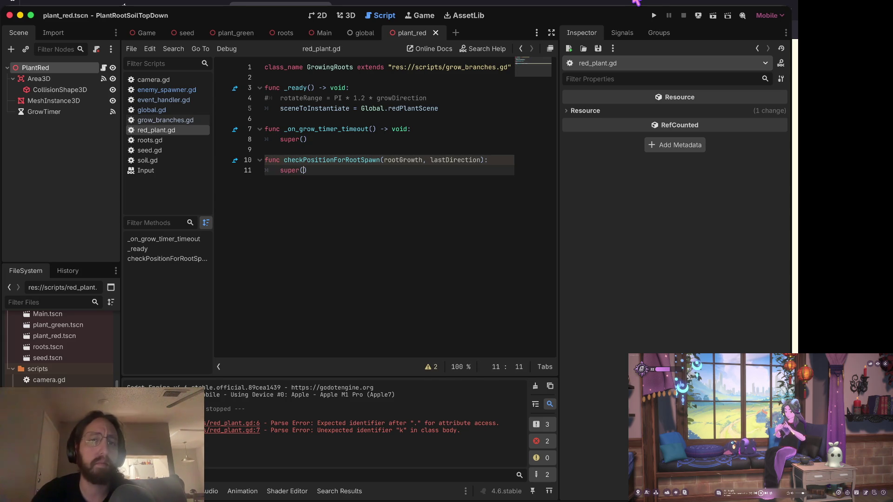
text(ot)
key(Return)
text(t)
key(Return)
key(Home)
key(BackSpace)
key(BackSpace)
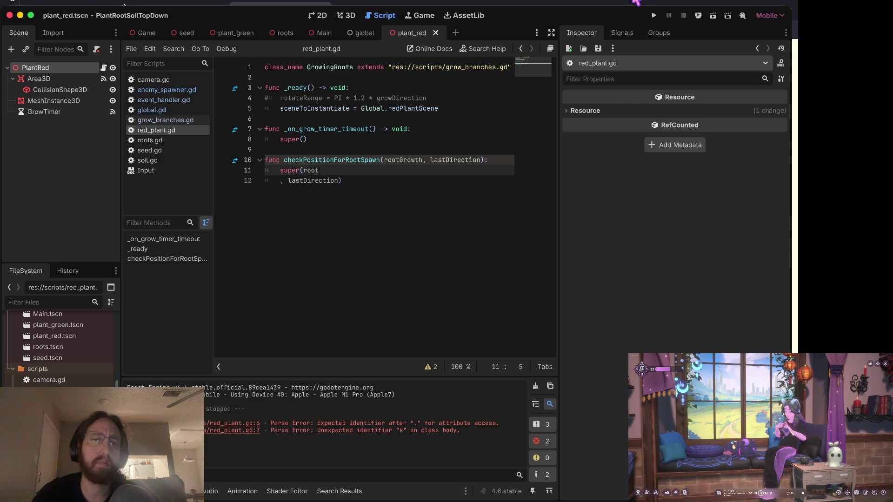
key(BackSpace)
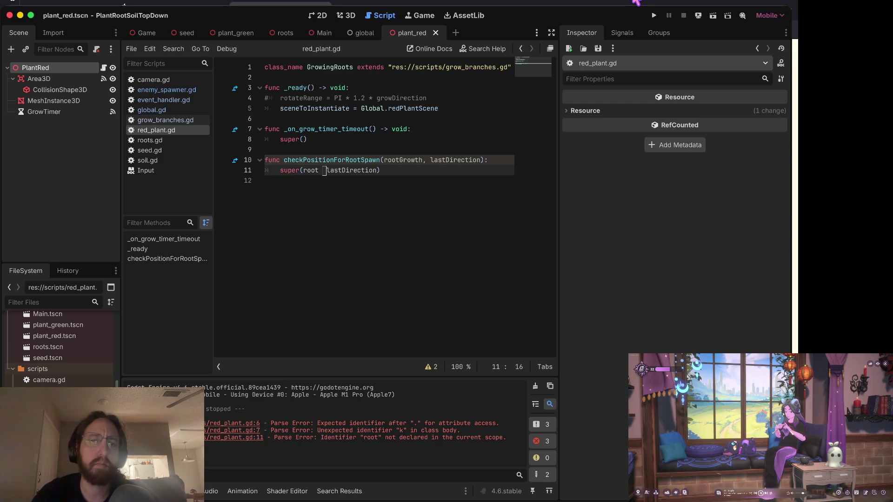
Delete the remaining checkPositionForRootSpawn override lines, leaving _ready and the grow-timer handler
key(shift+Up)
key(shift+Up)
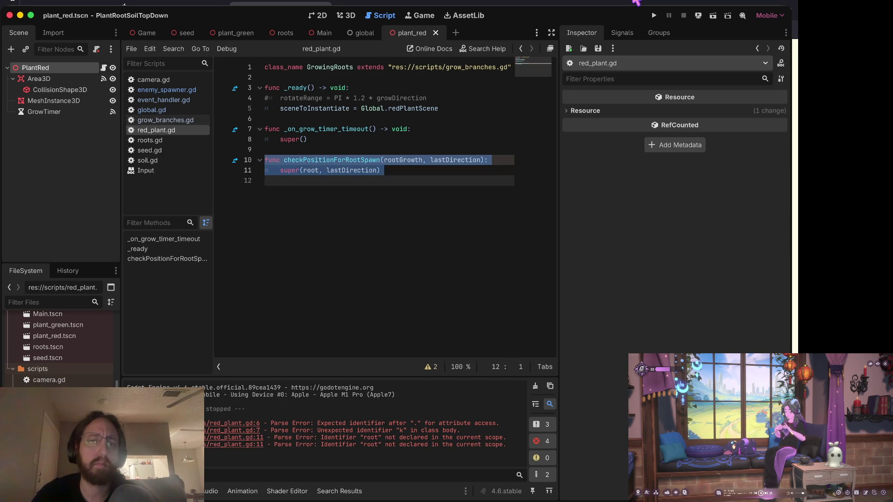
key(shift+Down)
key(BackSpace)
key(BackSpace)
key(Up)
key(Up)
key(Up)
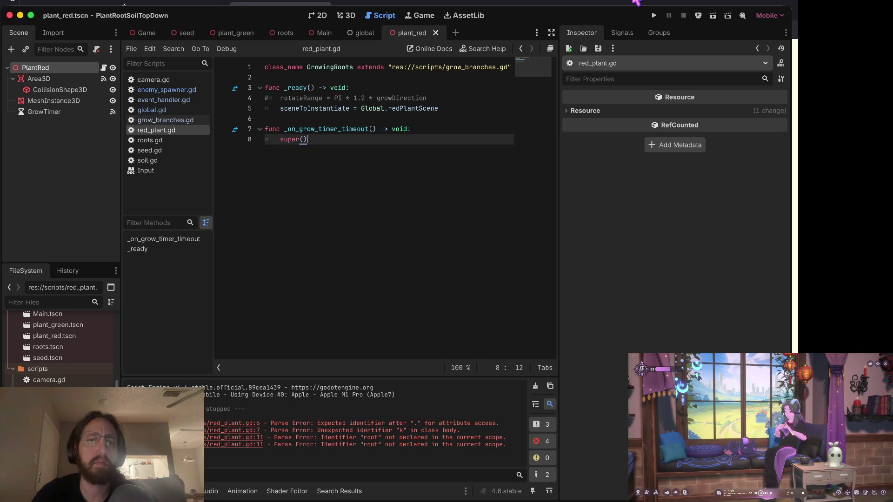
key(Down)
key(Down)
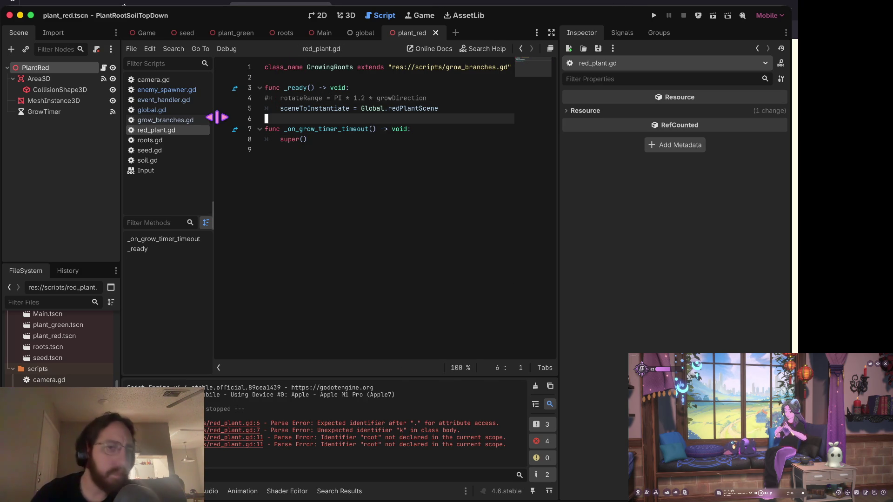
click(195, 121)
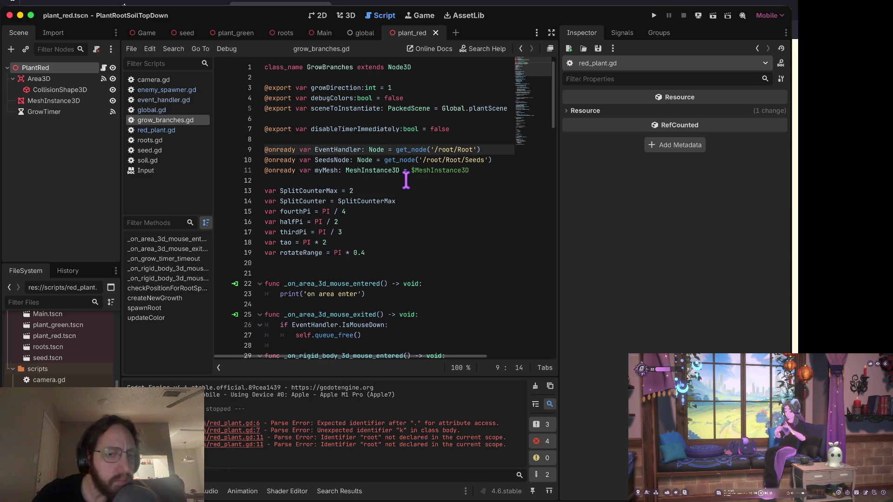
Select and copy the whole createNewGrowth function in grow_branches.gd
scroll(406, 180, down, 20)
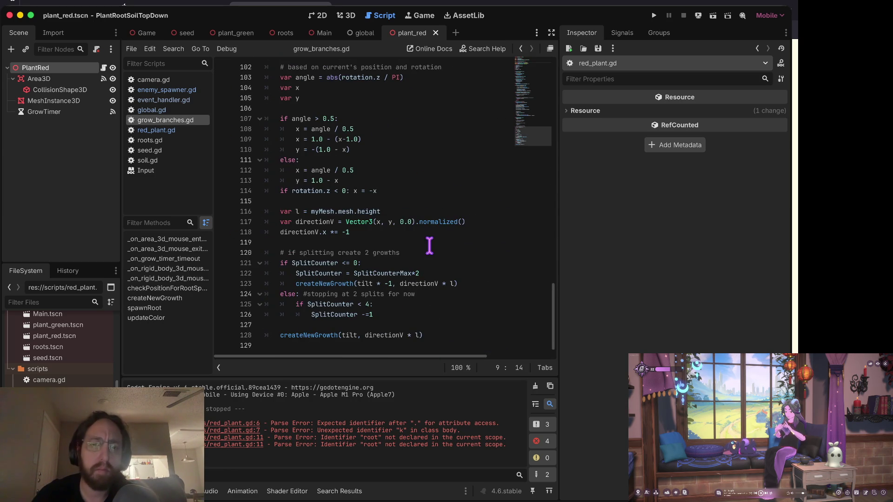
scroll(442, 205, up, 3)
scroll(442, 205, down, 3)
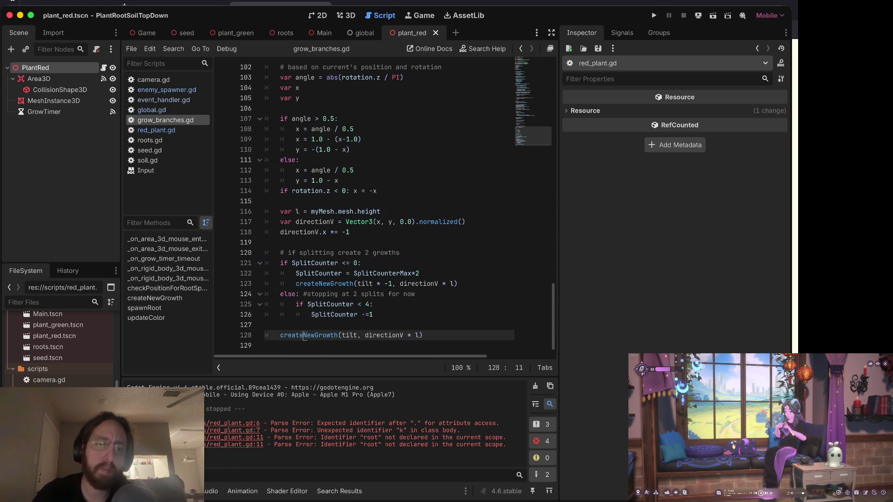
super+click(298, 335)
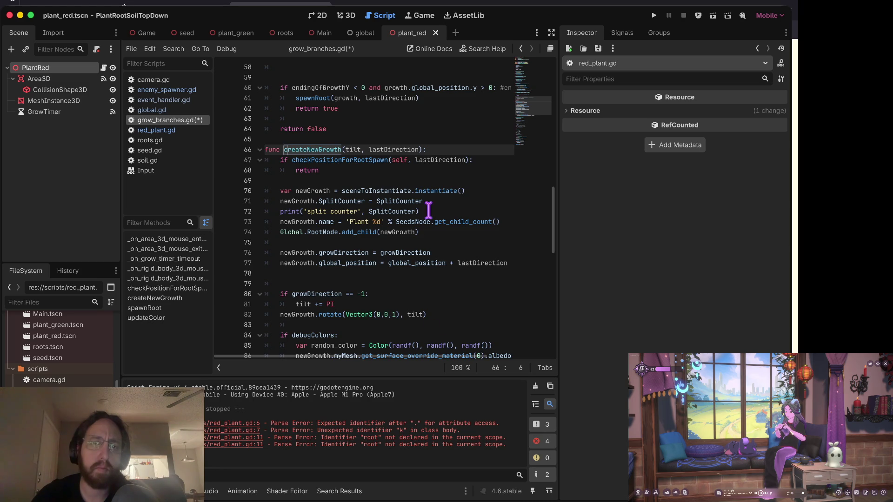
scroll(428, 210, down, 2)
click(306, 137)
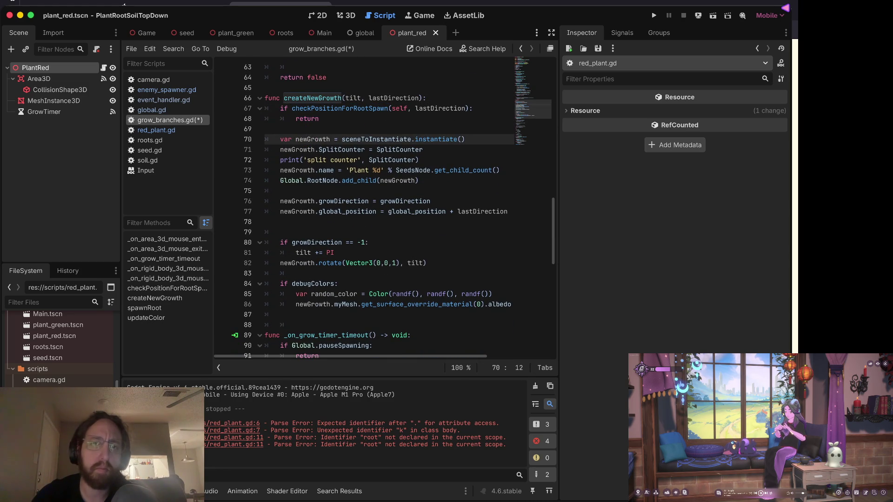
drag(264, 139, 264, 314)
click(264, 315)
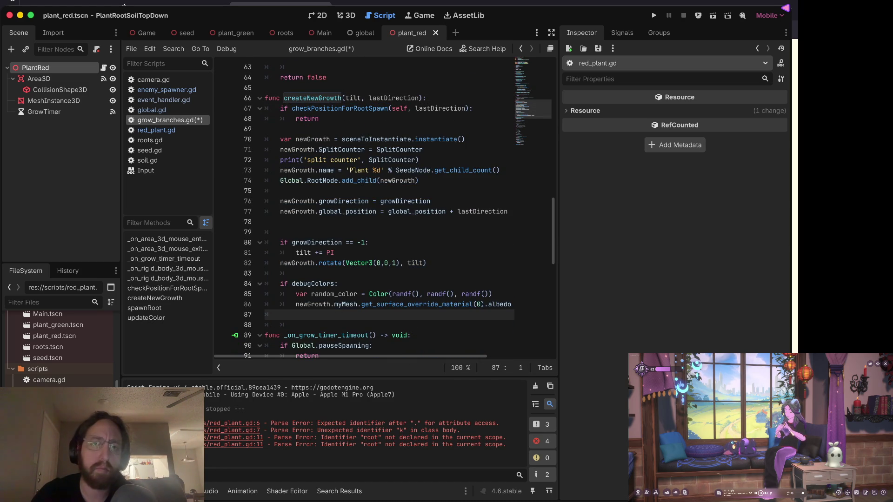
click(403, 91)
key(shift+Down)
key(shift+Down)
key(shift+Down)
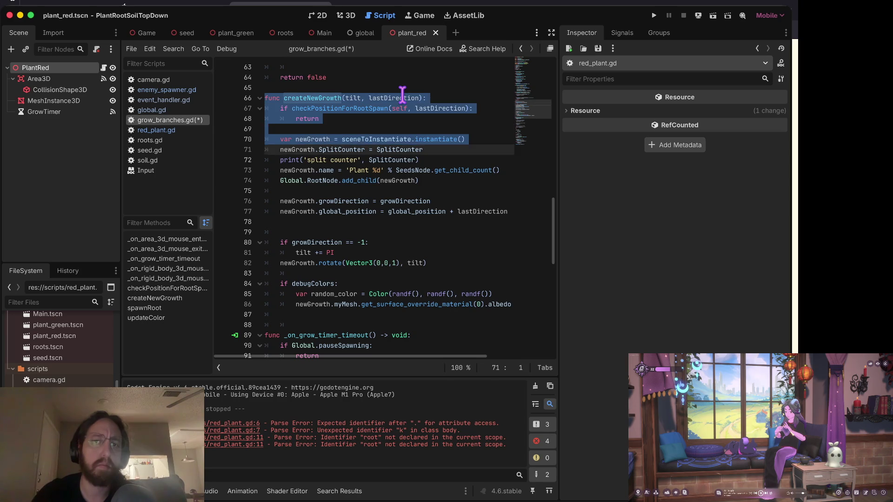
key(shift+Down)
key(shift+Down)
key(Right)
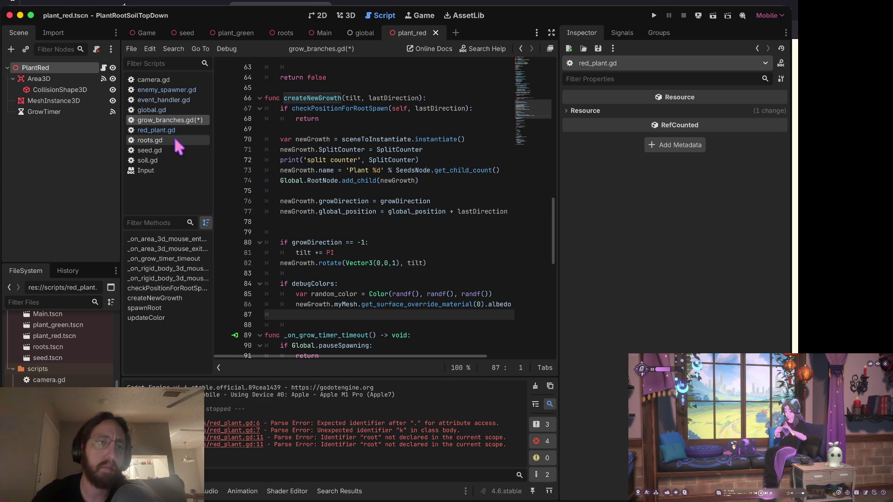
Remove the stray 'b' from the createNewGrowth call at line 128 and save
key(ctrl+z)
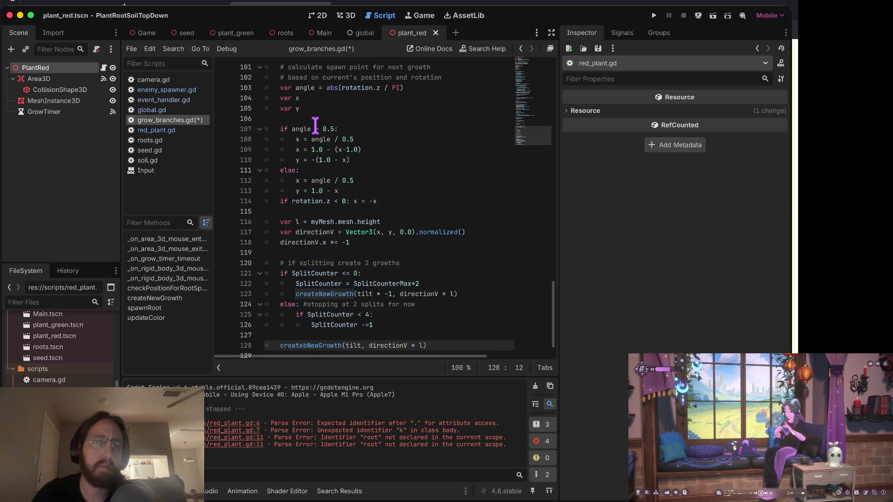
key(BackSpace)
key(ctrl+s)
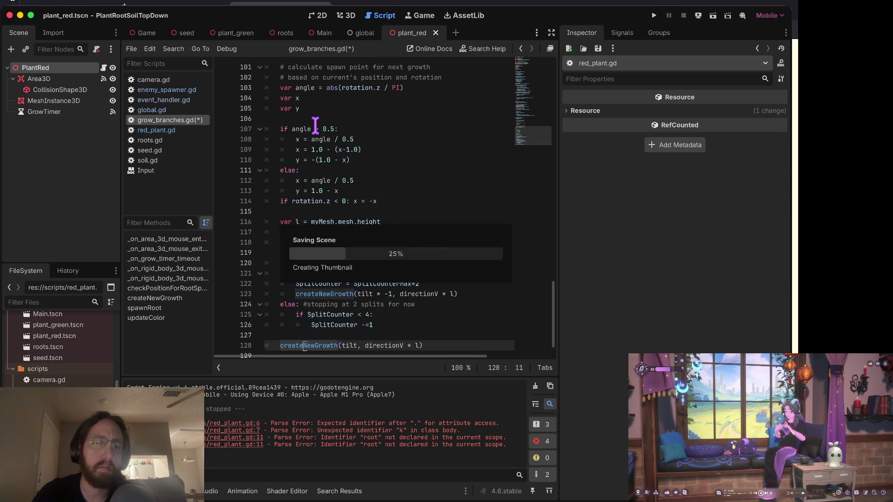
In red_plant.gd's createNewGrowth, remove the checkPositionForRootSpawn if/return check
click(180, 130)
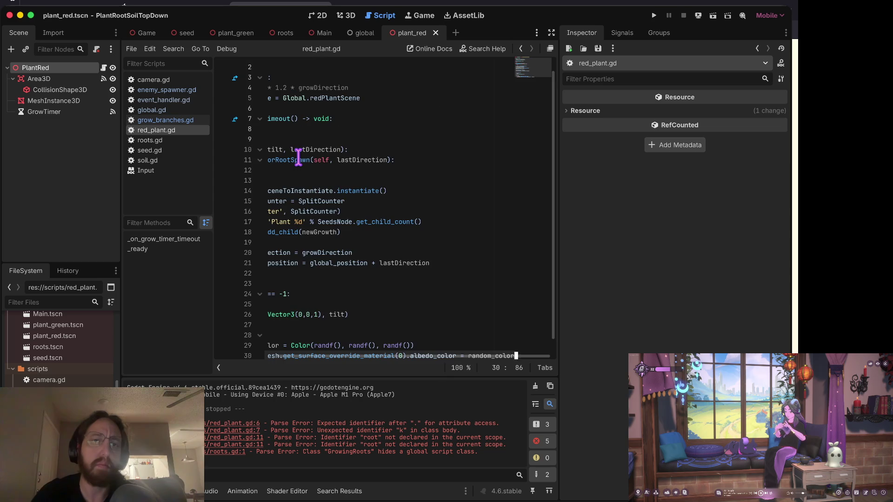
key(Up)
key(Up)
key(Up)
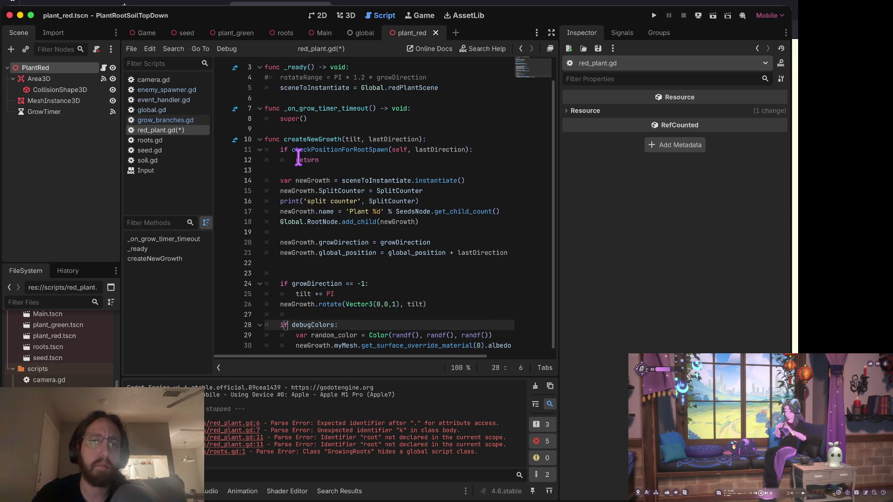
key(Down)
key(Down)
key(Down)
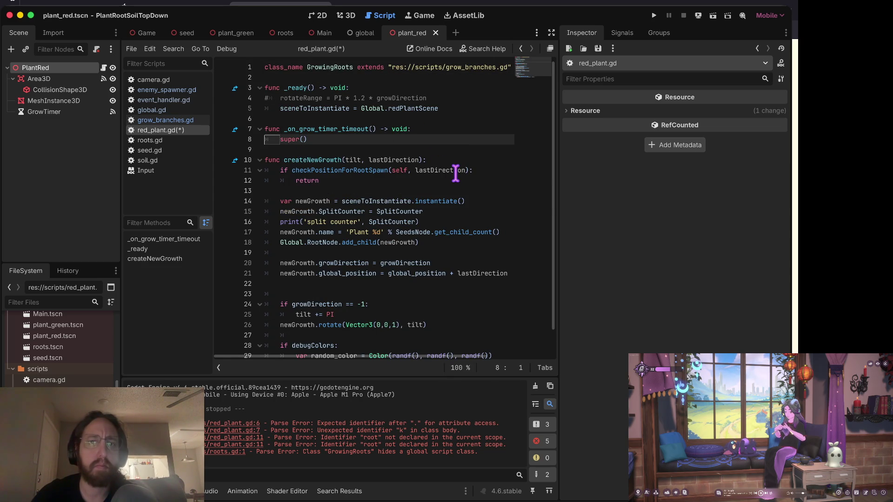
drag(369, 170, 371, 161)
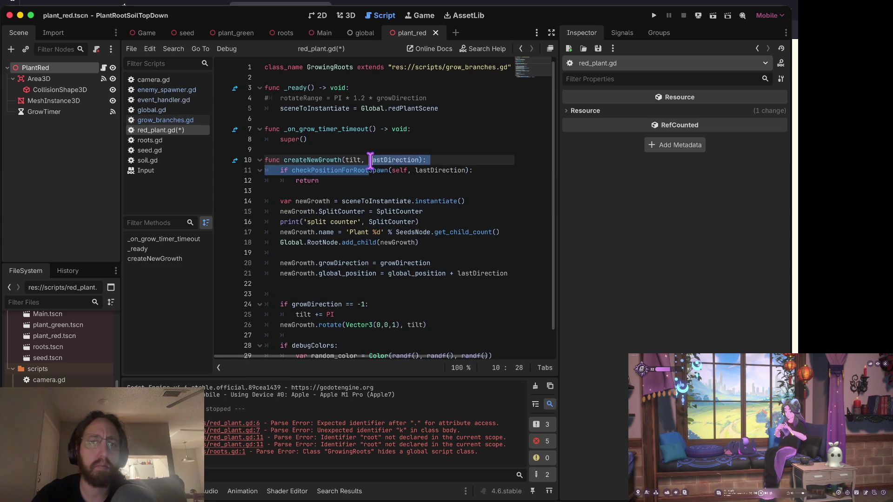
key(Down)
key(super+shift+k)
key(super+shift+k)
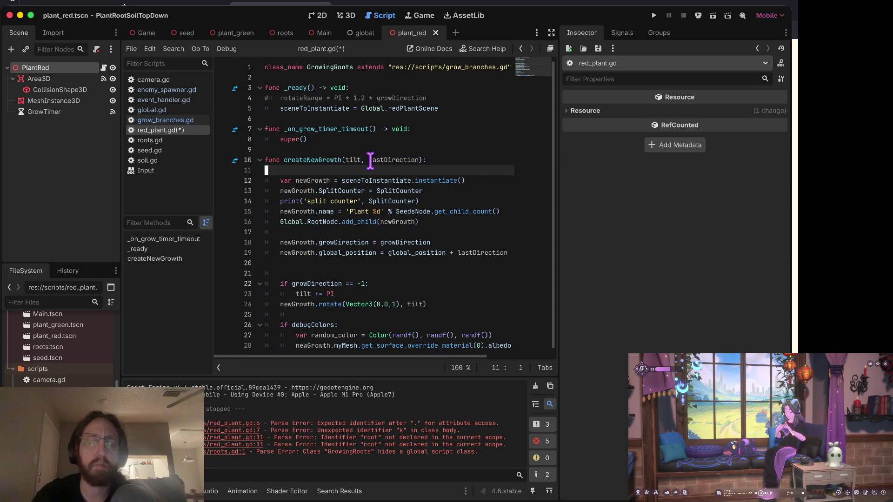
key(super+shift+k)
key(Down)
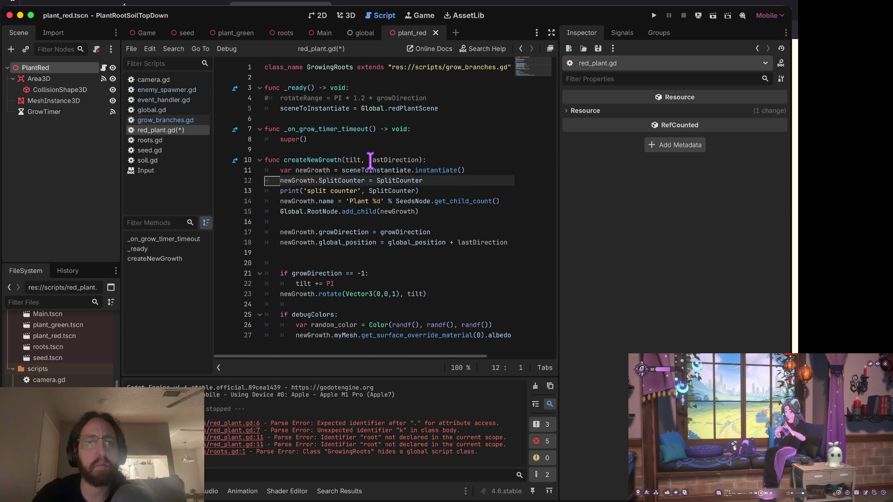
key(Up)
key(Right)
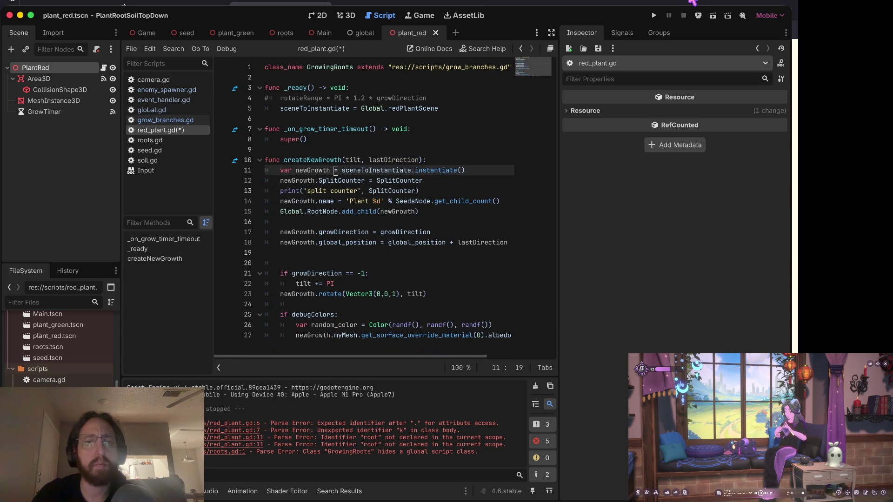
Delete the SplitCounter assignment and the debug print lines
click(335, 180)
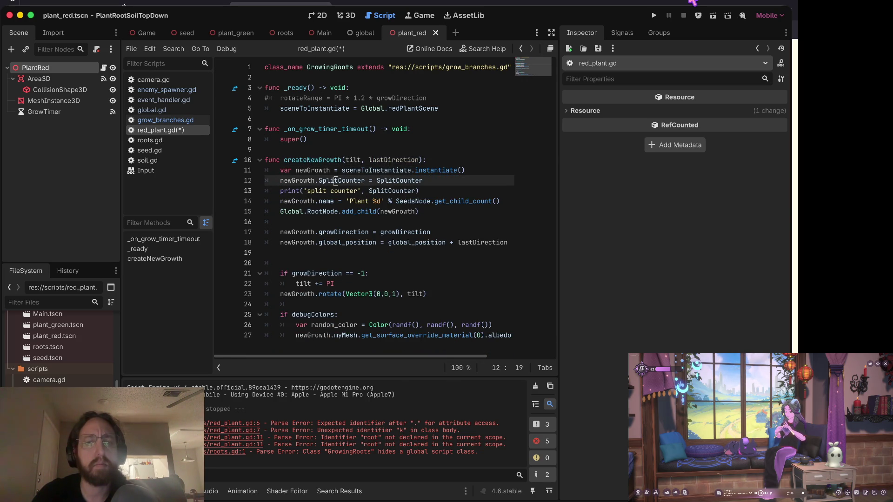
key(super+shift+k)
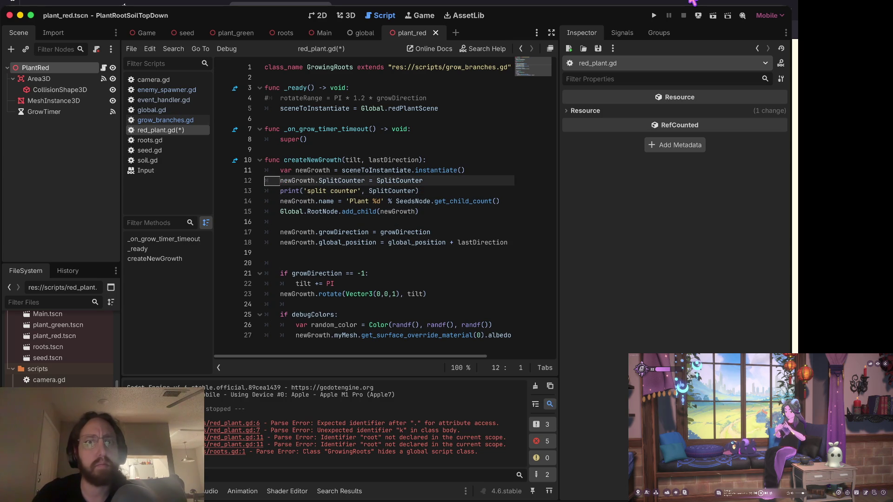
key(super+z)
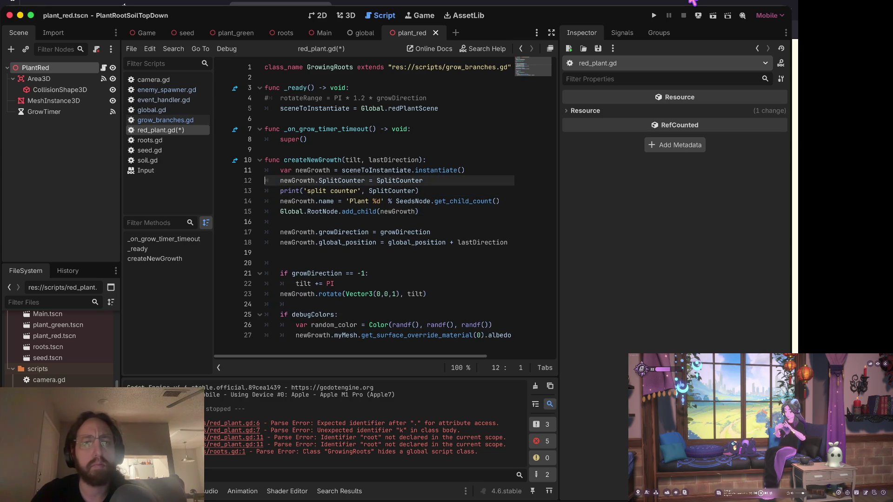
key(super+shift+k)
key(super+shift+k)
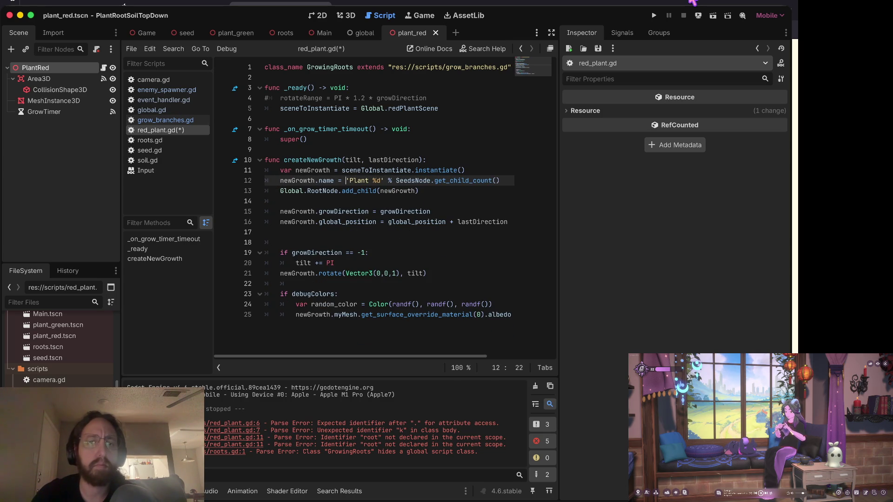
Finish renaming the spawned plants to RedPlant and delete the extra blank line in the rotation code
text(Red)
key(super+Left)
key(Down)
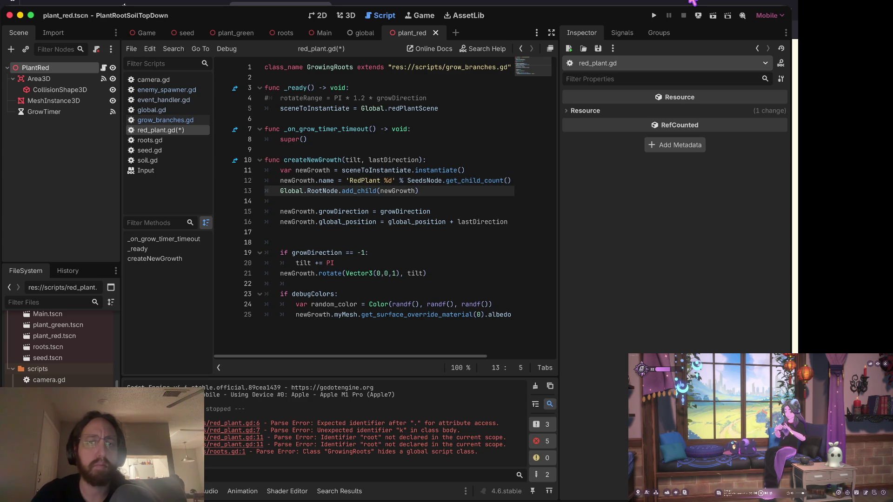
key(Down)
key(Down)
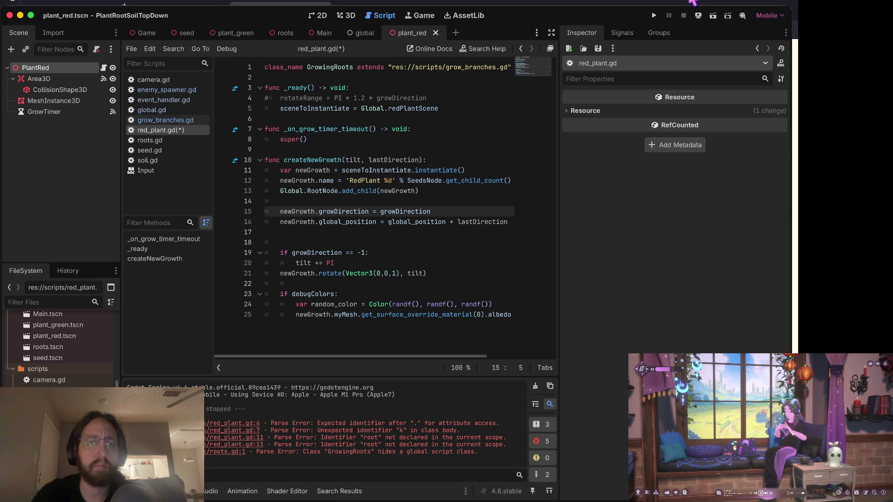
key(Down)
key(Down)
key(Down)
key(Down)
key(Up)
key(Up)
key(Up)
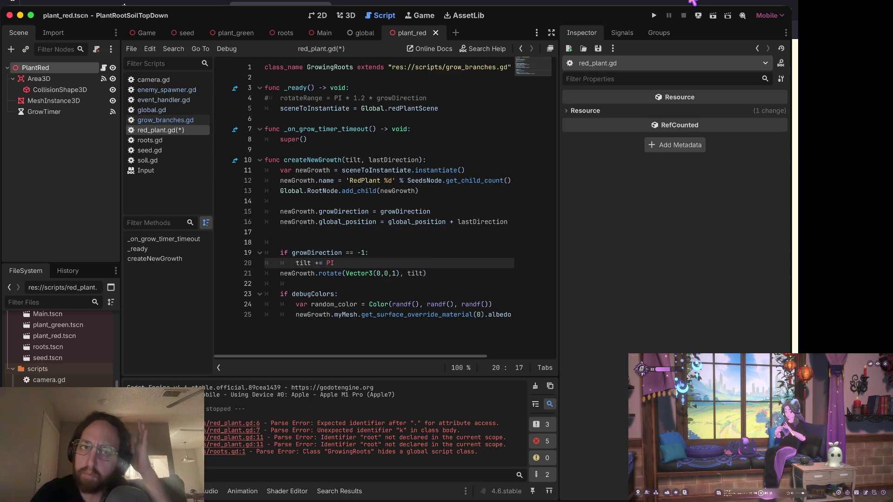
key(Up)
key(Up)
key(Up)
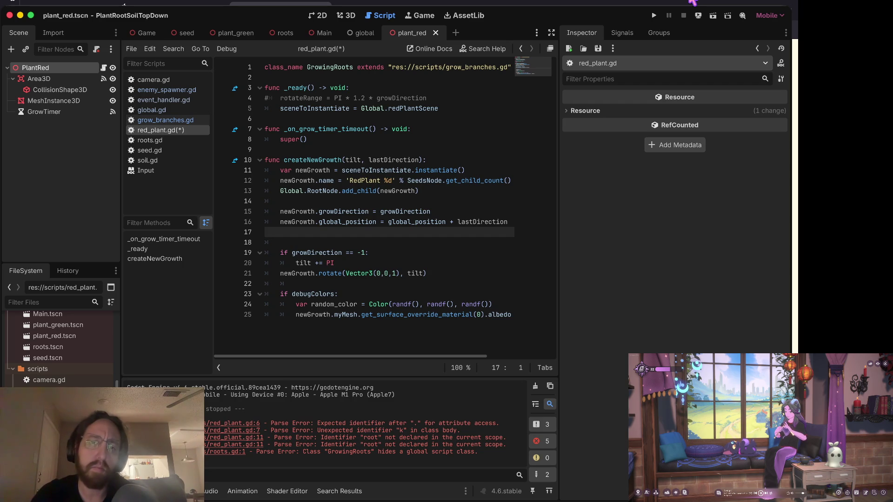
key(Delete)
key(Down)
key(Down)
key(Down)
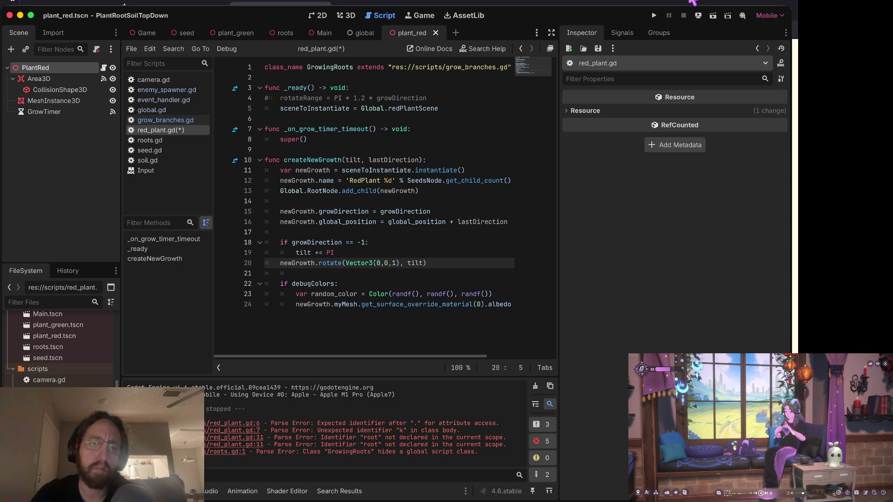
key(Return)
key(Down)
Add newGrowth.rotate(Vector3(0,0,1), PI) on a new line and save the script
text(Growth.rotate()
key(Escape)
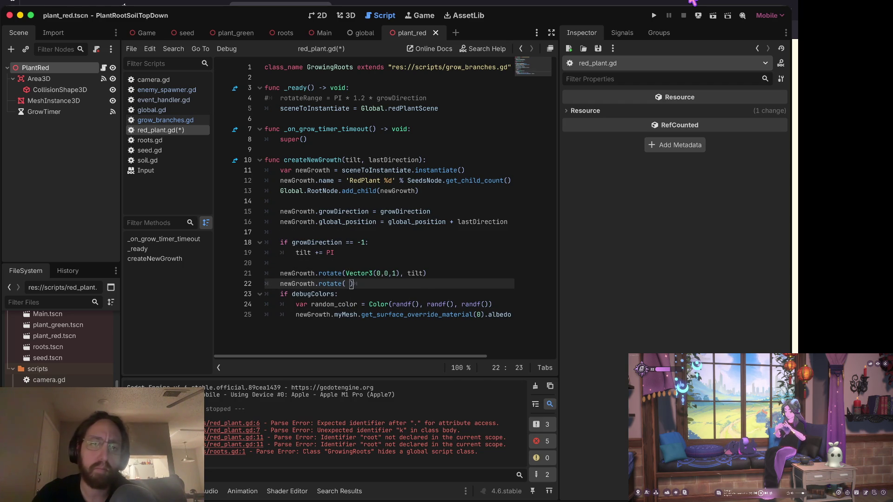
text(Vector)
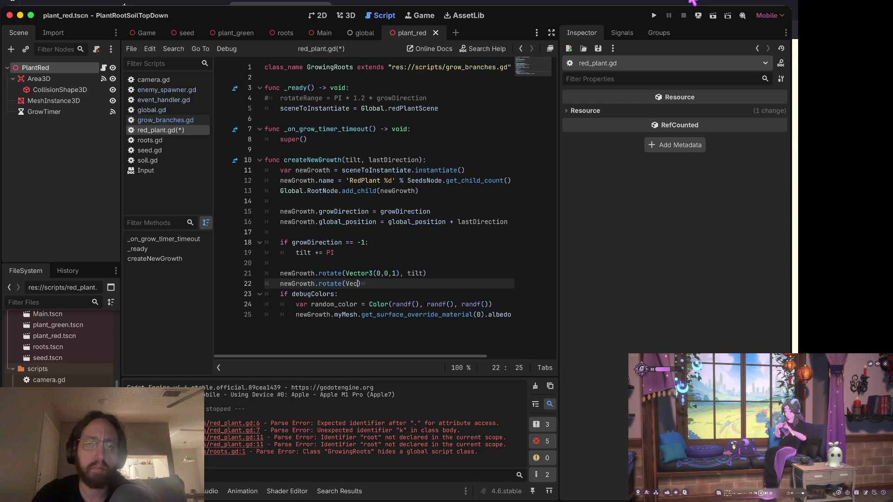
text(3()
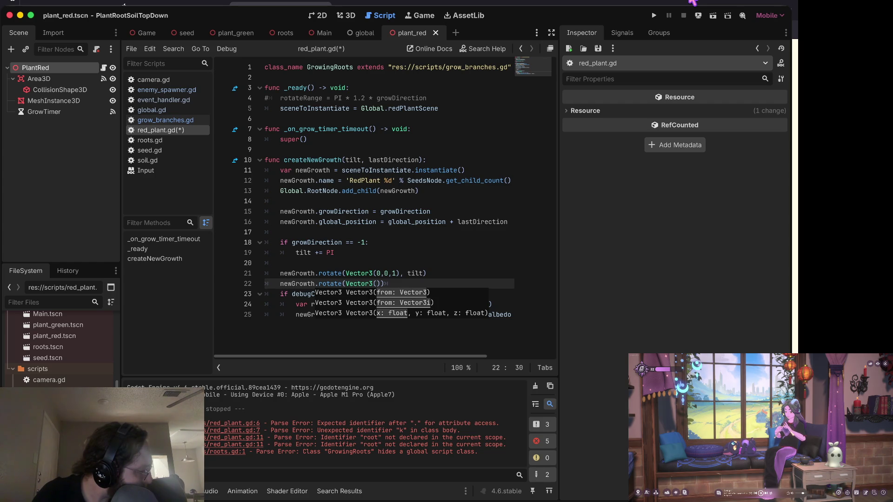
text(0,0,)
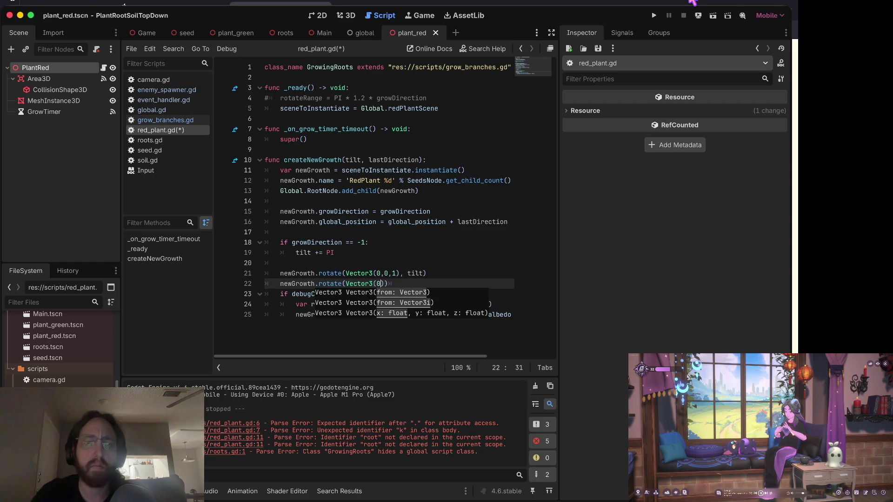
text(1), P)
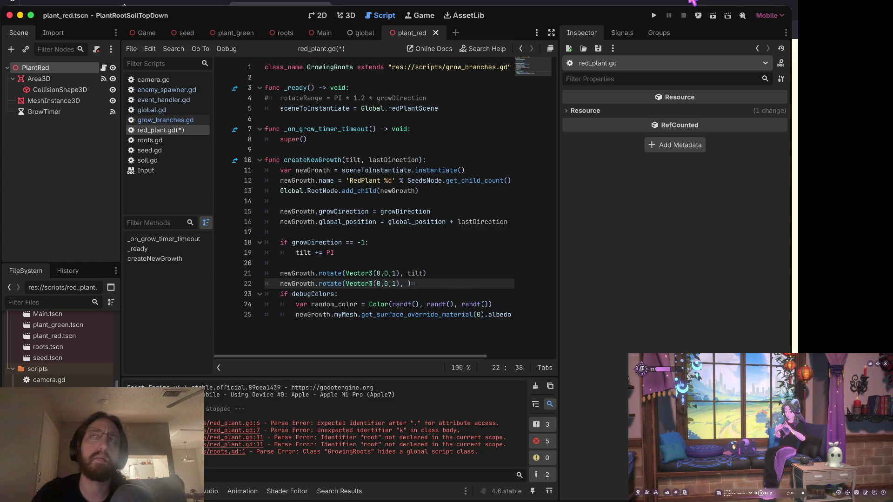
text(I))
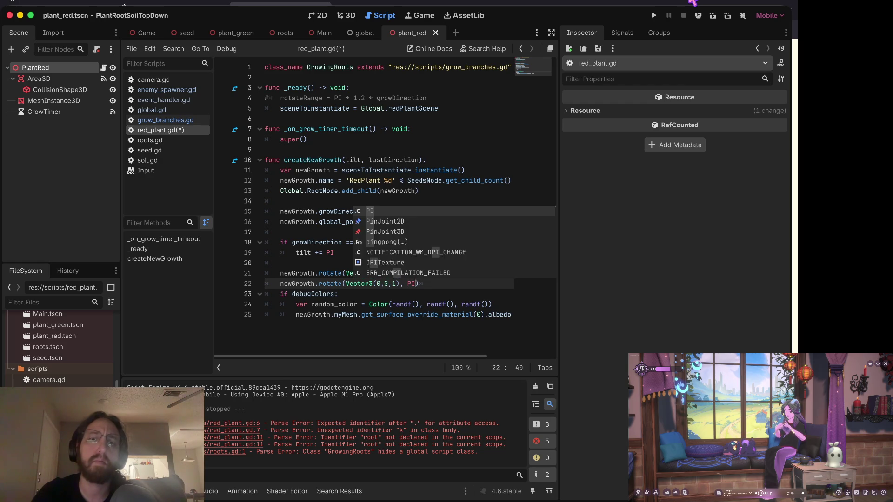
key(Home)
key(ctrl+s)
key(Up)
key(Down)
key(End)
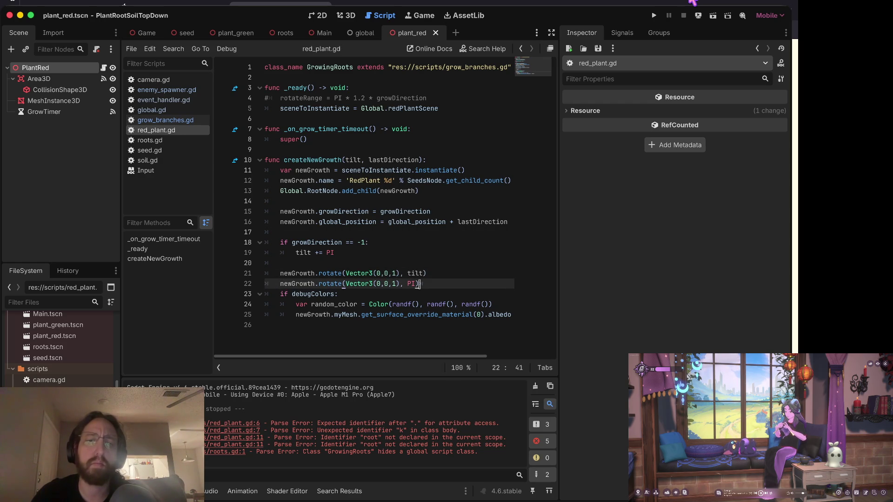
key(Return)
key(Up)
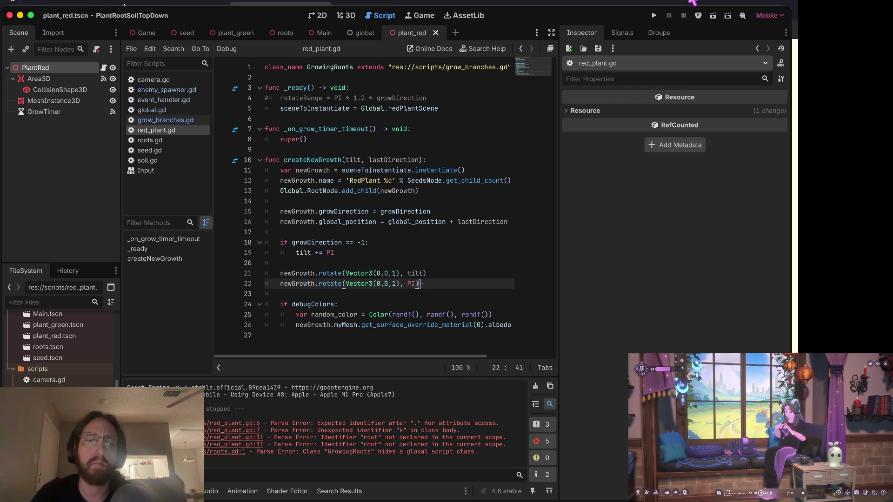
Replace PI with tilt in the new rotate call, save, and run the project
key(BackSpace)
key(BackSpace)
text(titl)
key(End)
key(Left)
key(BackSpace)
key(BackSpace)
key(BackSpace)
text(lt)
key(ctrl+s)
key(Escape)
key(Up)
key(Up)
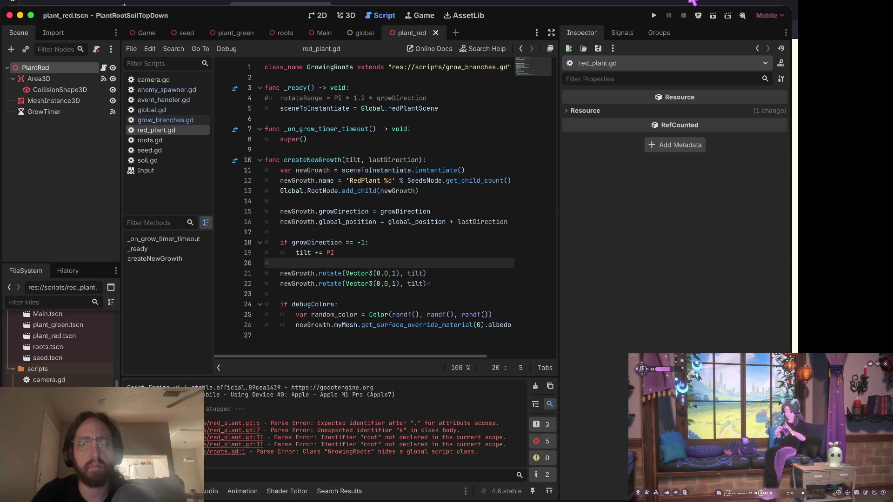
key(Down)
key(Down)
key(End)
key(super+b)
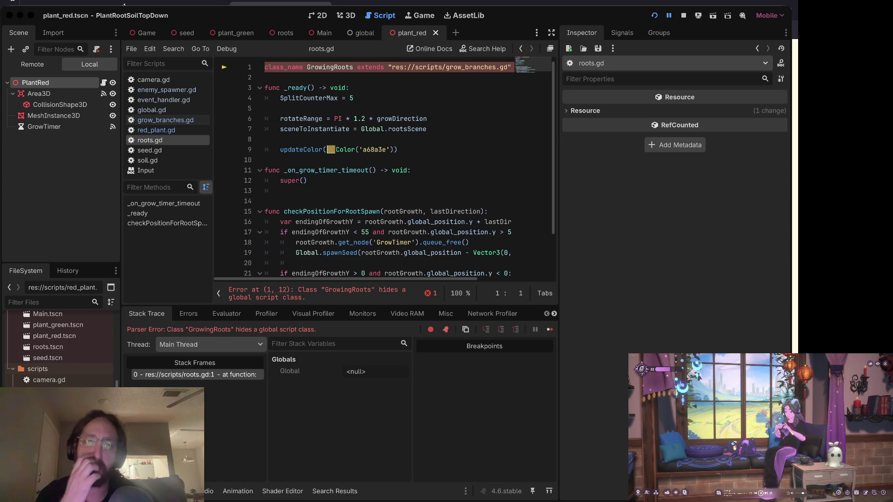
Go to the line 1 error in roots.gd and delete the GrowingRoots class name
click(386, 163)
key(Up)
key(Up)
key(Up)
key(Up)
key(Up)
key(Up)
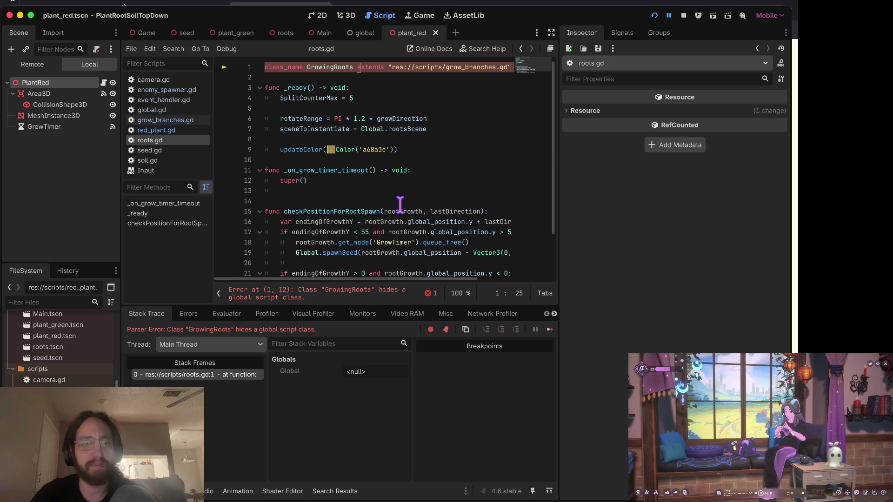
click(403, 180)
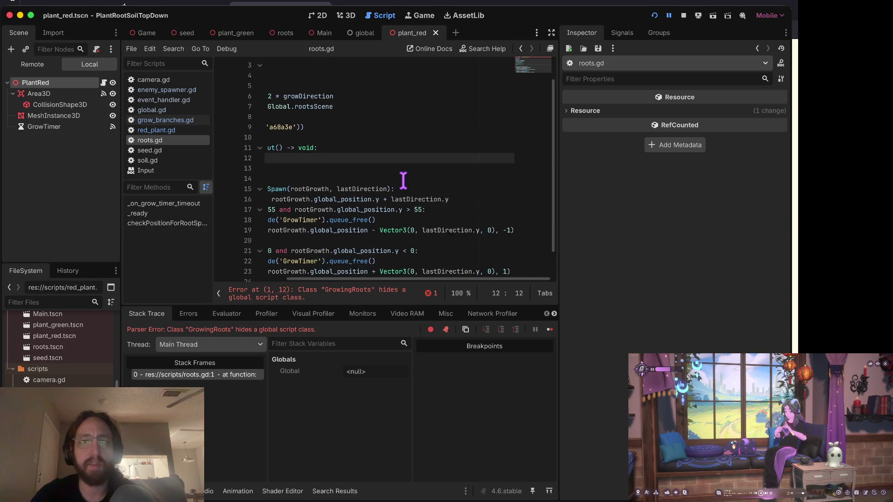
click(328, 77)
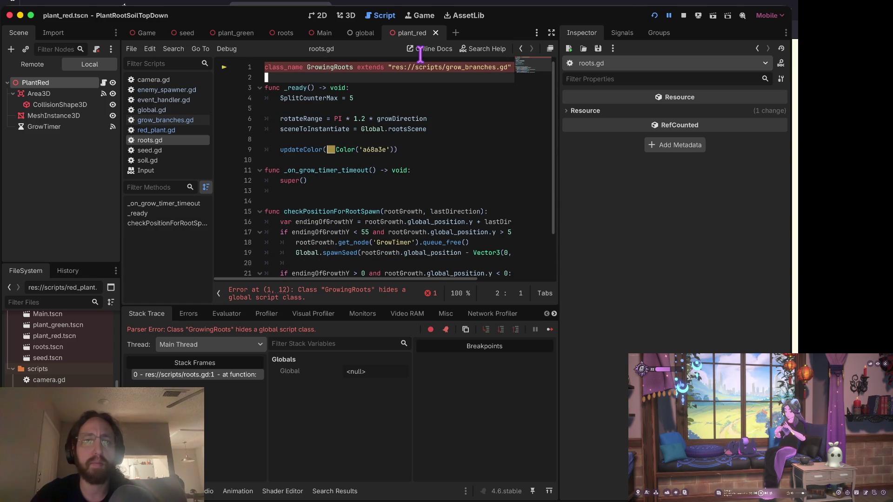
key(F5)
key(alt+BackSpace)
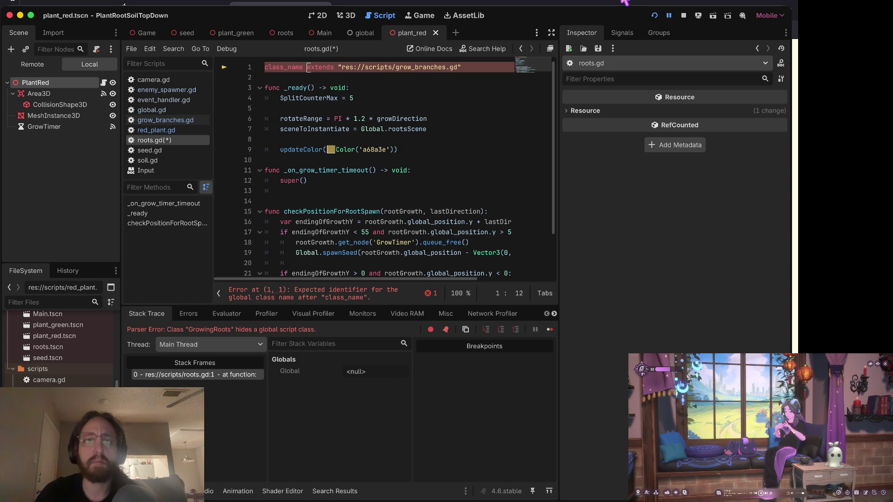
Replace grow_branches with plant_red in the extends path, then view seed.gd
key(Right)
key(Right)
key(Right)
key(alt+BackSpace)
text(plant_re)
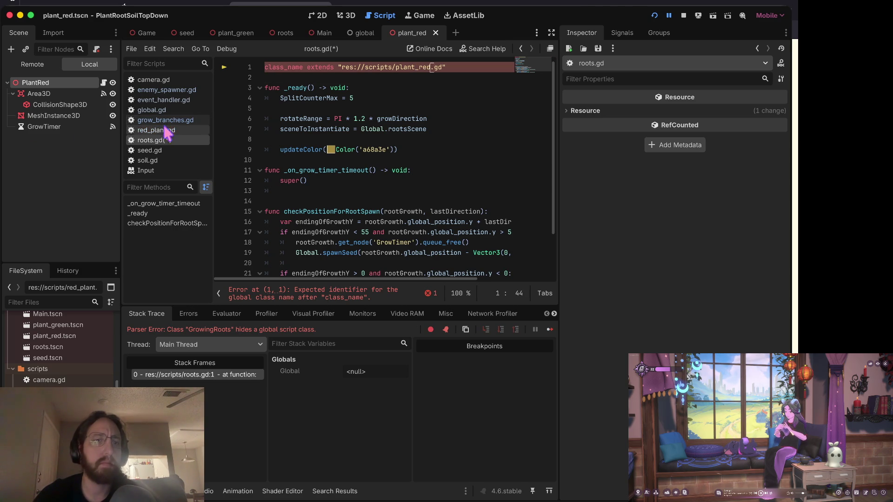
click(160, 150)
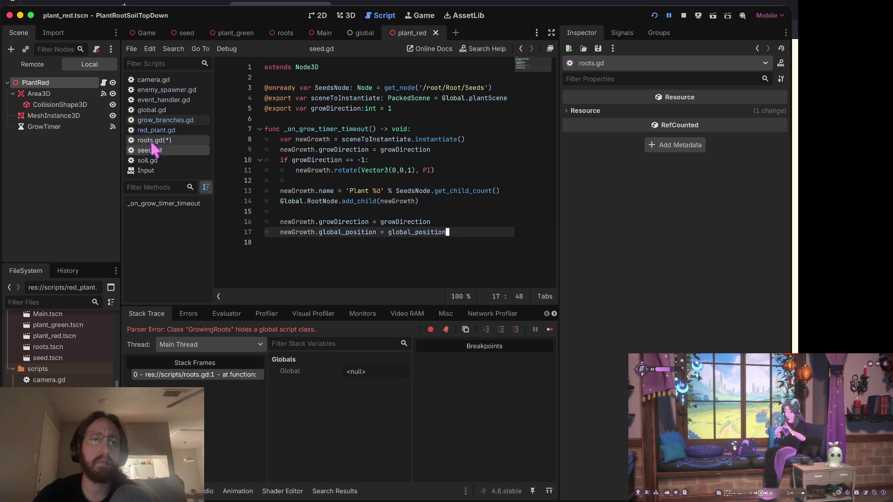
Undo the roots.gd edits and compare grow_branches.gd and red_plant.gd with it
click(153, 140)
key(ctrl+z)
key(ctrl+z)
key(ctrl+z)
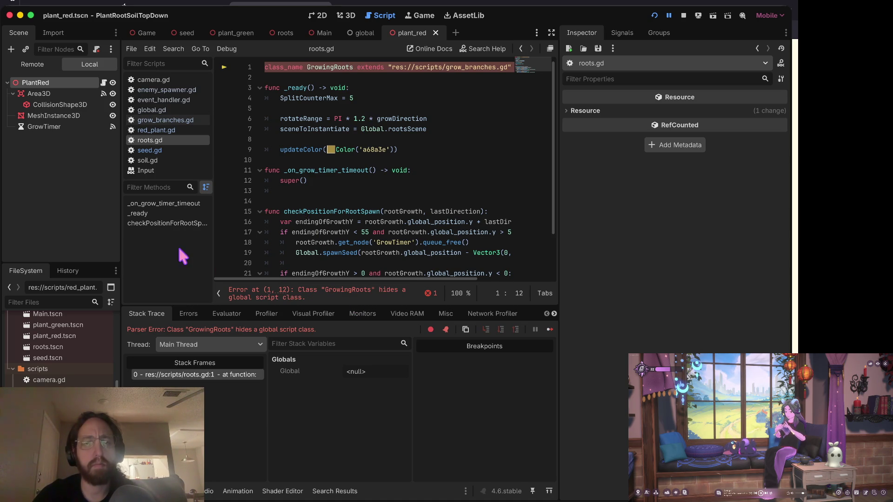
scroll(355, 138, down, 1)
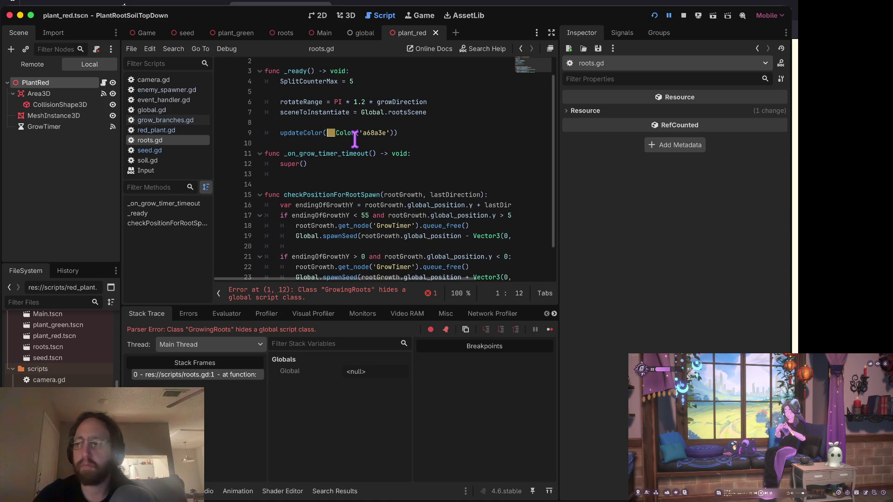
click(164, 122)
scroll(318, 139, up, 15)
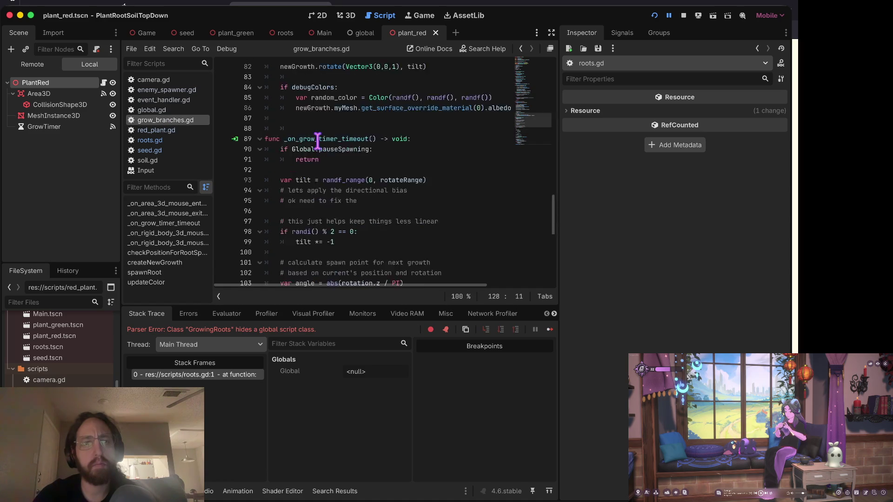
scroll(318, 139, up, 2)
click(153, 140)
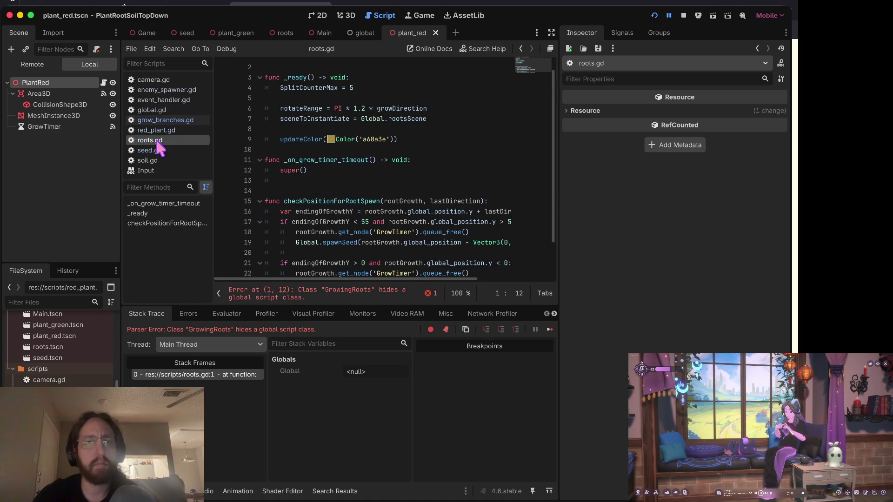
click(158, 132)
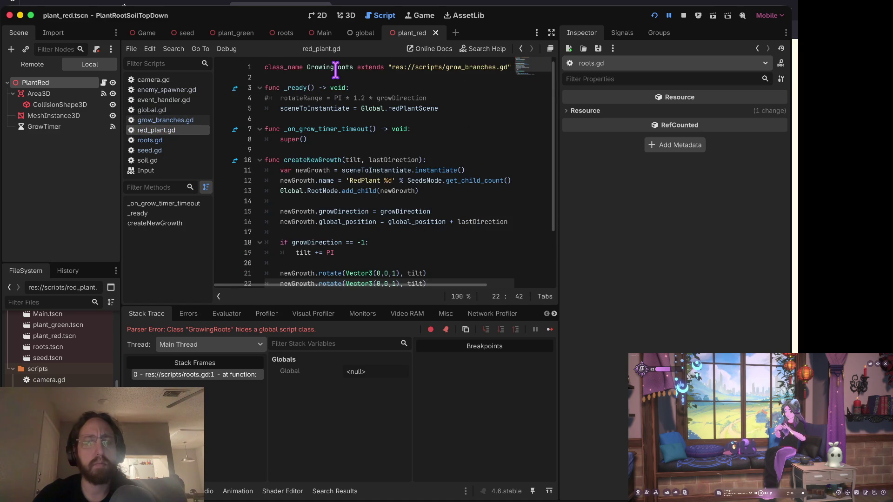
scroll(334, 71, right, 2)
scroll(335, 71, left, 2)
click(164, 136)
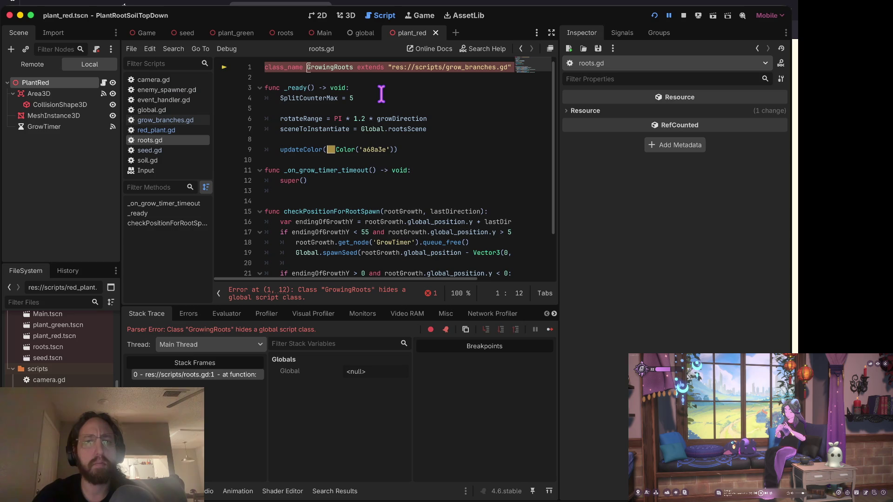
Run and stop the project, then delete GrowingRoots from red_plant.gd's class_name line
key(super+b)
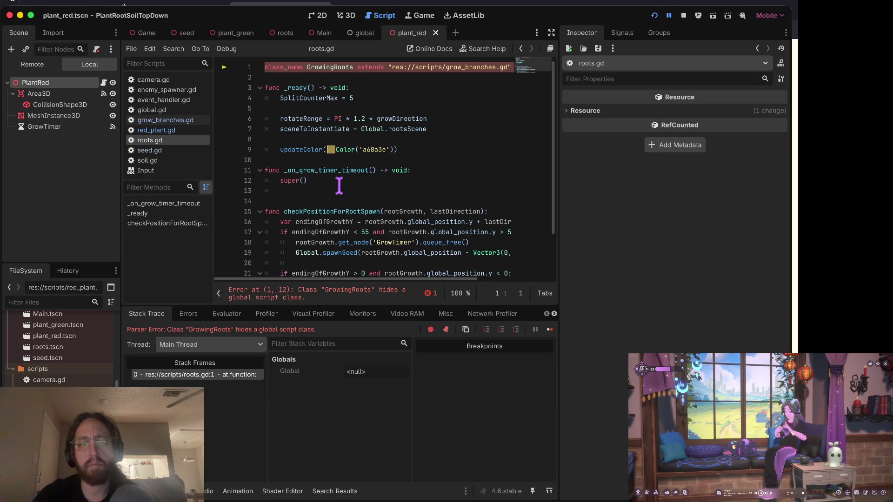
click(683, 16)
click(359, 66)
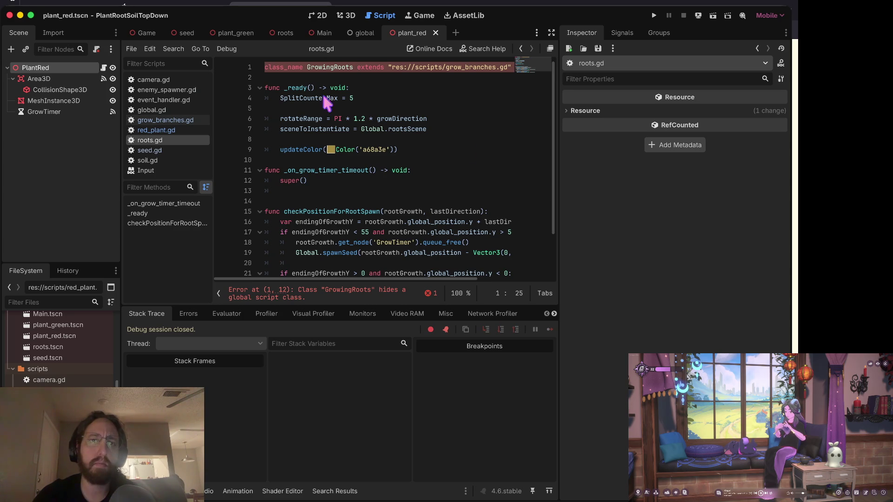
click(184, 120)
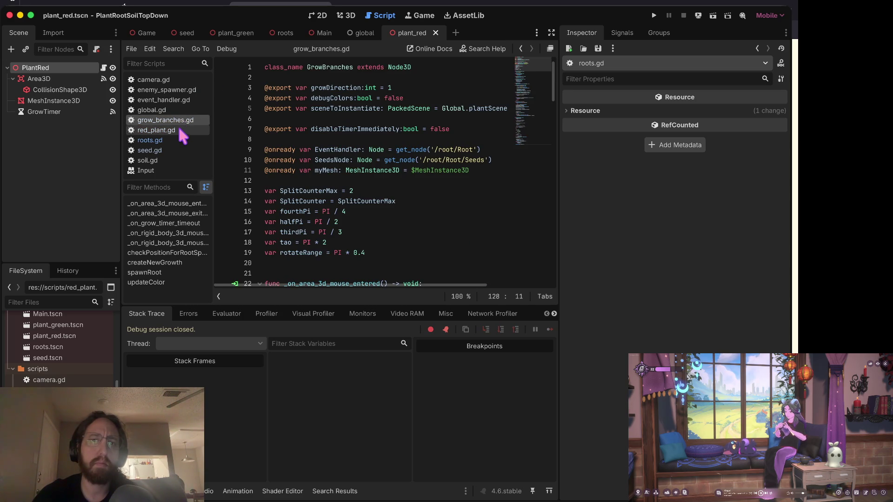
click(175, 126)
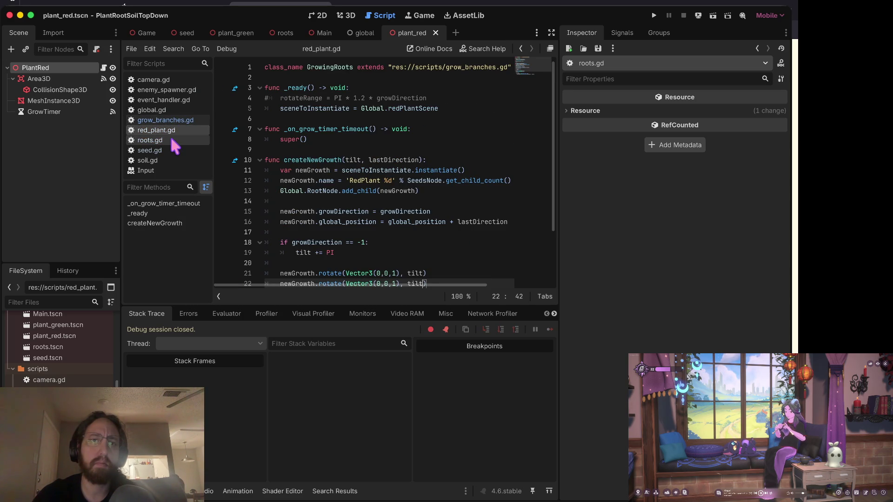
click(344, 67)
key(Delete)
key(Delete)
key(Delete)
key(ctrl+BackSpace)
Rename the red_plant.gd class to RedPlant
text(RedPlant)
key(ctrl+Left)
click(180, 140)
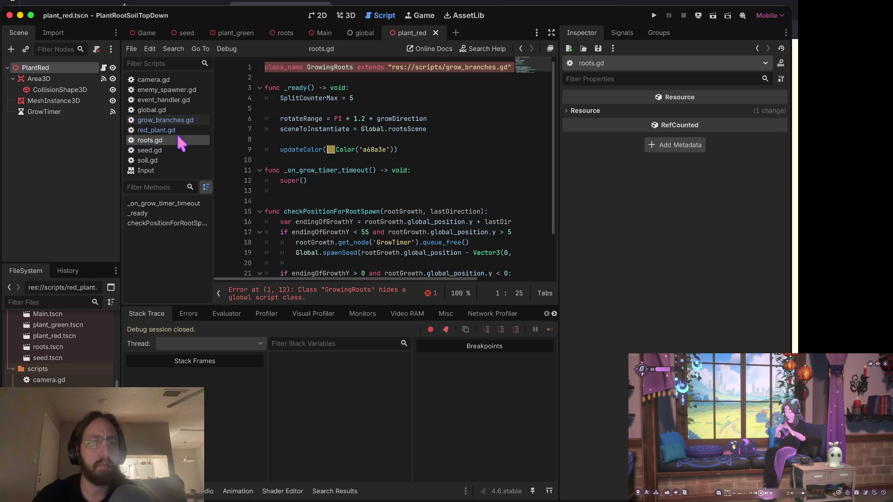
Run the project, click in the soil twice to spawn roots, then stop it
key(super+b)
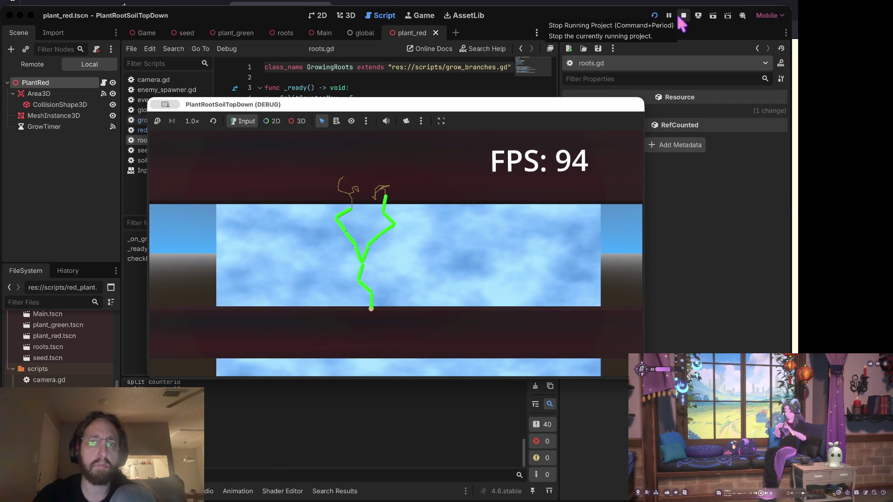
click(469, 250)
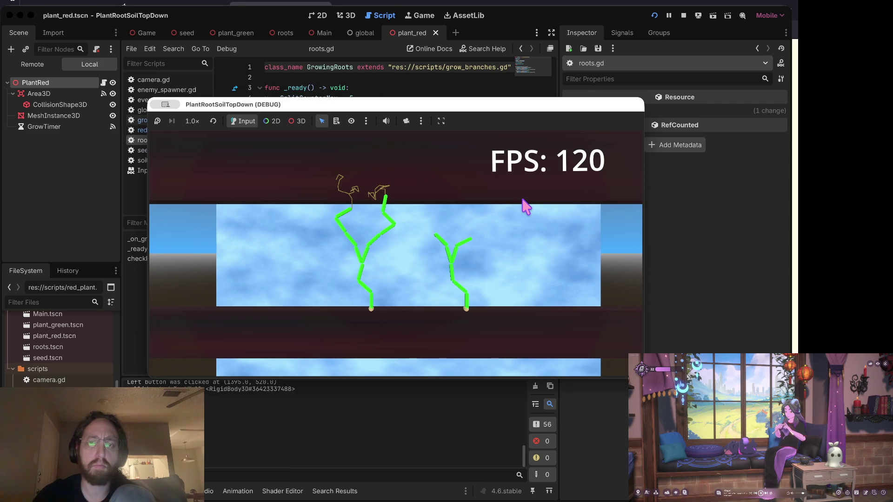
click(332, 270)
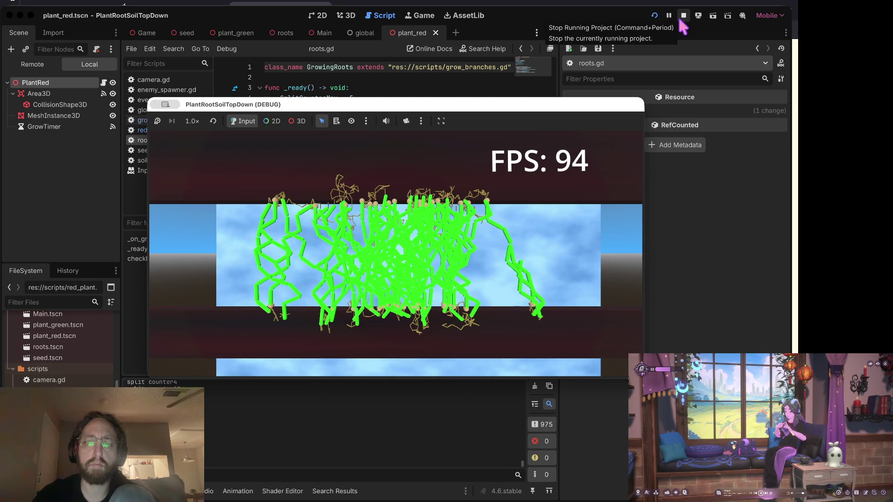
click(681, 17)
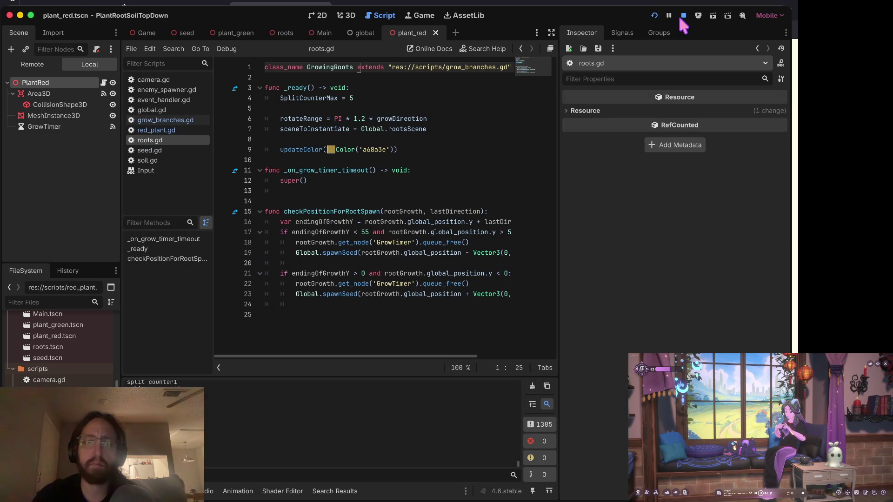
Delete blank line 14 in roots.gd, save, and switch to red_plant.gd
click(322, 172)
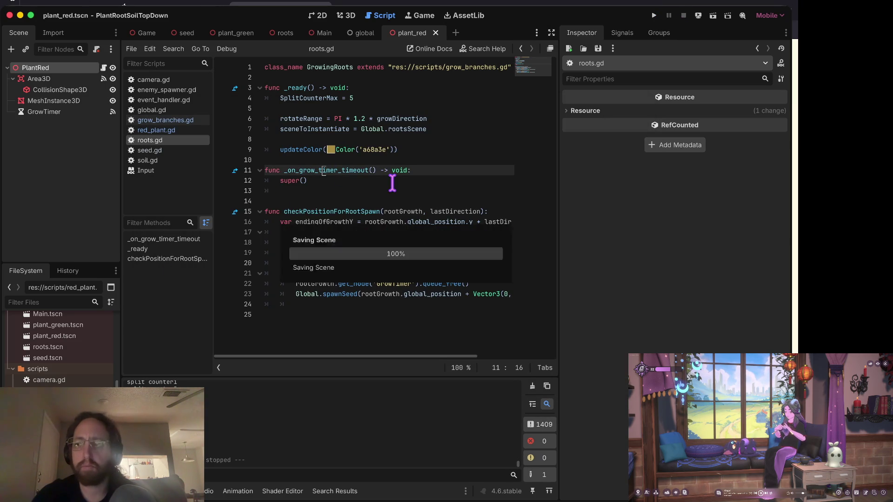
key(Down)
key(Down)
key(Down)
key(Up)
key(Up)
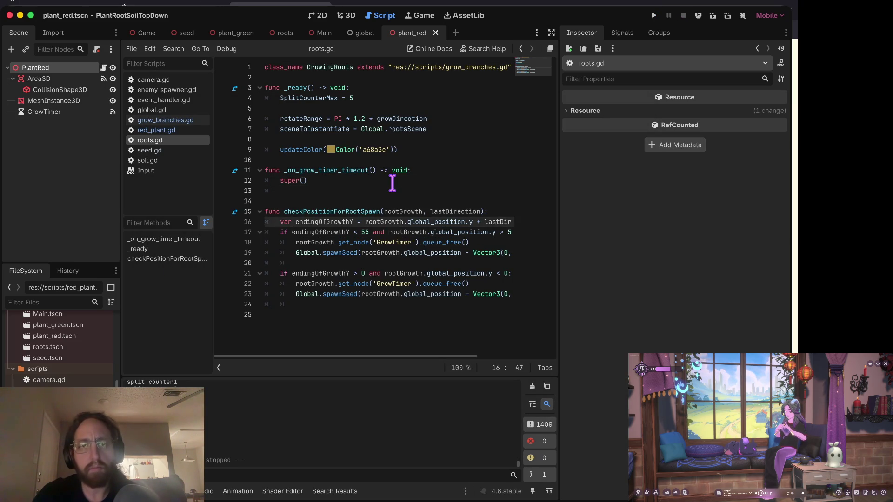
key(Delete)
key(ctrl+s)
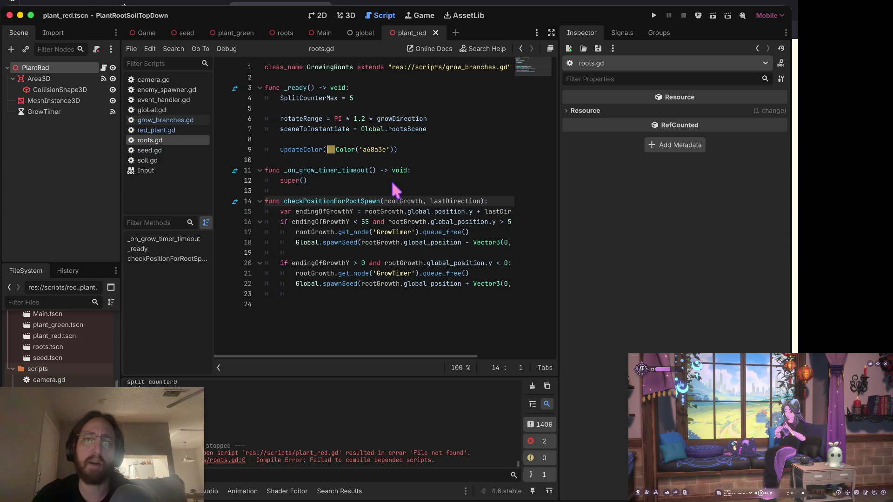
key(Up)
key(Up)
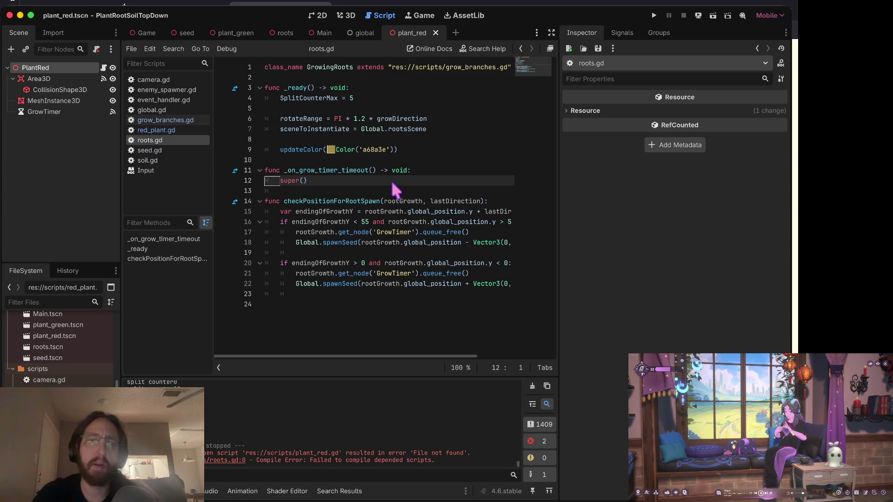
key(Down)
key(Down)
key(Down)
key(Down)
key(Down)
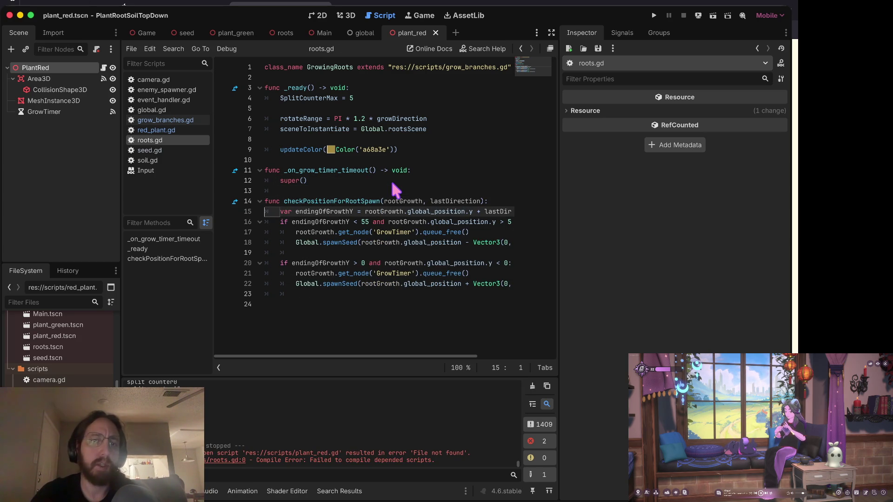
key(Down)
key(Down)
key(Down)
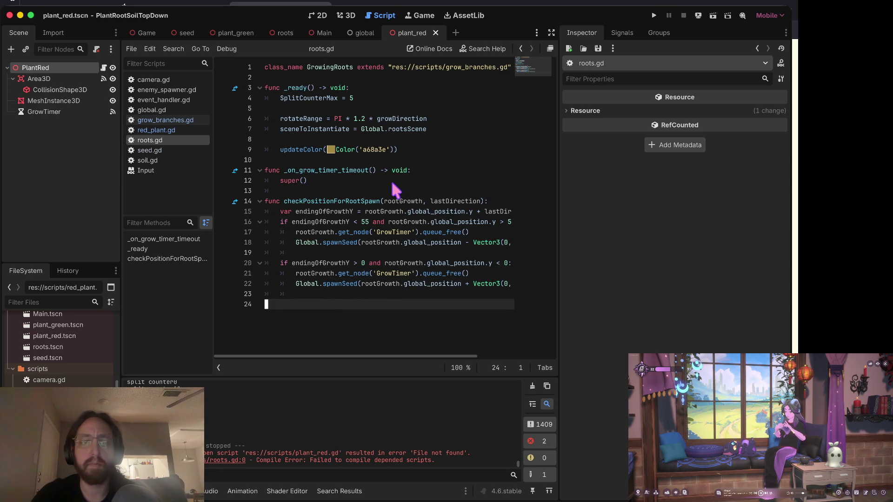
key(Left)
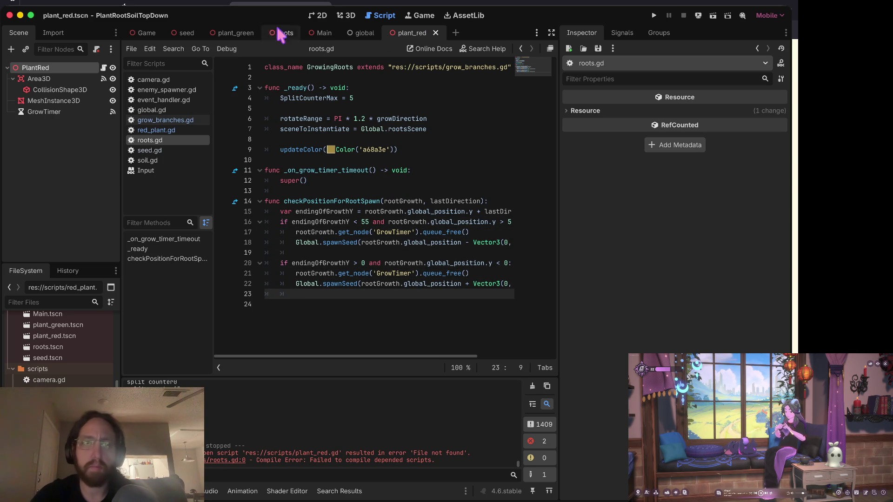
click(167, 132)
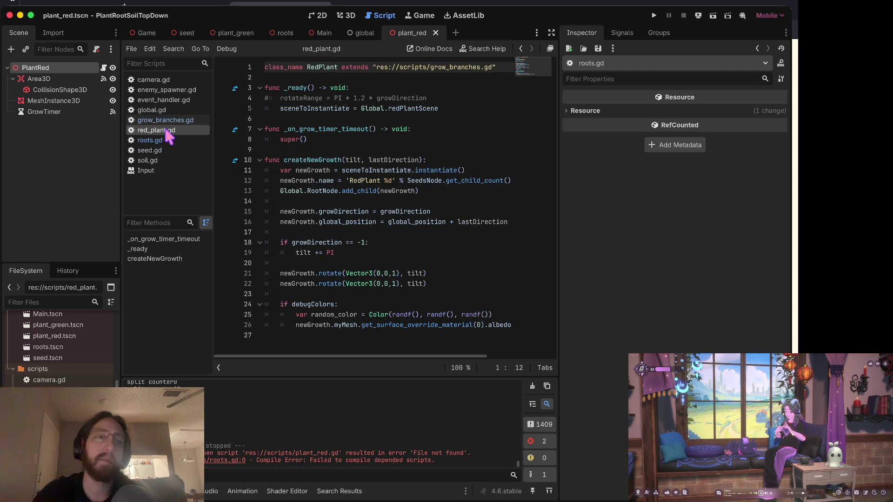
Review red_plant.gd's createNewGrowth code against grow_branches.gd
key(Up)
key(Up)
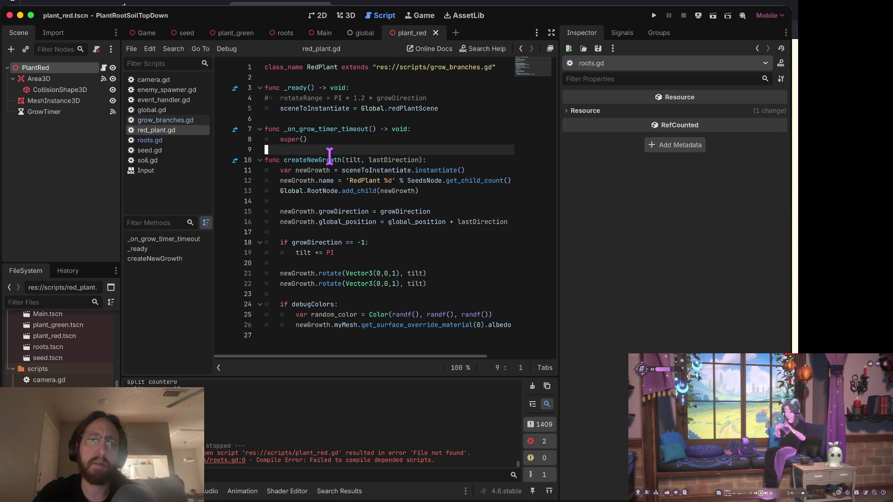
key(Down)
key(Up)
key(Up)
key(Down)
key(Down)
key(Up)
key(Down)
key(Down)
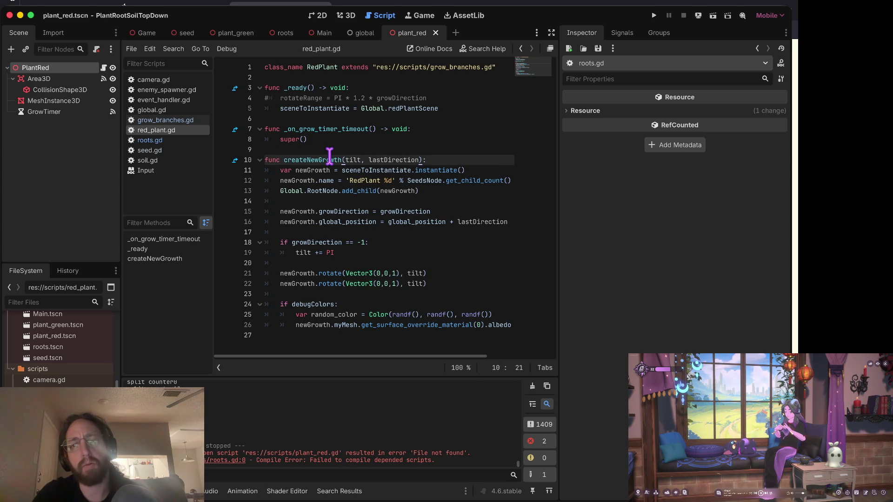
key(Down)
key(Up)
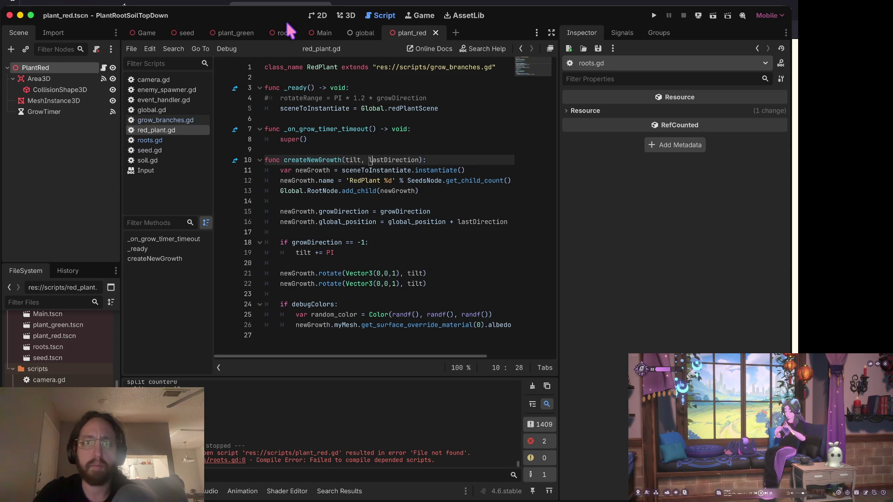
click(155, 122)
click(153, 130)
click(444, 179)
click(402, 147)
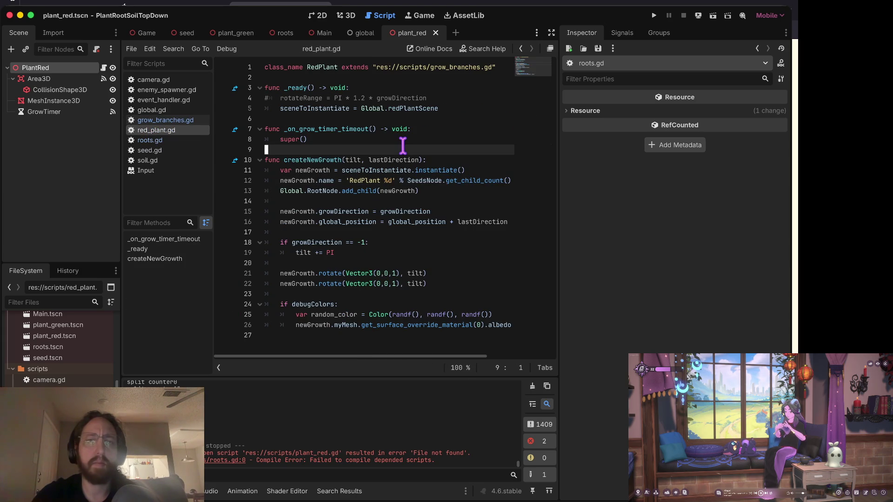
click(412, 138)
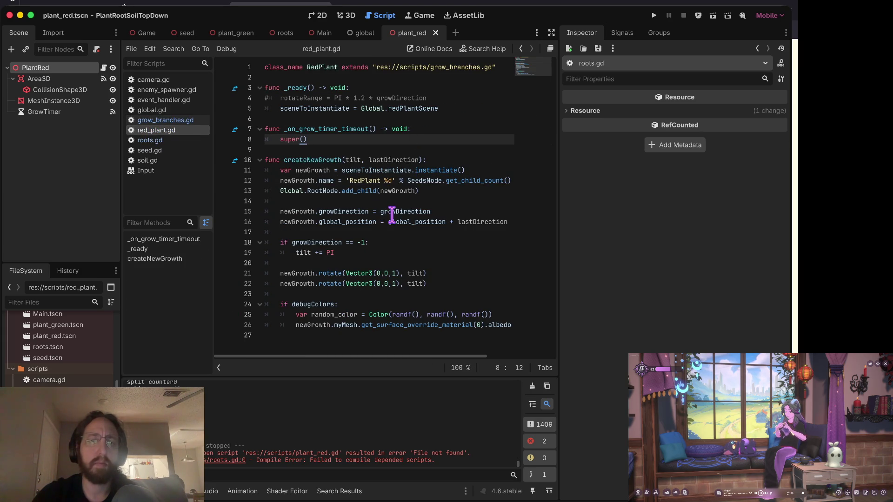
click(389, 252)
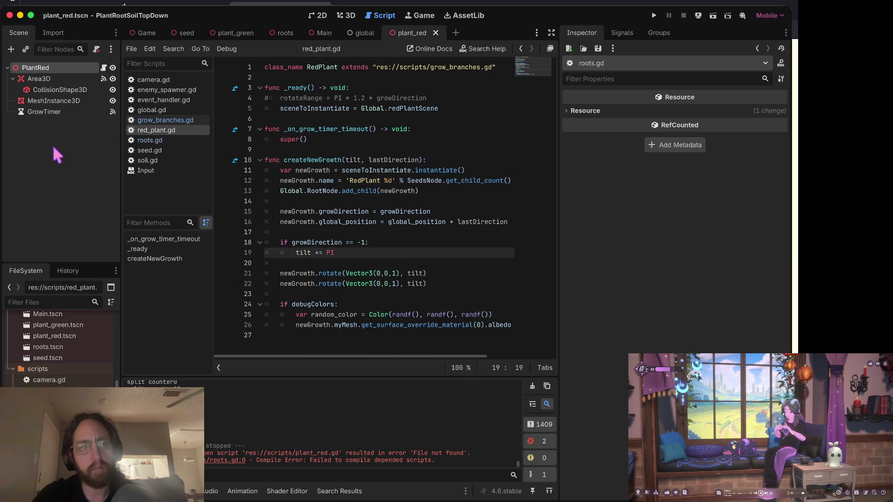
Select PlantRed in the Scene tree and open its grow_branches.gd script at the top
click(40, 112)
click(50, 68)
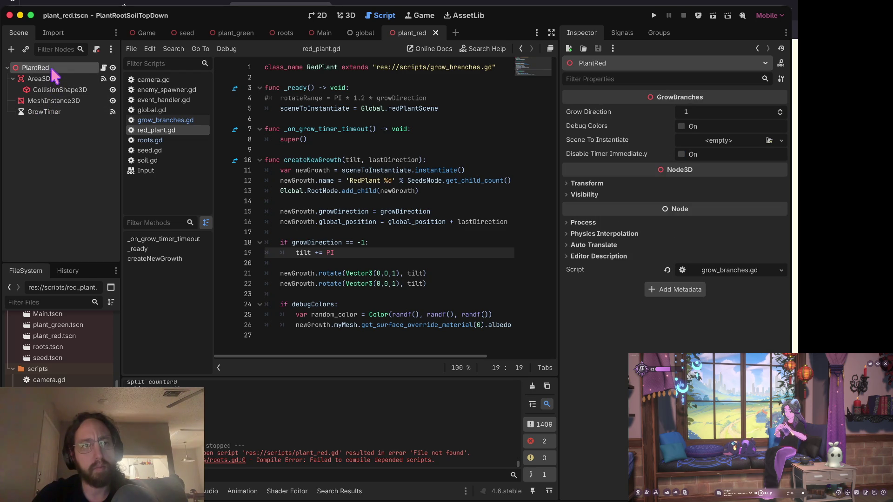
click(104, 68)
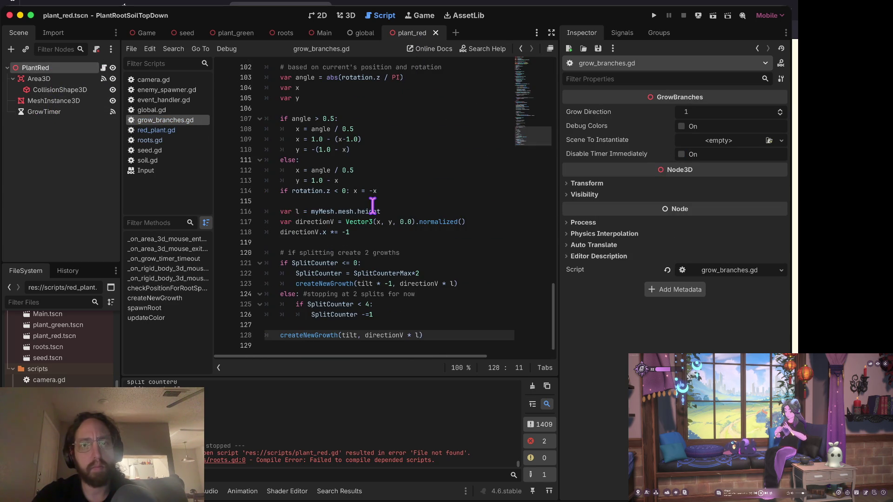
scroll(370, 205, up, 15)
scroll(373, 205, up, 6)
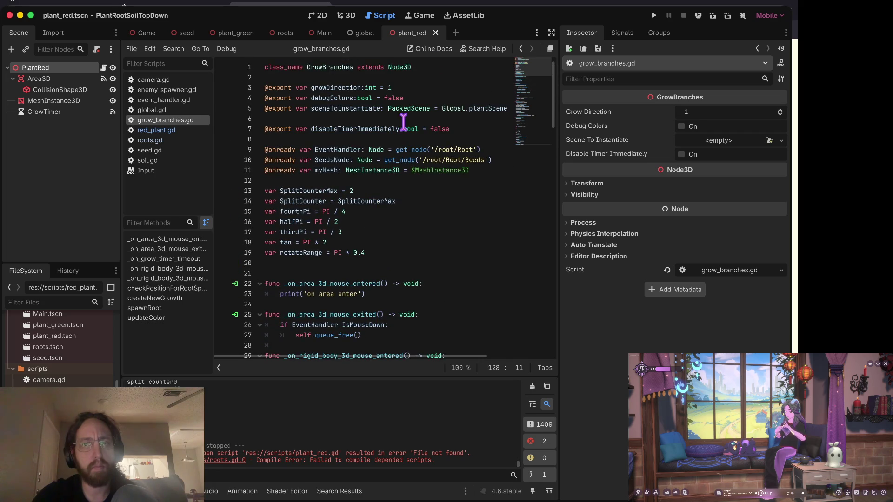
click(361, 33)
click(427, 33)
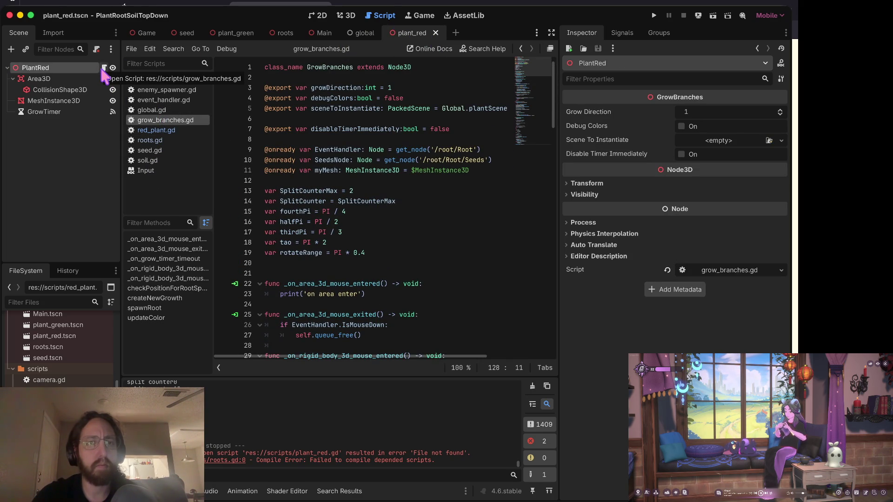
right_click(86, 68)
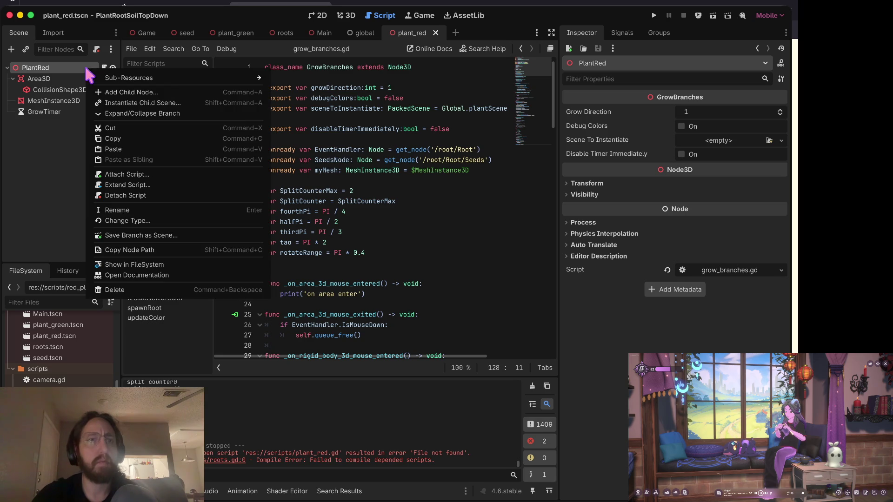
Detach grow_branches.gd from PlantRed, create and attach res://scripts/plant_red.gd, and save the scene
click(147, 196)
right_click(55, 69)
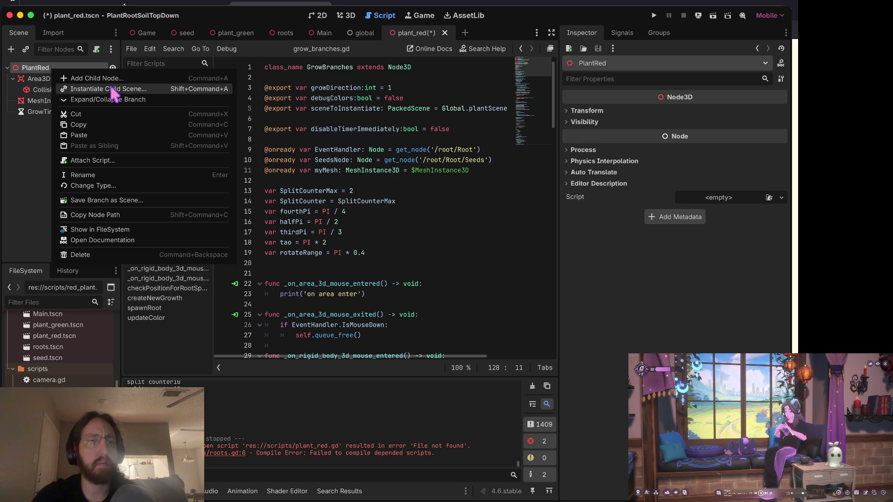
click(110, 160)
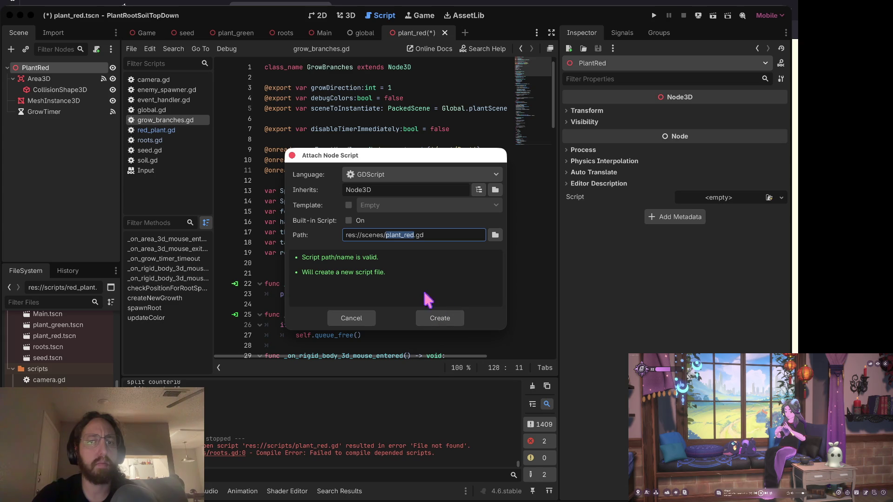
double_click(371, 235)
text(scripts)
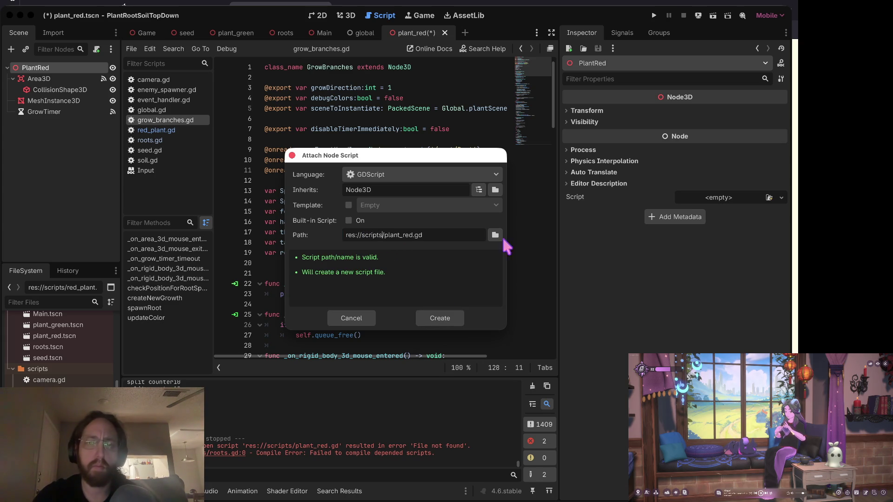
click(440, 318)
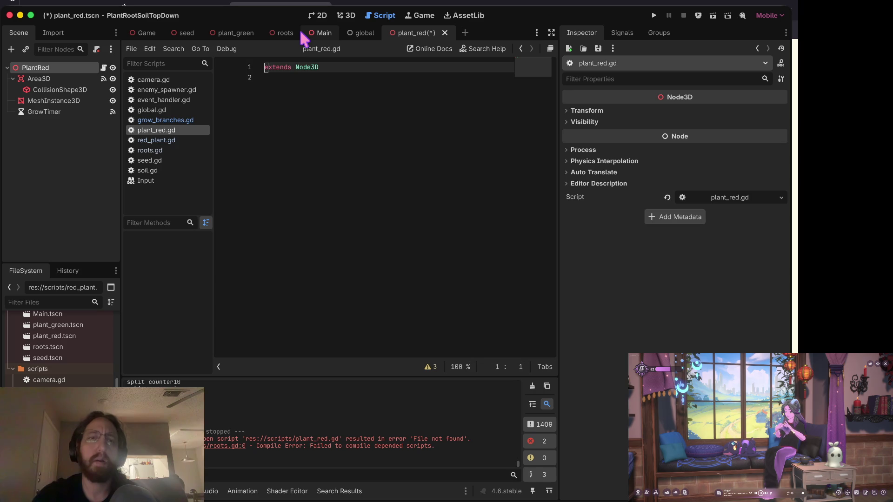
mouse_move(248, 34)
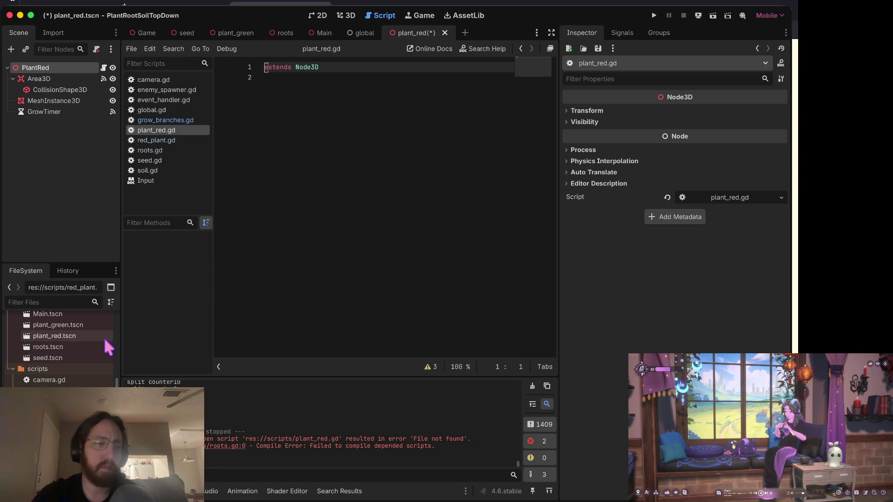
key(ctrl+s)
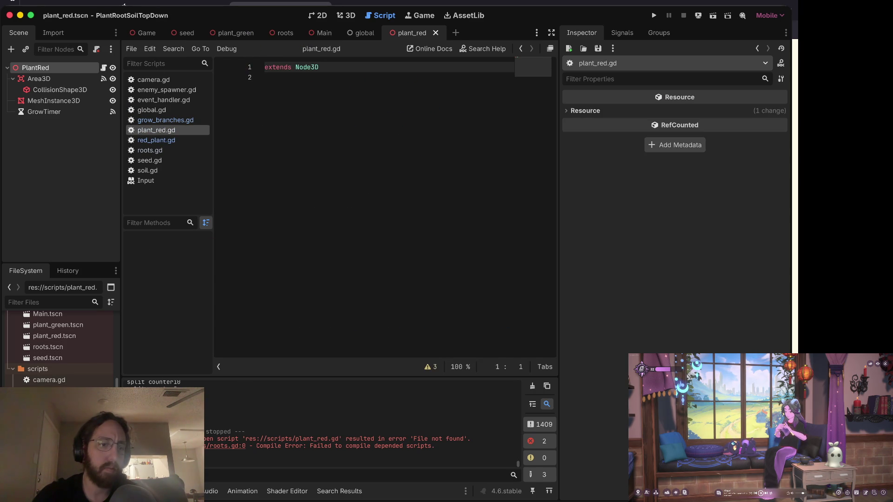
Detach PlantRed's script, load res://scripts/red_plant.gd onto it, and save the scene
right_click(57, 336)
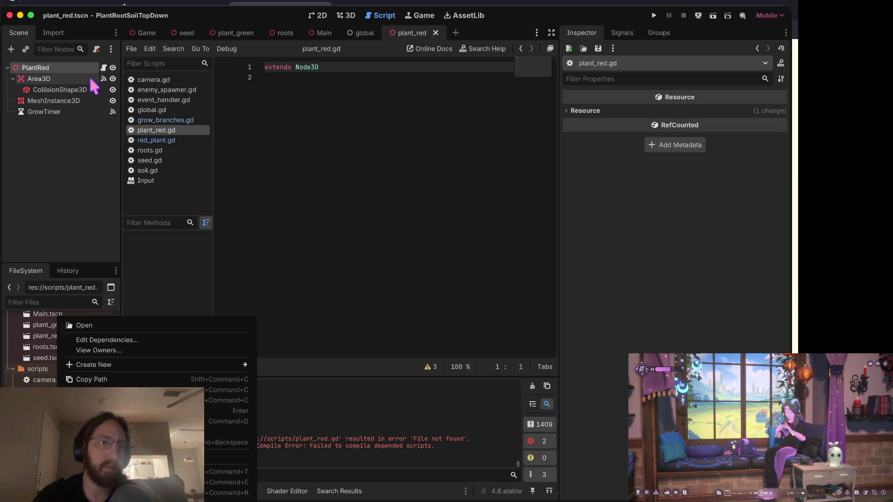
click(93, 69)
right_click(94, 68)
click(148, 195)
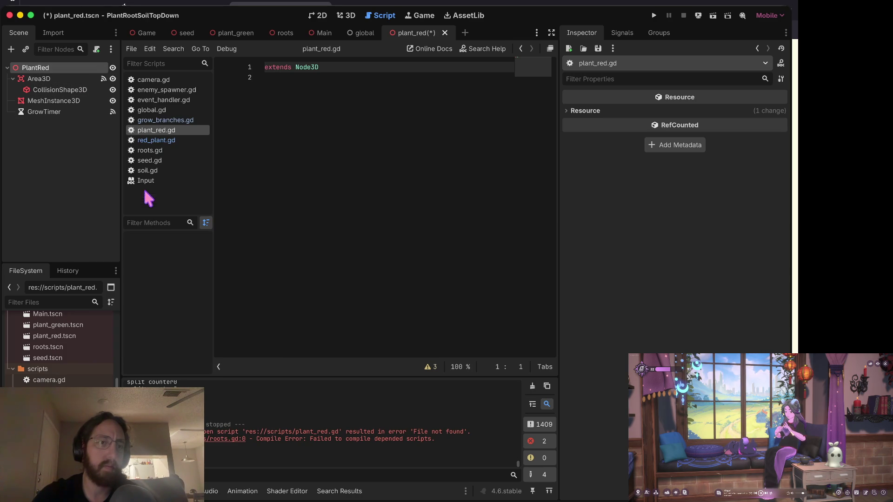
right_click(86, 66)
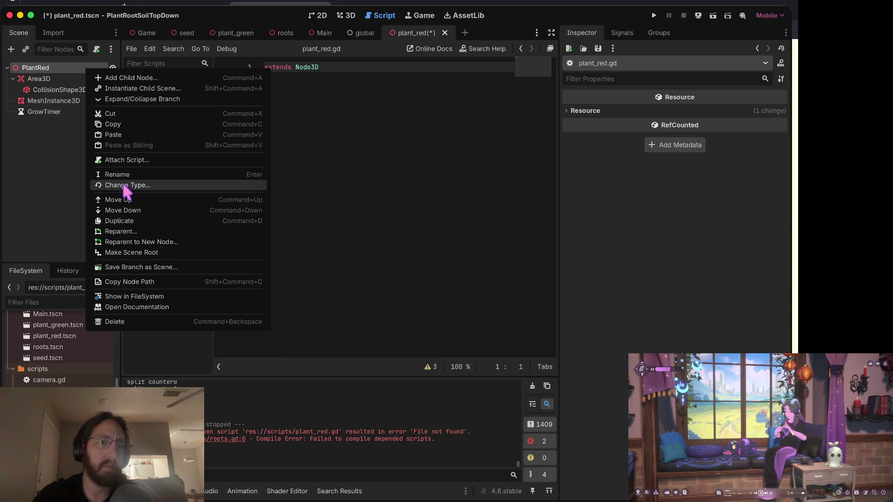
click(144, 158)
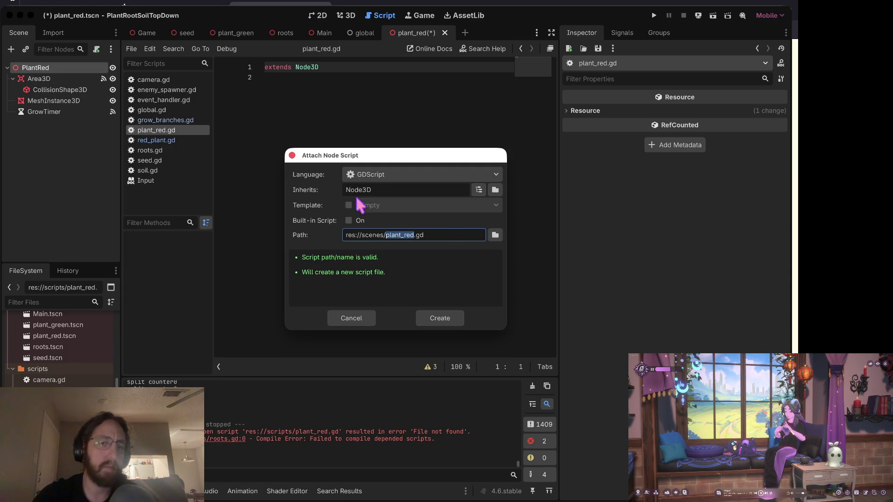
key(BackSpace)
key(BackSpace)
key(BackSpace)
text(scripts/)
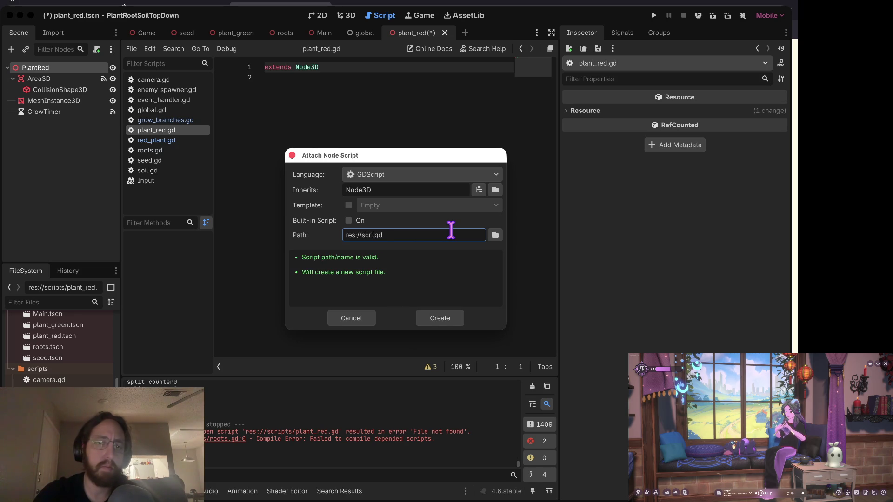
text(red_plan)
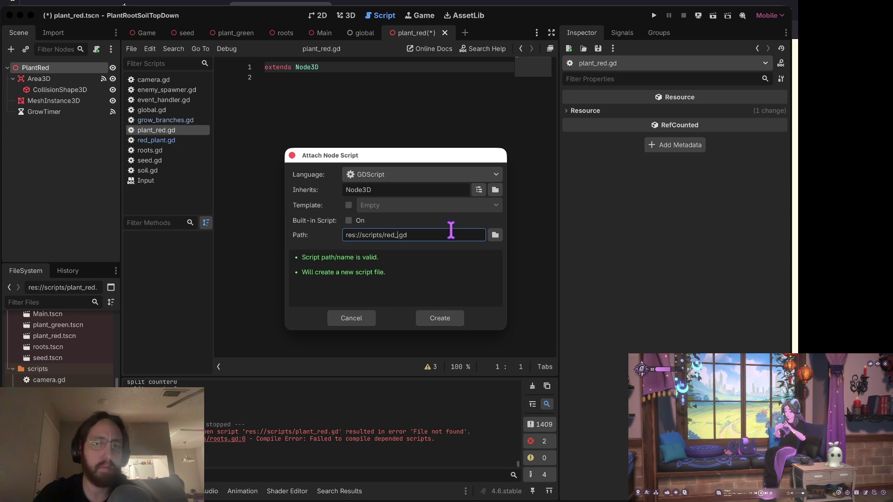
text(t)
click(437, 320)
key(super+s)
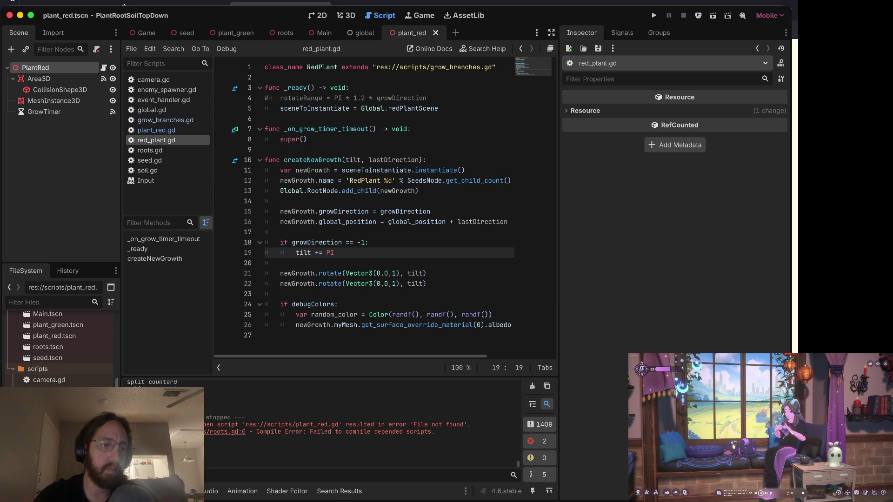
Delete scripts/plant_red.gd from the FileSystem and open enemy_spawner.gd
right_click(58, 336)
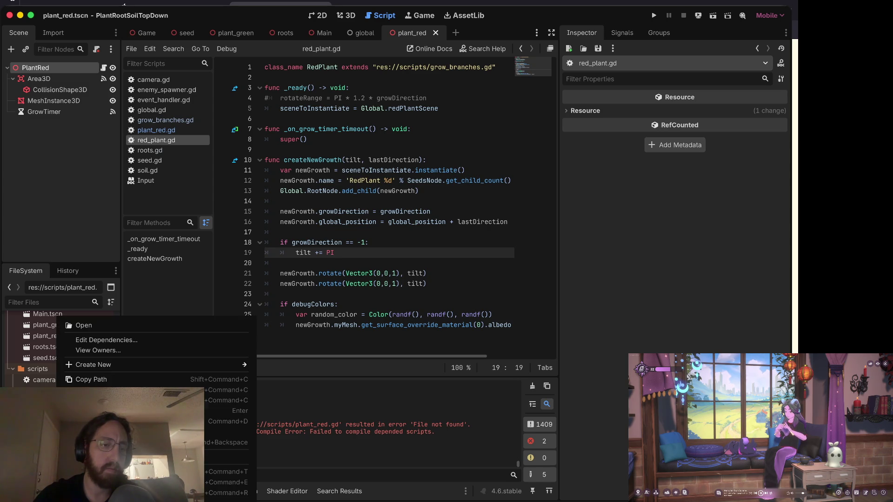
click(223, 442)
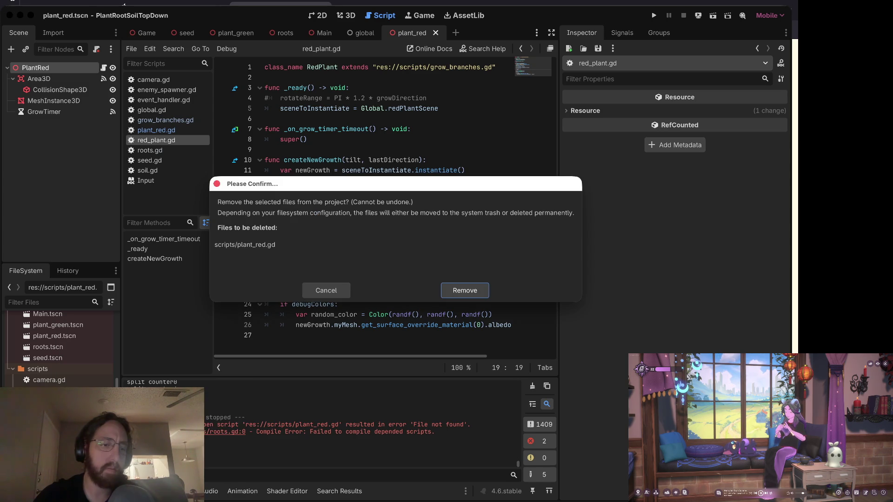
click(465, 290)
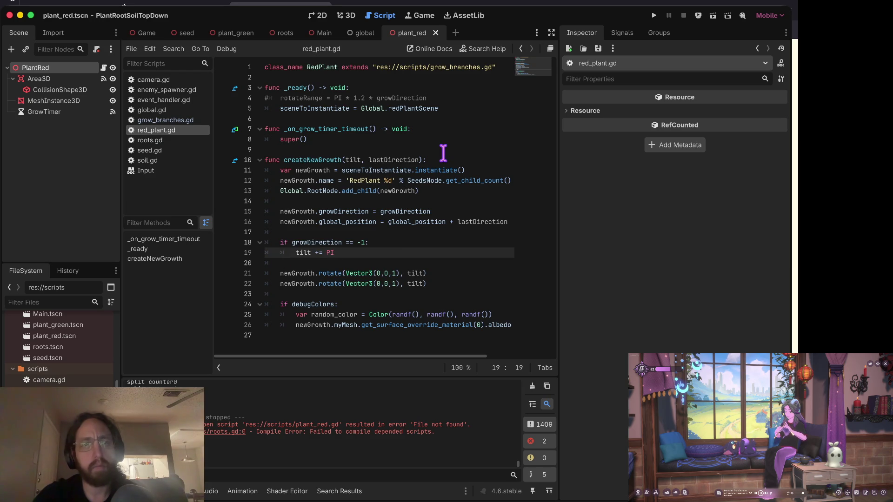
click(321, 139)
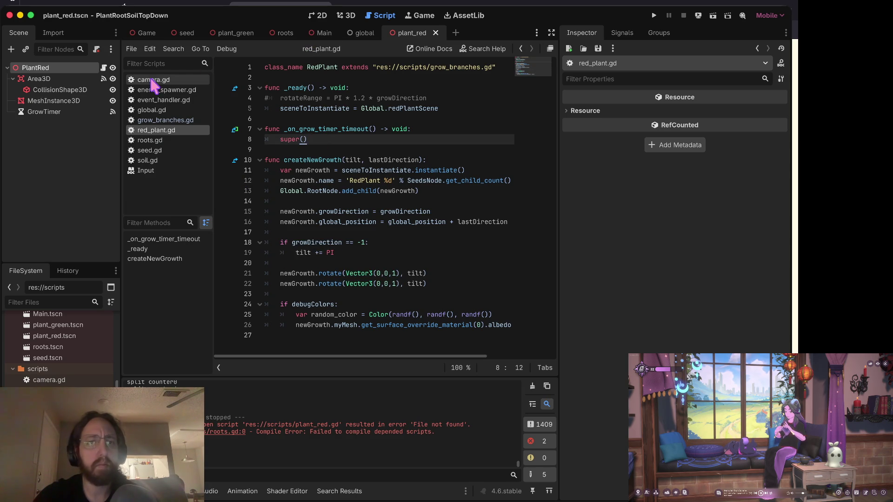
click(176, 89)
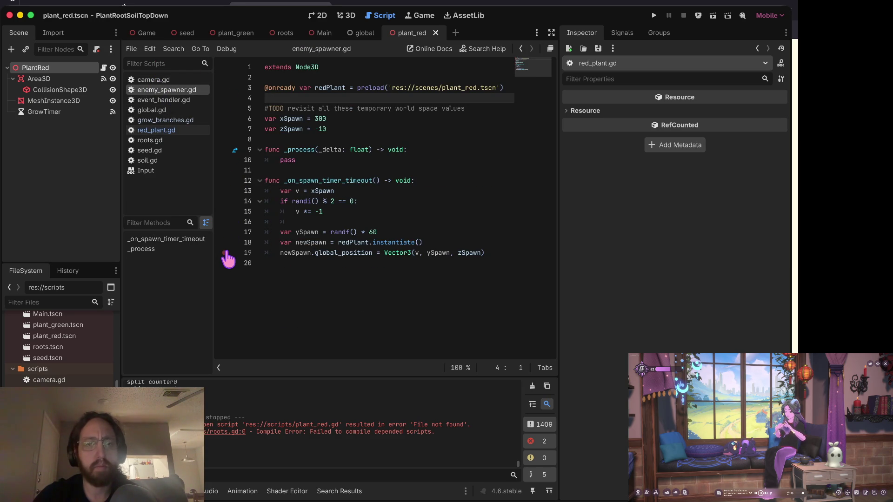
Place the caret in line 19's newSpawn.global_position assignment in enemy_spawner.gd
click(442, 252)
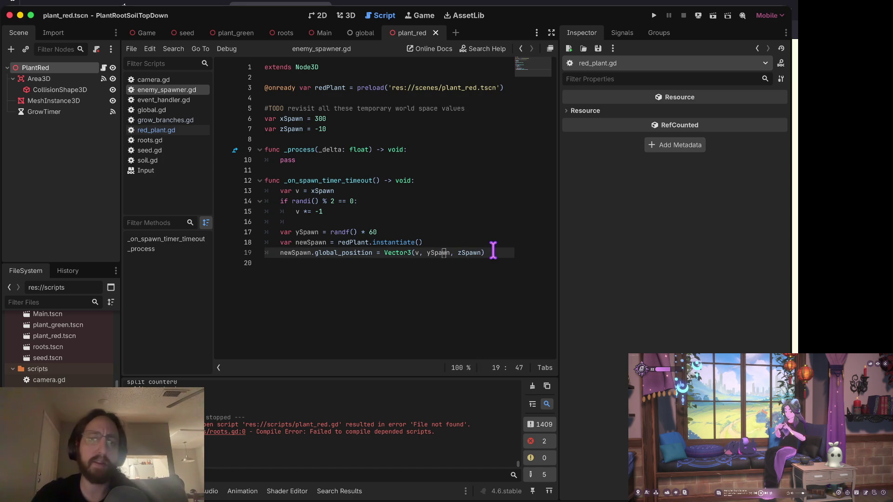
key(alt+Left)
key(alt+Left)
key(alt+Left)
key(alt+Right)
key(alt+Right)
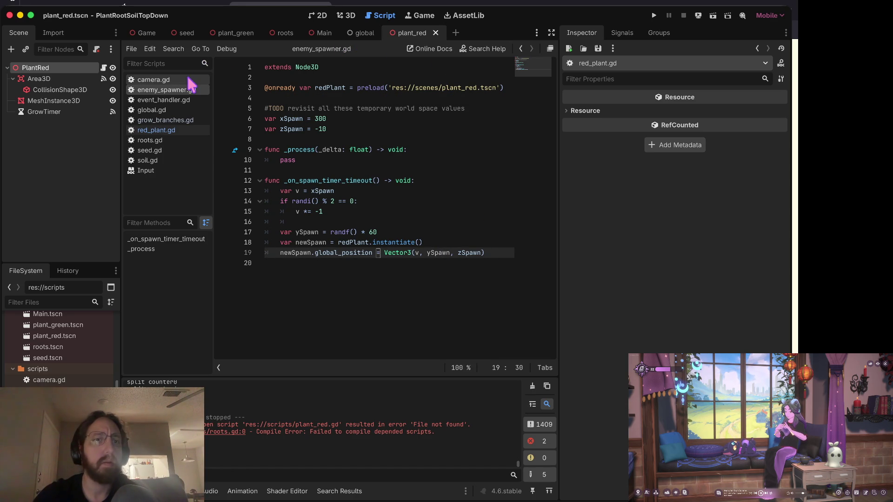
Copy line 49's Global.RootNode.add_child call from spawnRoot in grow_branches.gd, then return to enemy_spawner.gd
click(177, 121)
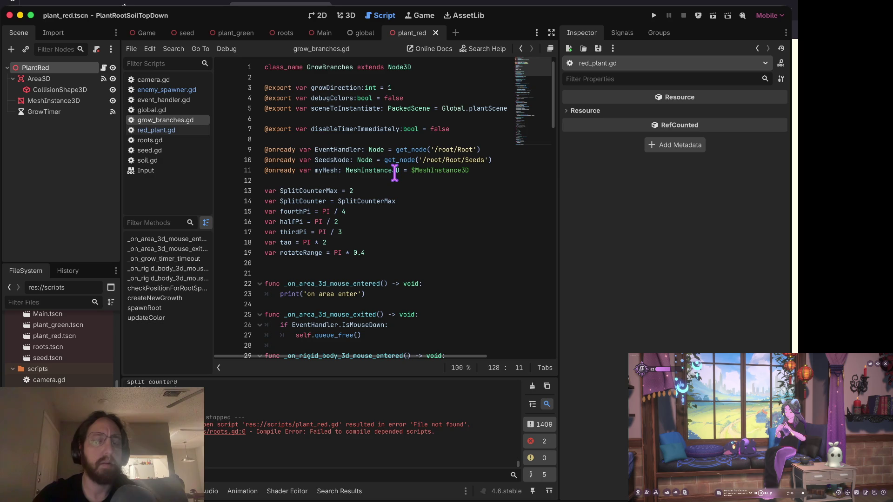
mouse_move(383, 176)
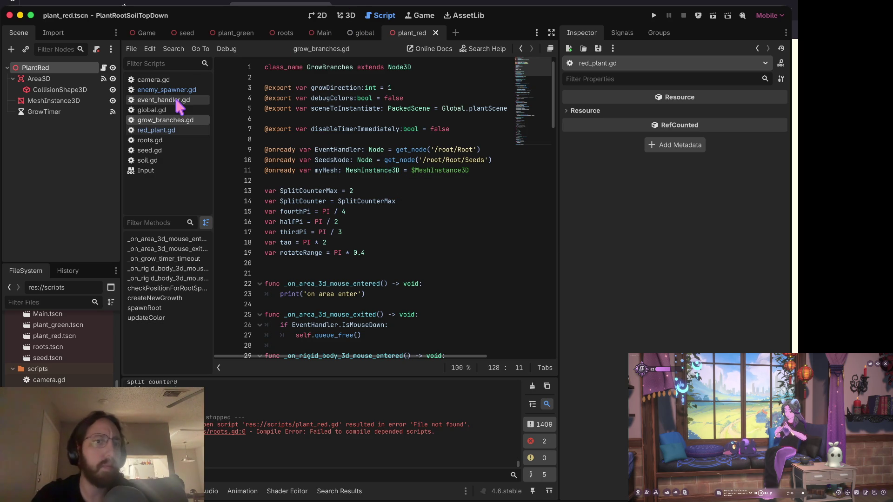
scroll(341, 172, down, 5)
scroll(340, 172, down, 7)
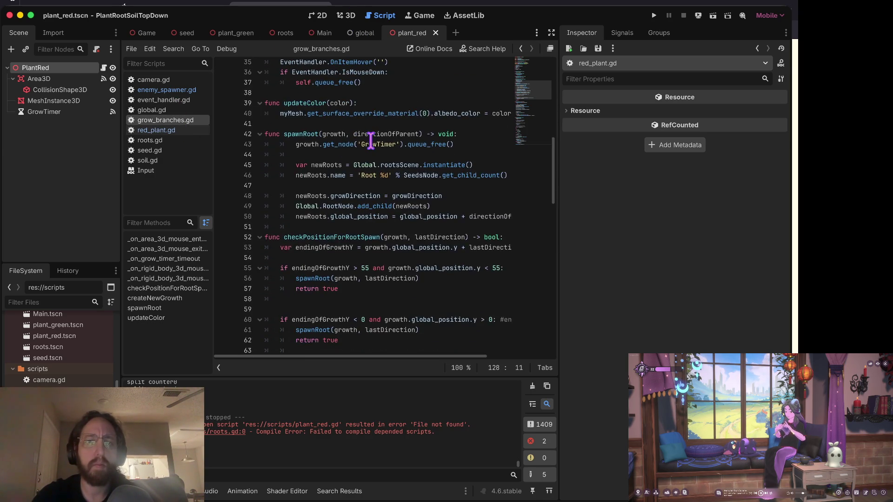
scroll(394, 120, down, 1)
click(326, 170)
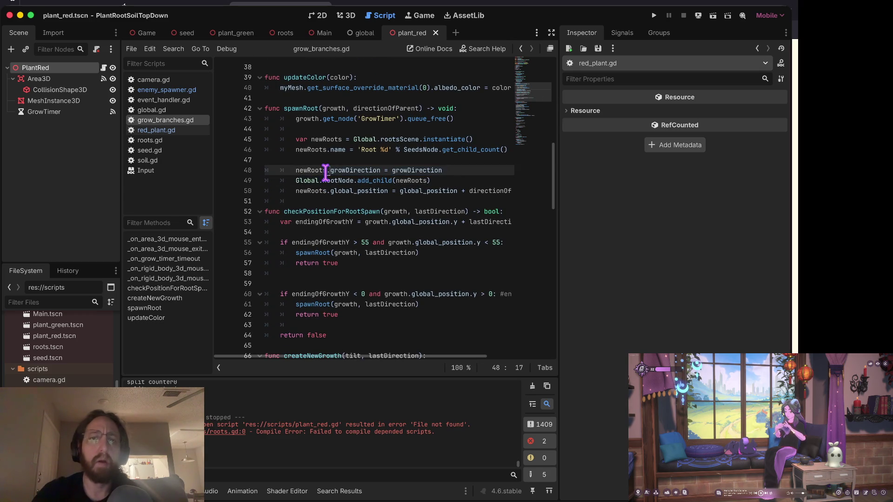
scroll(325, 173, up, 1)
triple_click(326, 175)
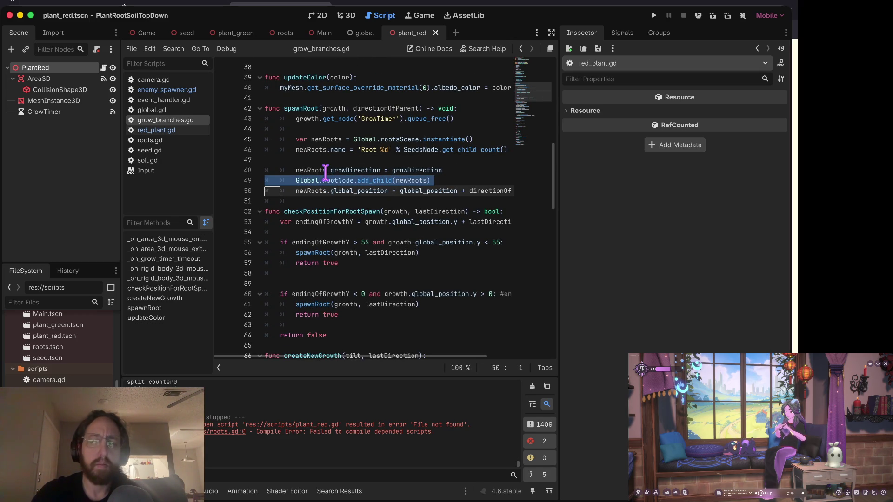
key(Escape)
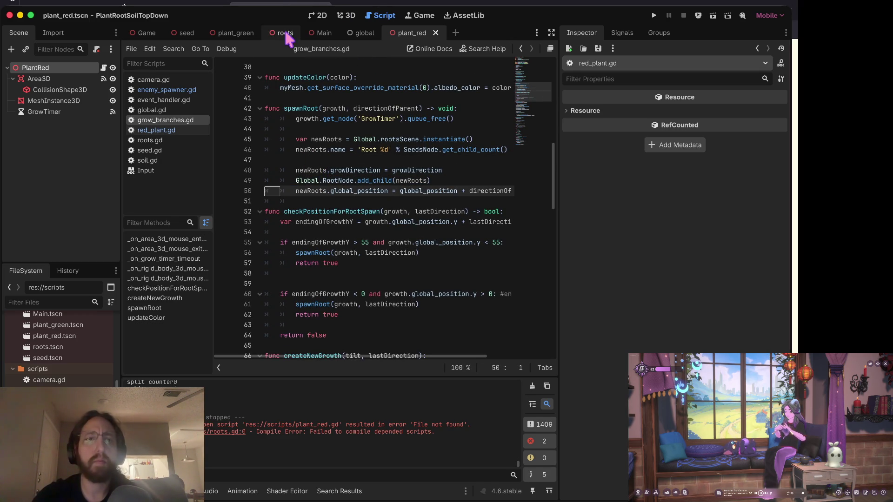
click(168, 89)
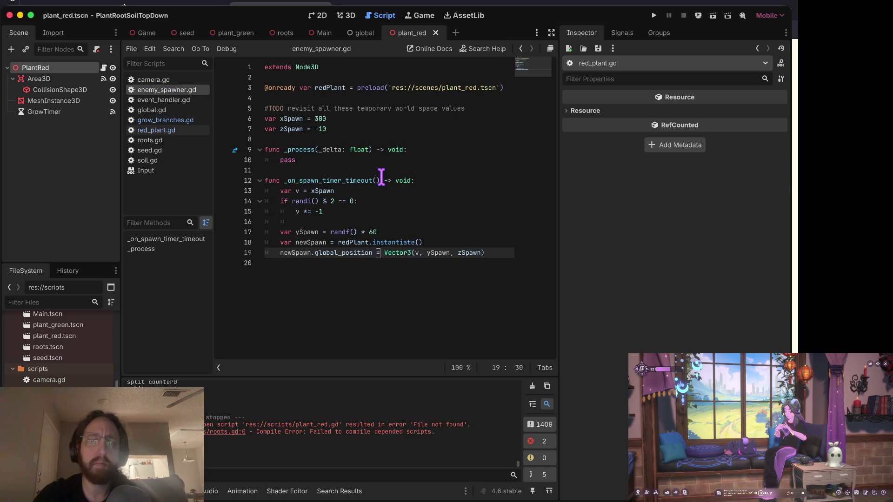
Paste the copied add_child line after line 19, fix its indentation, and move it above the position line
key(End)
key(Return)
text(Global.RootNode.add_child(newRoots))
key(shift+Tab)
key(alt+Up)
key(Down)
key(End)
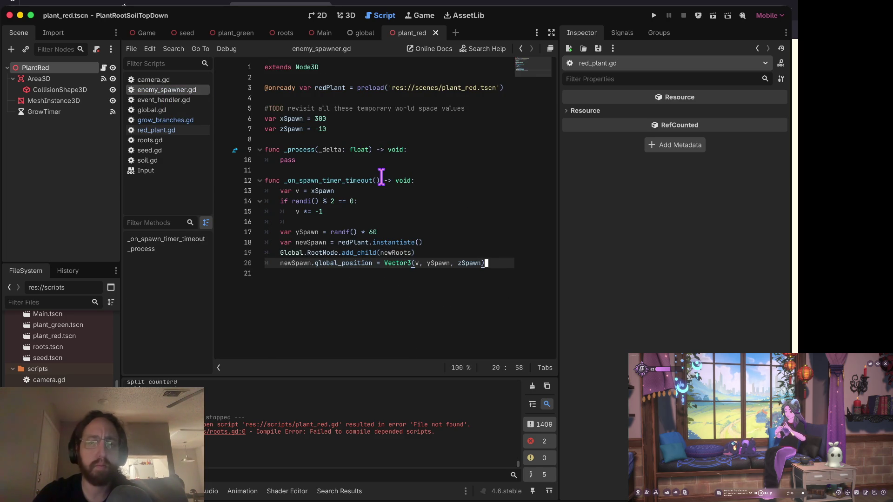
key(Up)
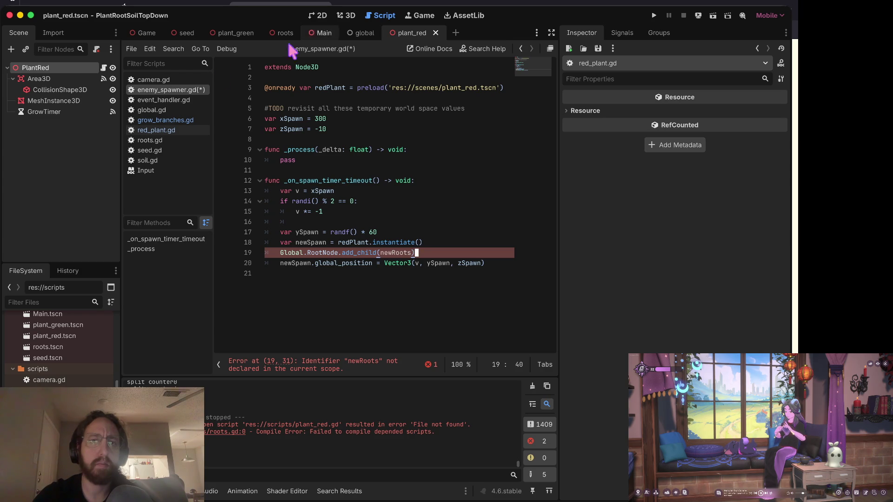
Compare the add_child call in grow_branches.gd with the spawner script
click(176, 121)
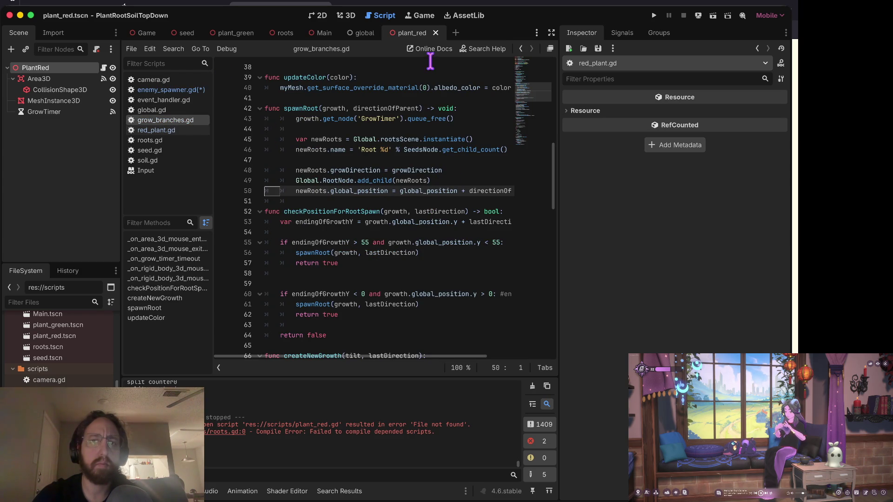
scroll(422, 176, up, 1)
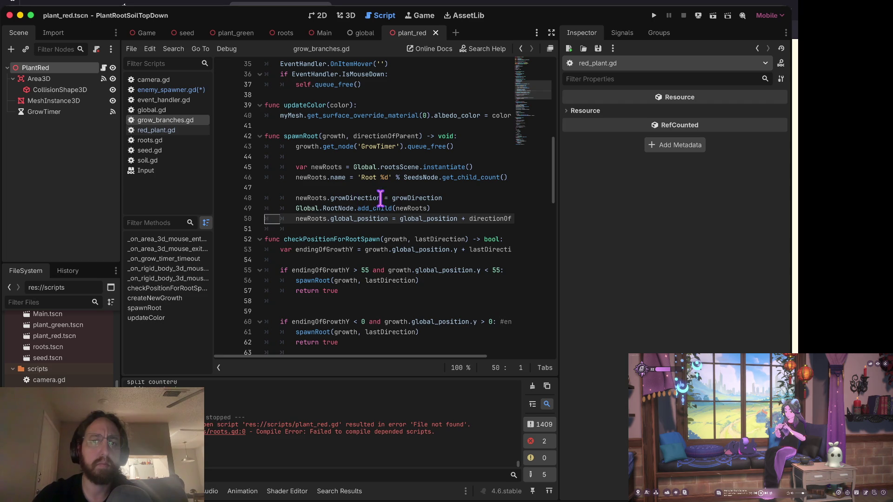
click(188, 90)
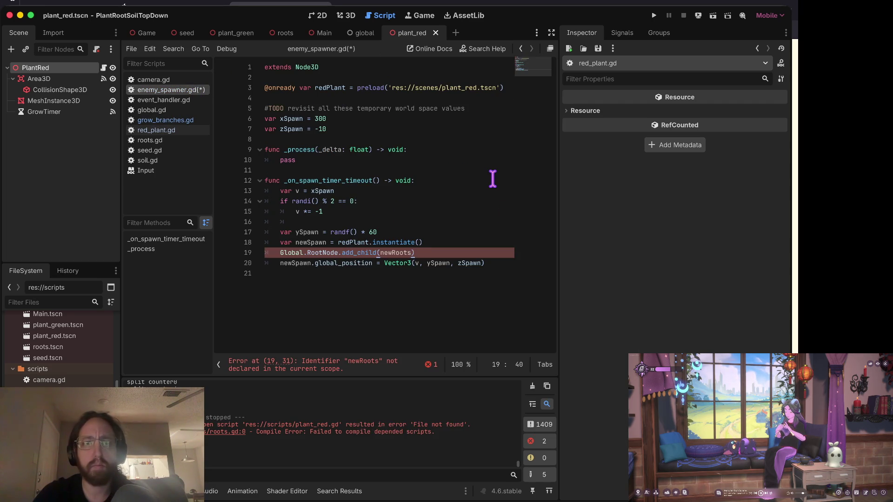
Restore the negated xSpawn on line 13, pass newSpawn to add_child, save, and run the game
key(Up)
key(Up)
key(Up)
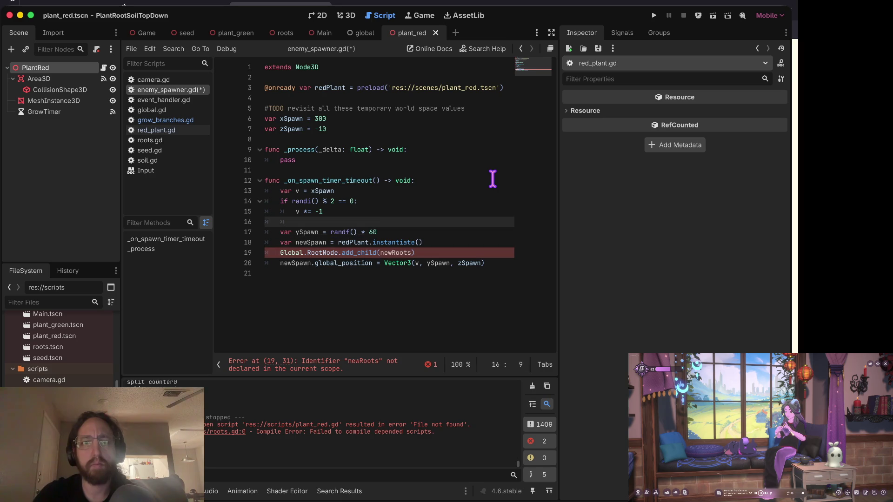
key(ctrl+shift+z)
key(ctrl+shift+z)
key(ctrl+shift+z)
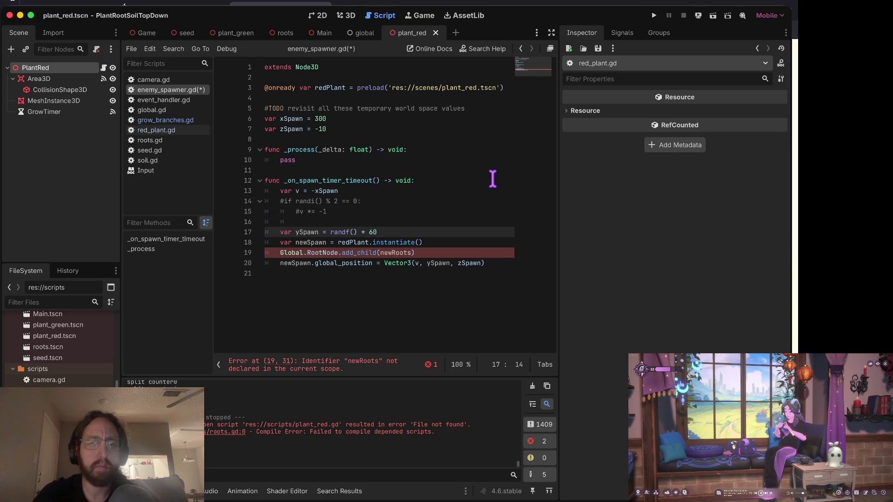
key(Down)
key(Down)
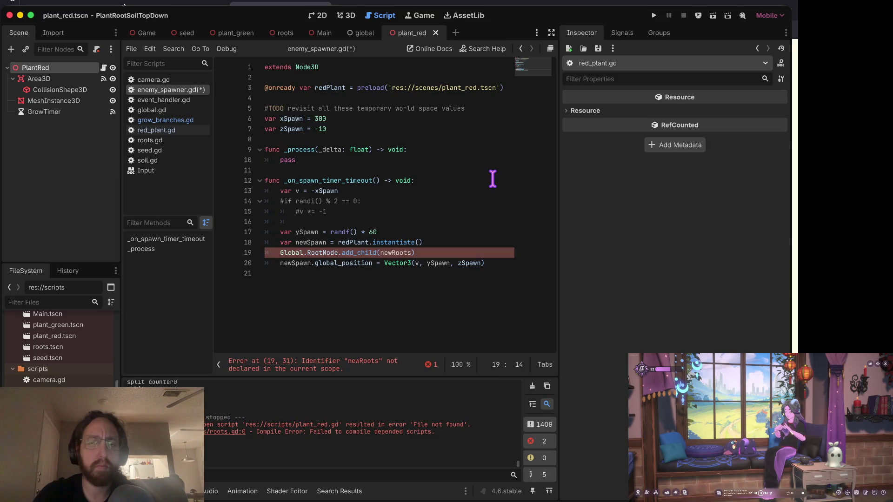
key(alt+BackSpace)
text(newSp)
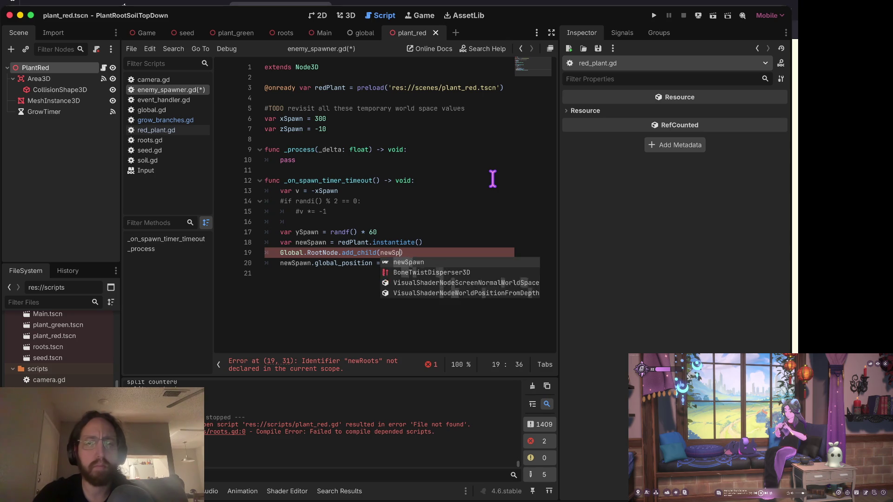
key(Return)
key(Home)
key(super+b)
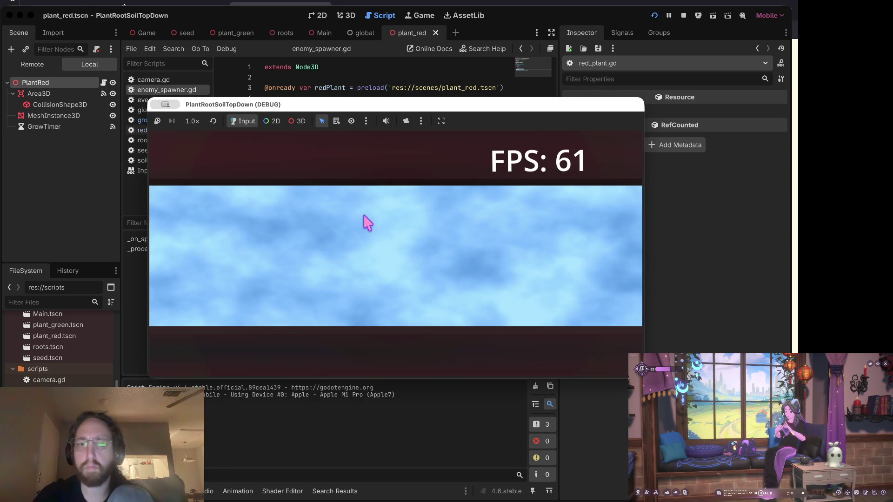
click(367, 223)
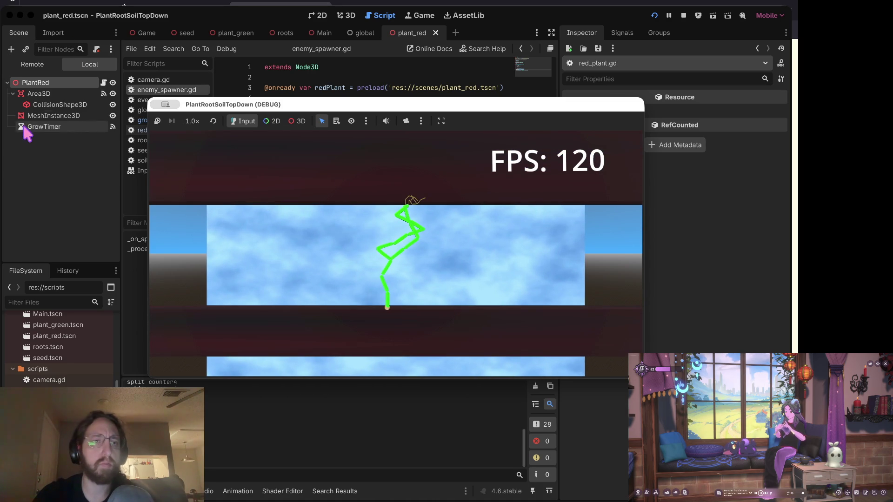
Expand Root in the live Remote scene tree, set a breakpoint on line 18, and stop the game
click(32, 65)
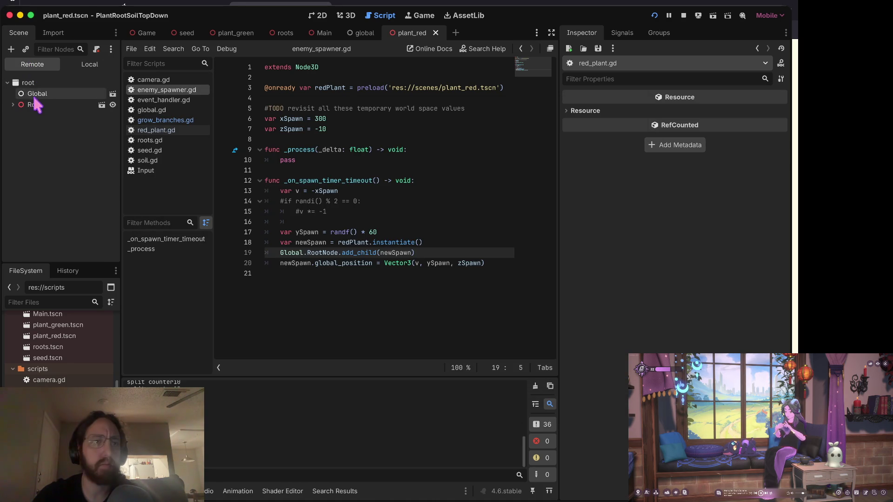
click(12, 105)
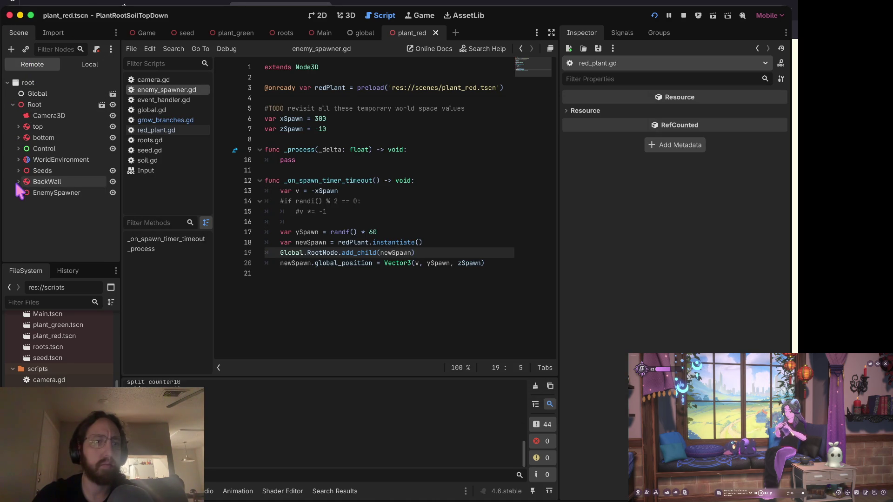
click(225, 242)
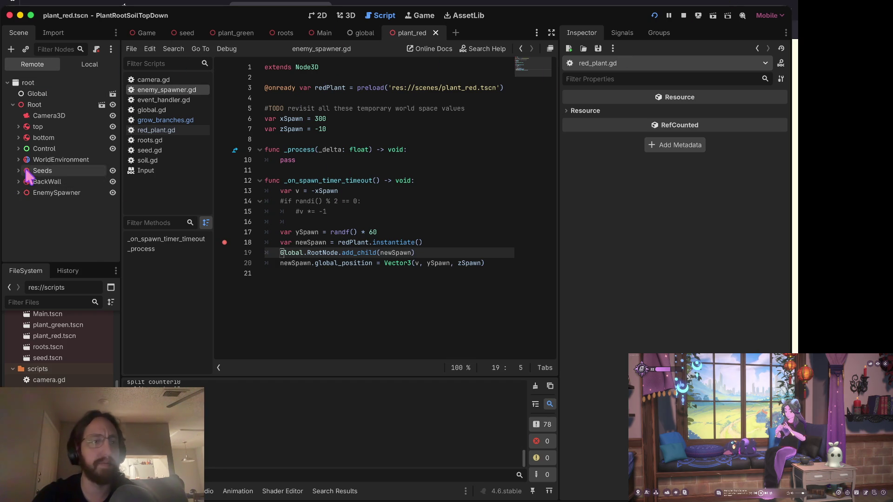
click(683, 15)
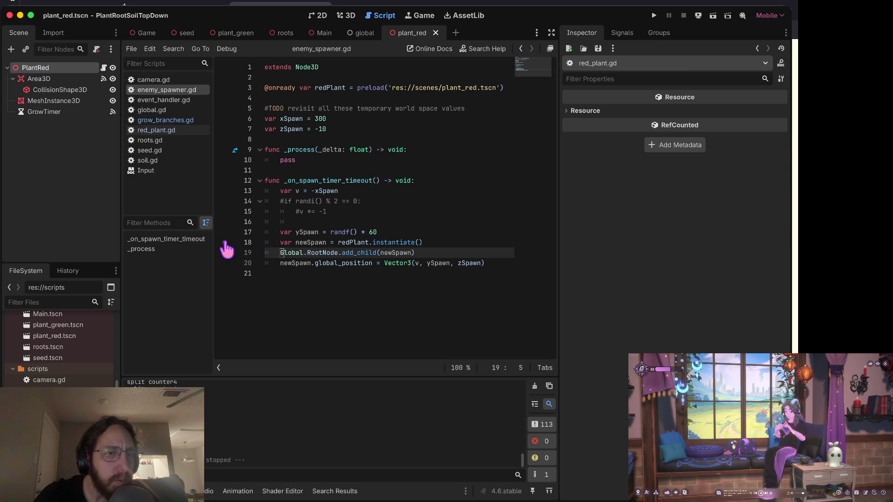
click(76, 120)
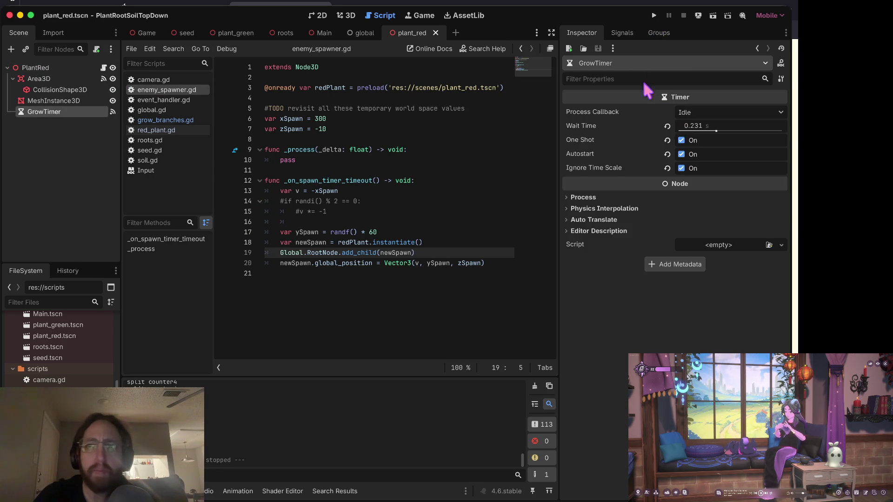
Follow the GrowTimer timeout signal to its _on_grow_timer_timeout method in red_plant.gd
click(623, 33)
click(628, 90)
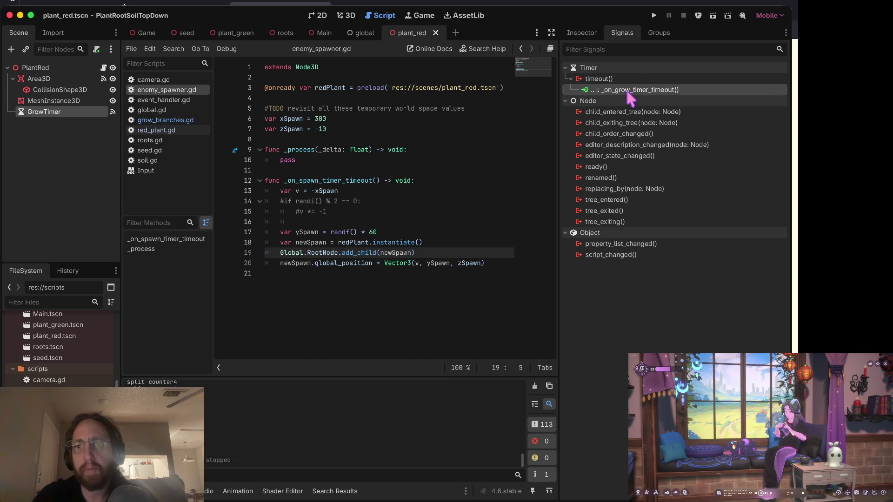
double_click(627, 91)
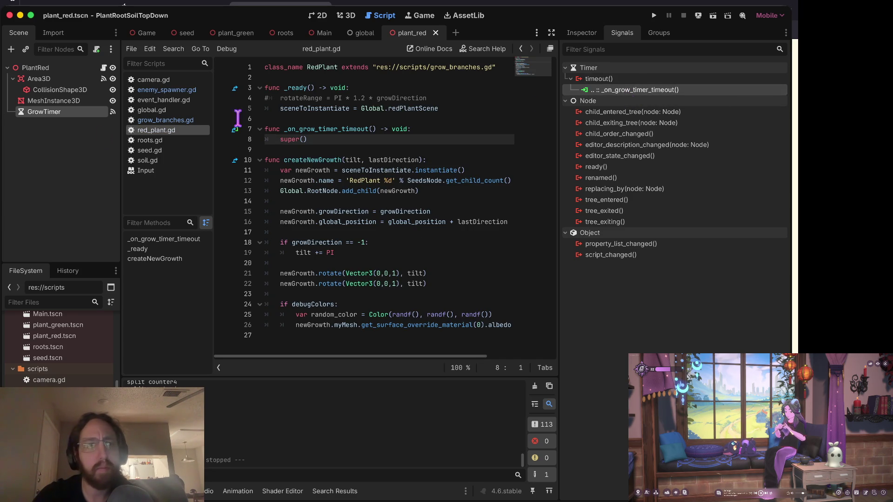
click(47, 69)
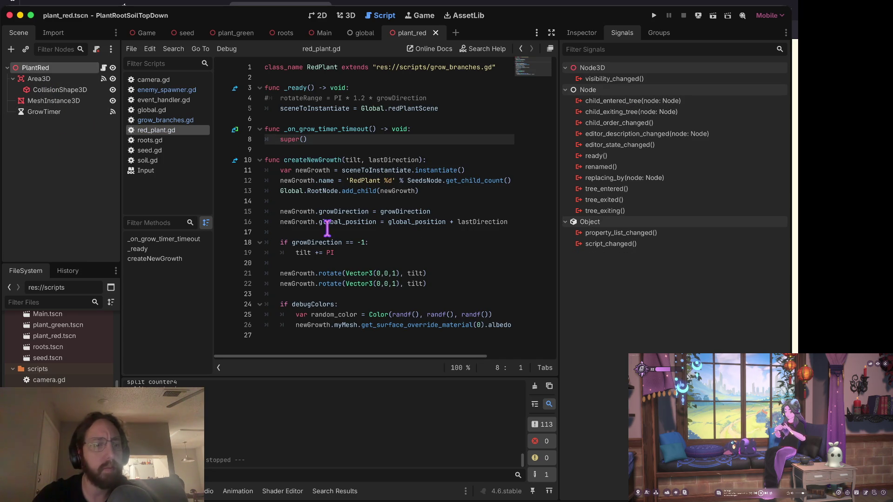
scroll(61, 353, up, 3)
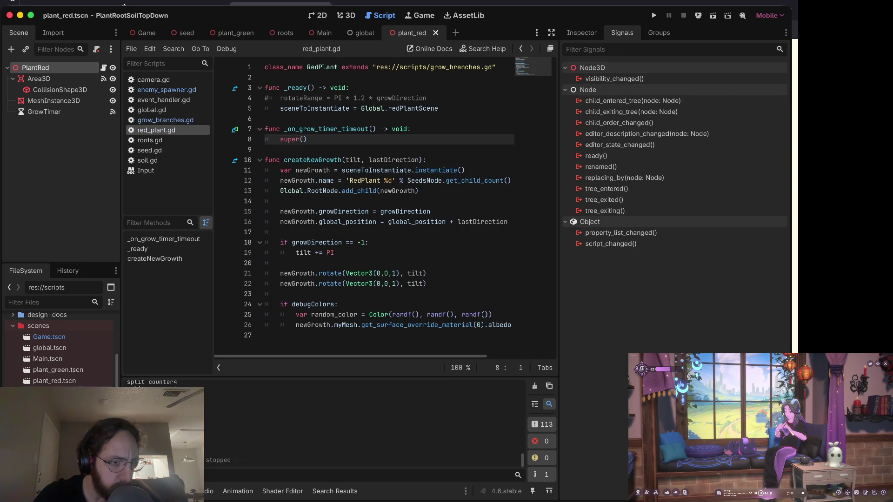
scroll(80, 383, down, 3)
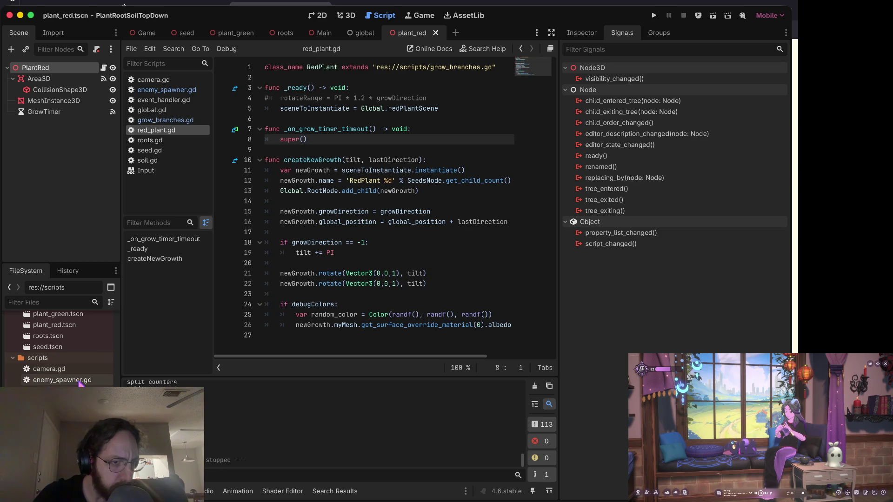
Open enemy_spawner.gd and put a breakpoint on line 17
double_click(79, 380)
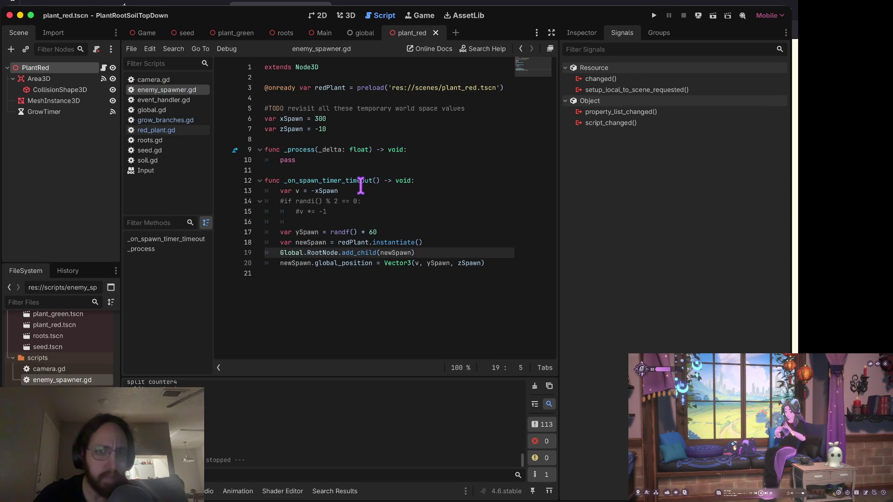
click(225, 232)
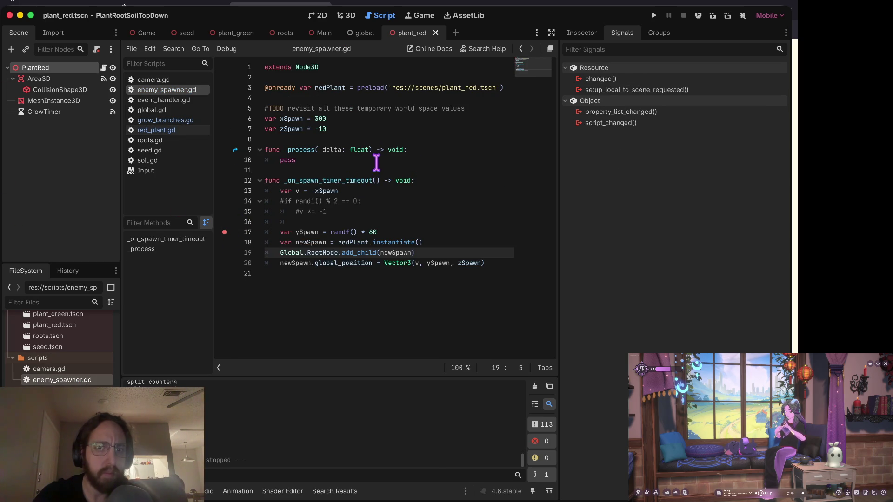
scroll(51, 339, up, 3)
Open Game.tscn and follow the SpawnTimer timeout signal to _on_spawn_timer_timeout
click(51, 331)
double_click(53, 333)
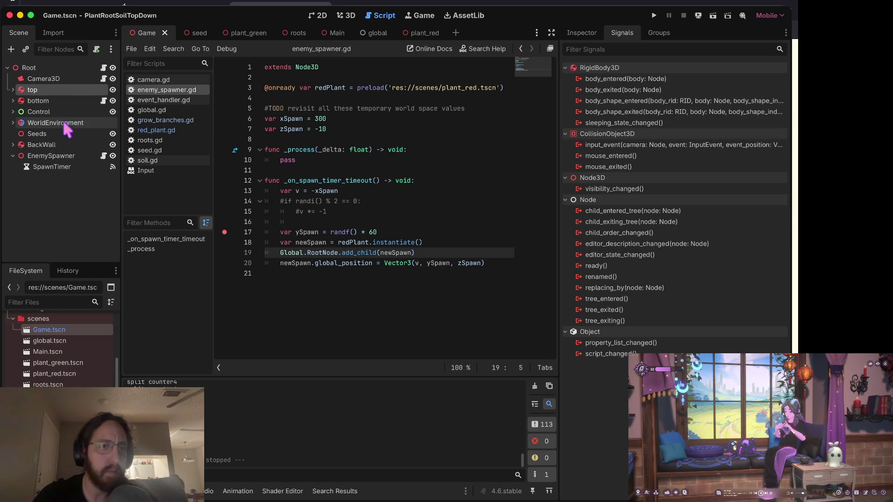
click(41, 156)
click(52, 167)
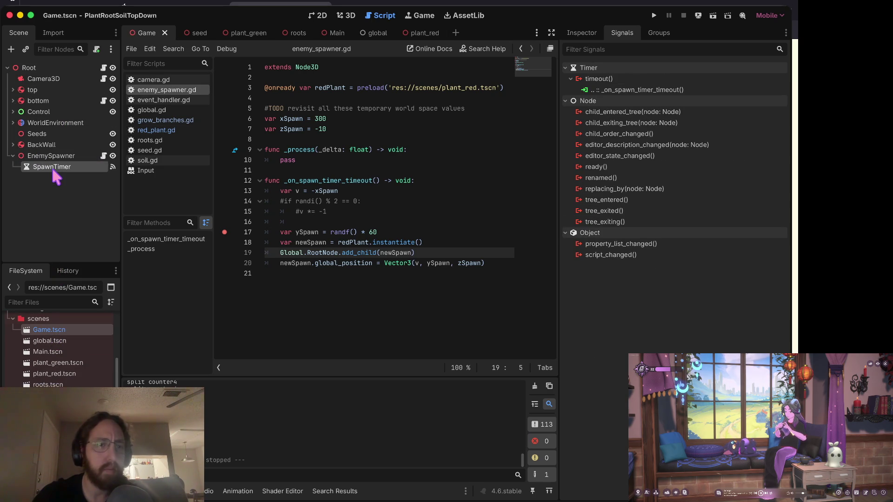
click(661, 92)
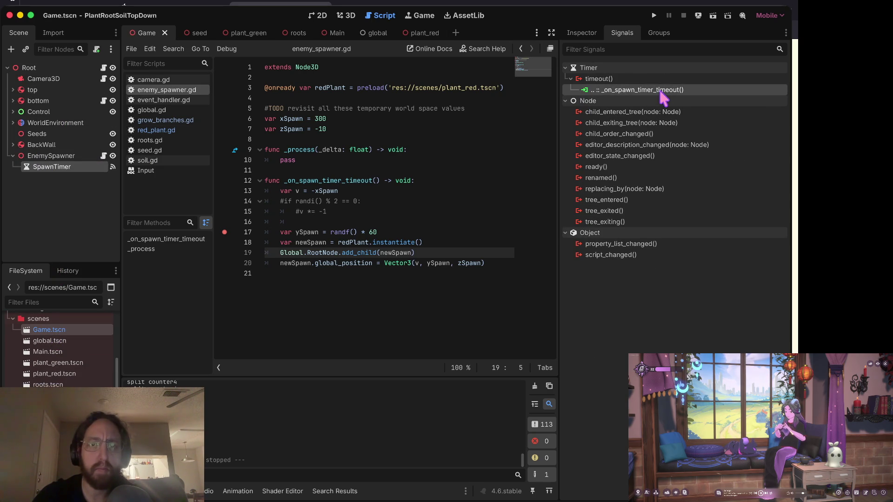
double_click(660, 92)
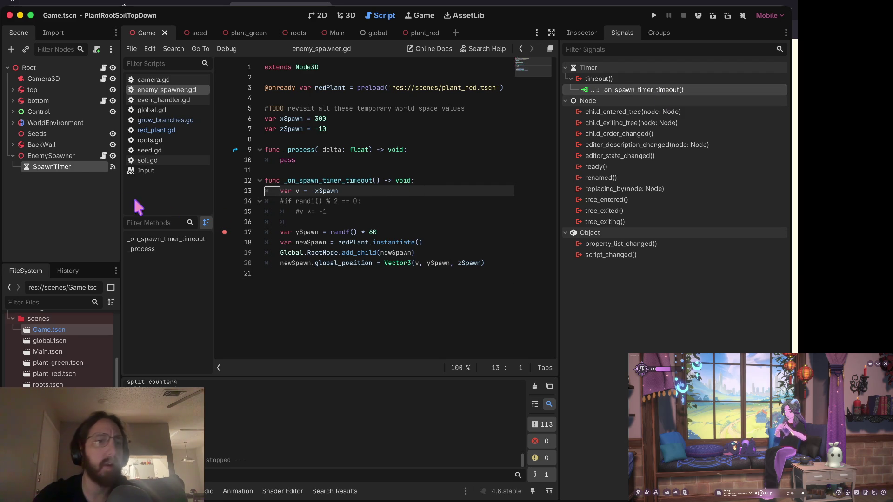
Turn on Autostart for the SpawnTimer, save the Game scene, and run the project
click(577, 34)
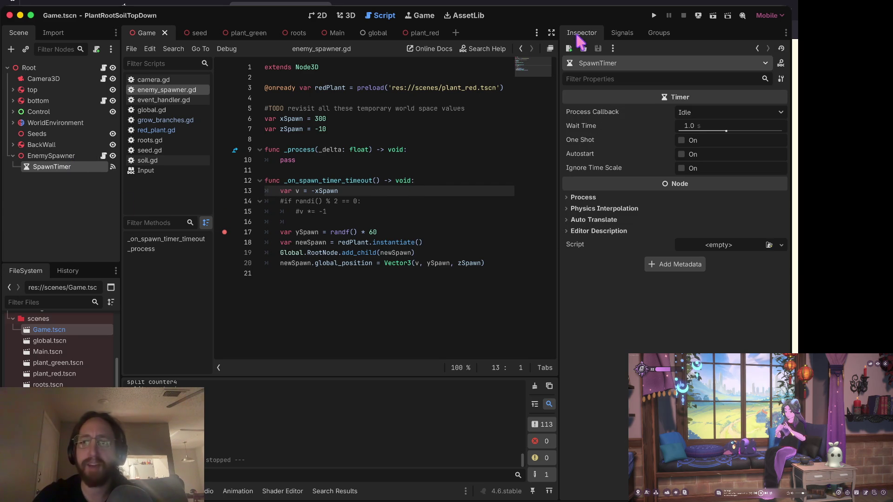
click(682, 154)
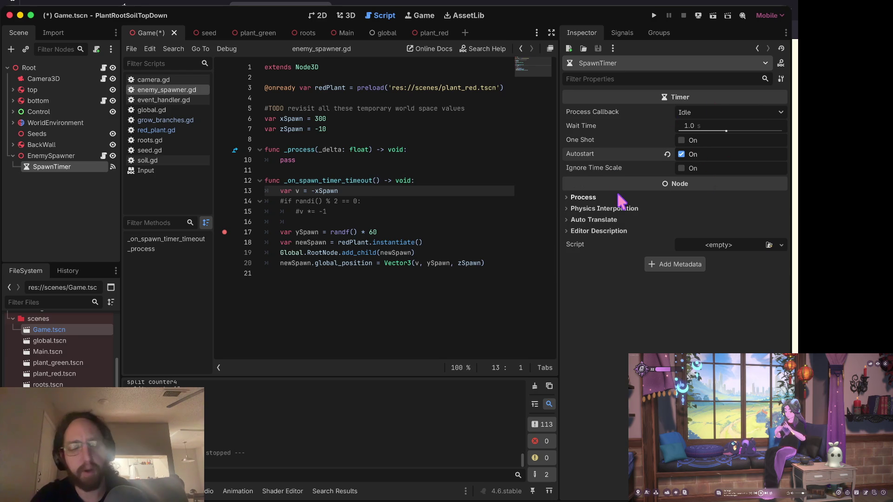
key(ctrl+s)
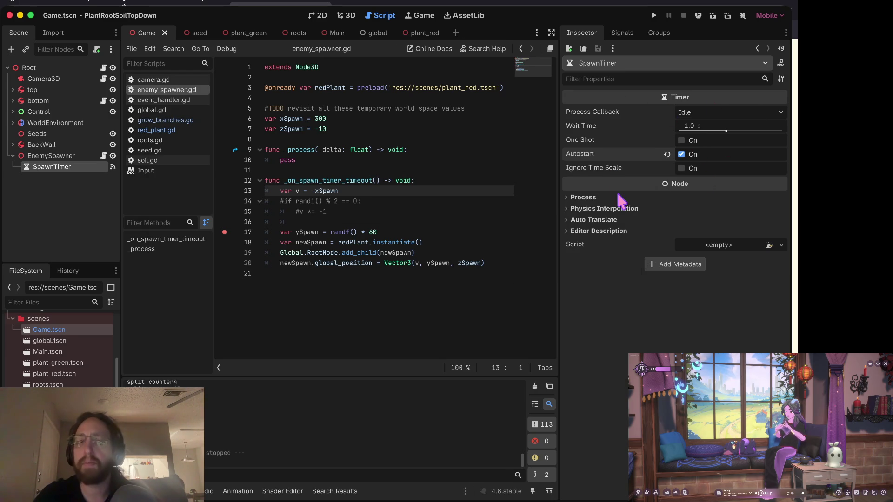
key(super+b)
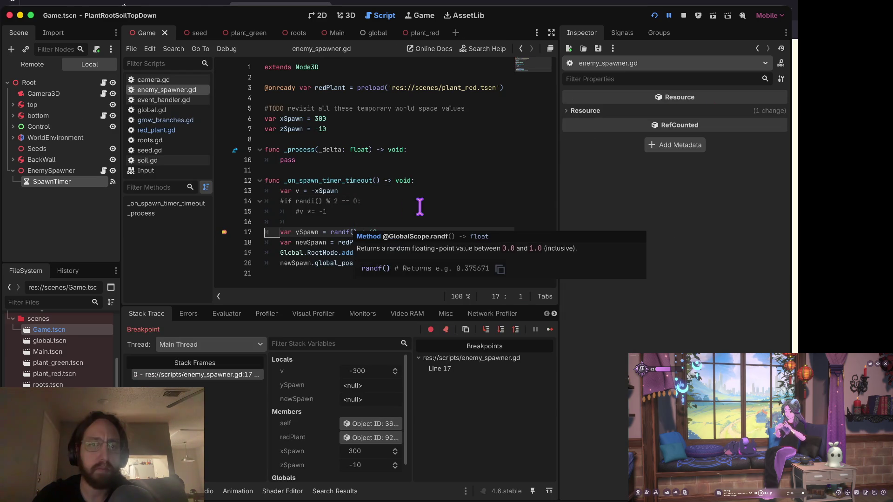
Remove the line 17 breakpoint and resume so the red plants grow, then pause in grow_branches.gd
click(224, 232)
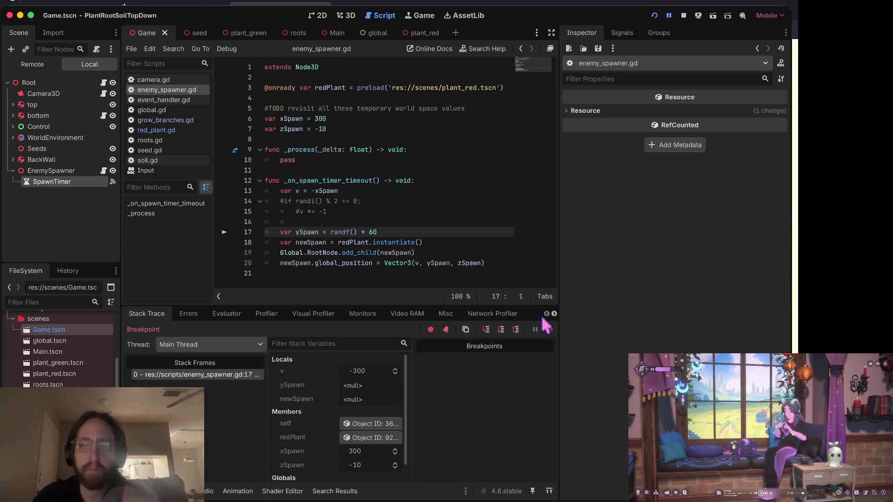
click(549, 329)
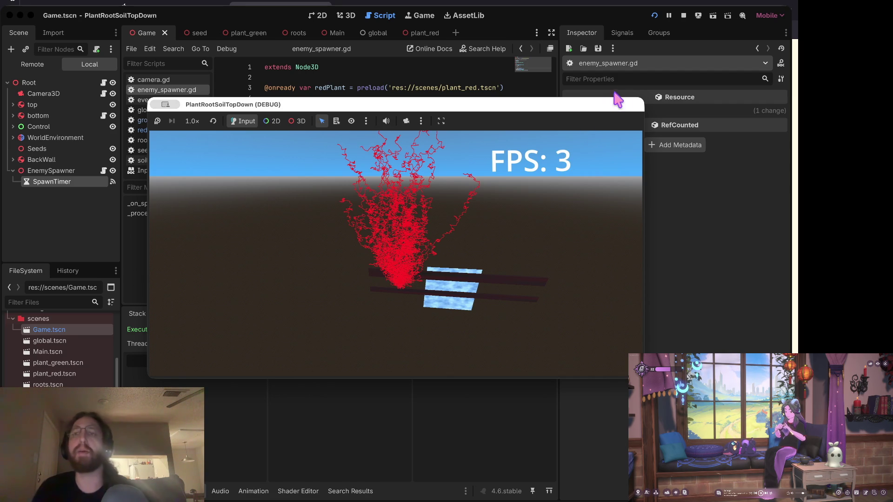
click(669, 15)
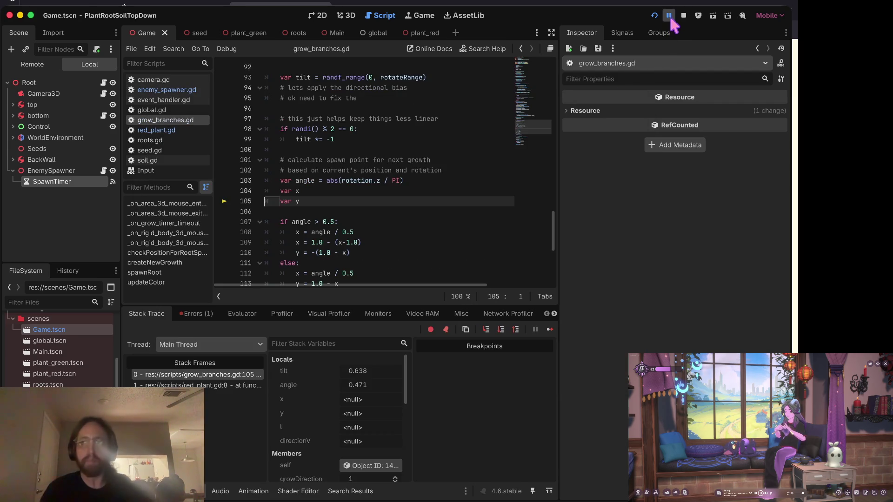
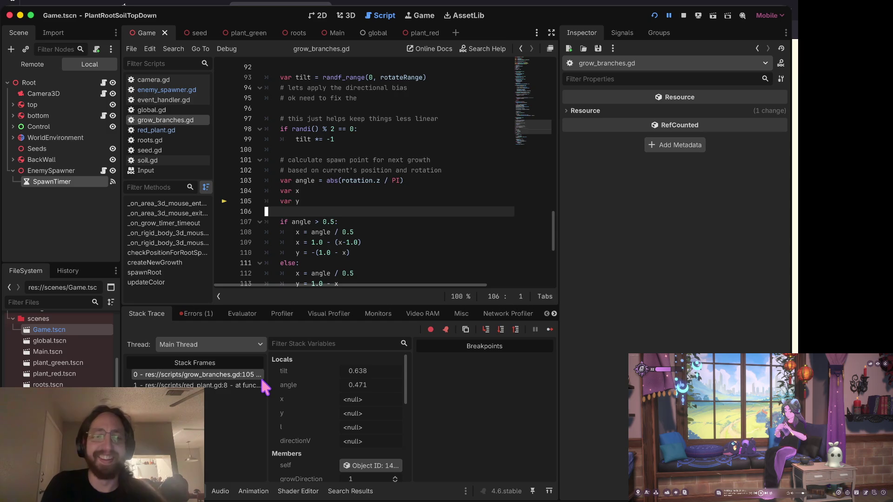
Review the split createNewGrowth call and its tilt negation against the SplitCounter condition
key(Down)
key(Down)
key(Down)
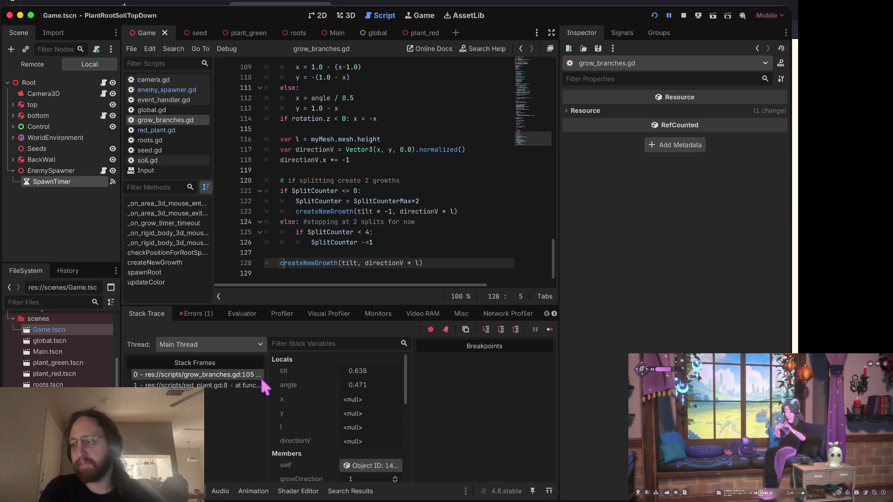
key(Up)
key(Up)
key(Up)
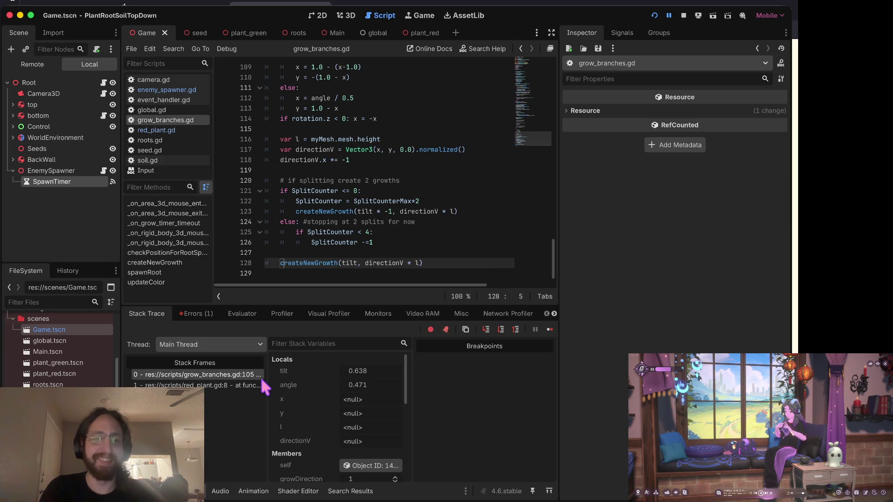
key(Up)
key(Up)
key(Up)
key(Up)
key(Down)
key(Down)
key(Home)
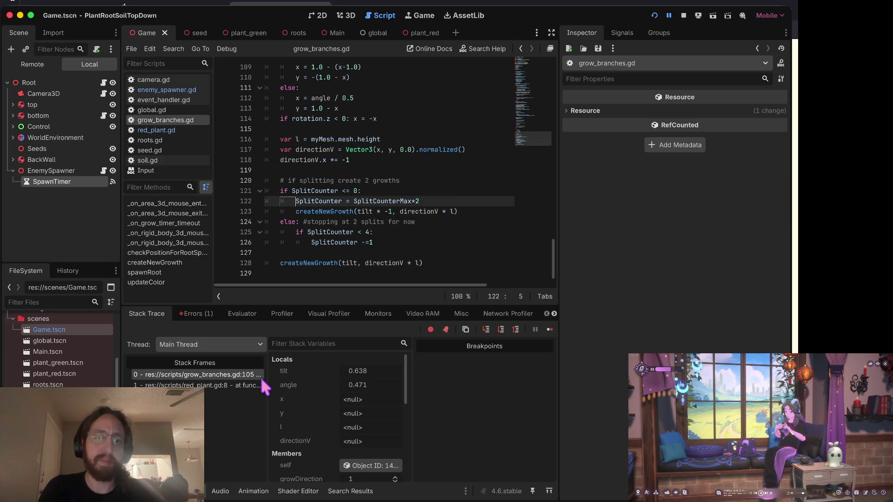
key(ctrl+Right)
key(ctrl+Right)
key(ctrl+Right)
key(Right)
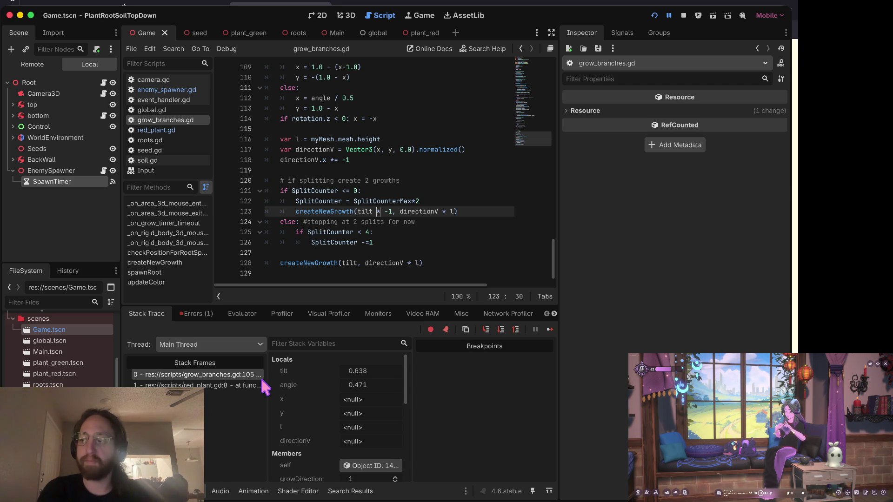
key(Down)
key(Up)
key(Up)
key(Up)
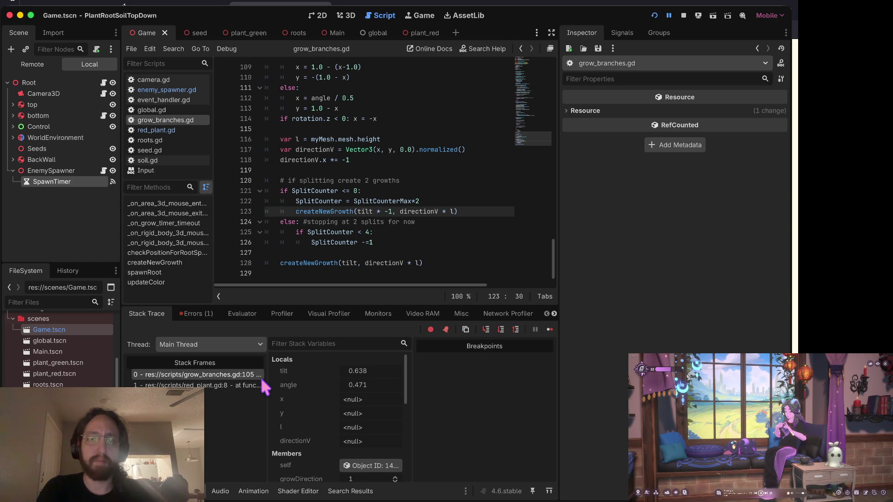
key(Down)
key(Down)
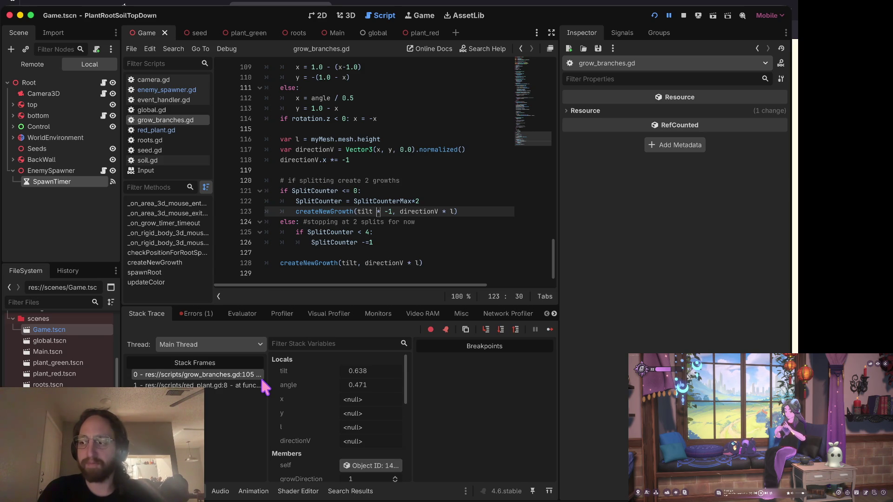
key(Up)
key(Up)
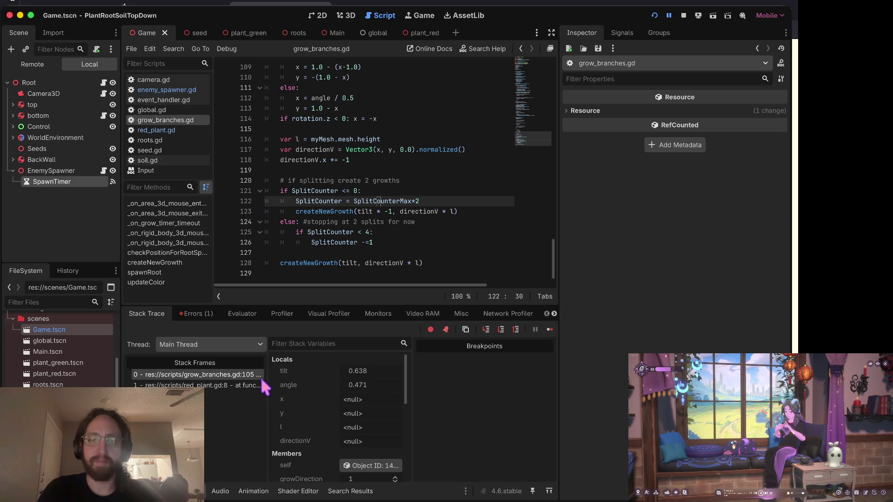
key(Down)
key(Down)
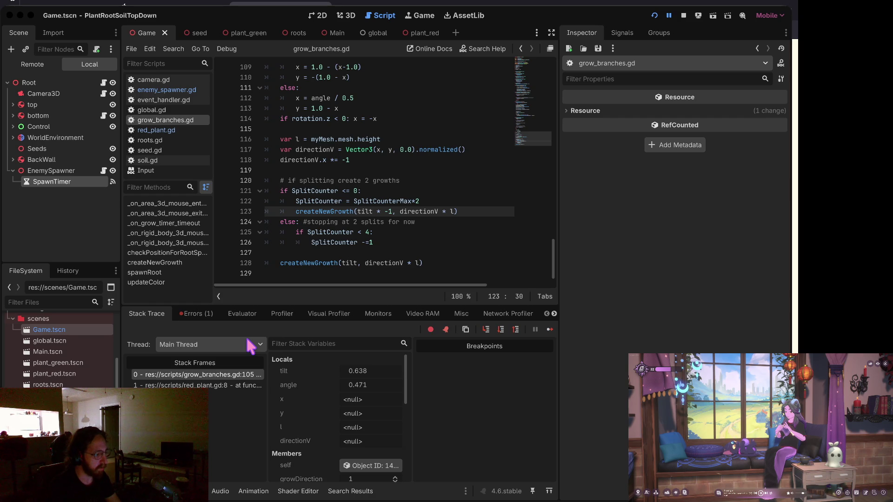
Resume the paused game from the breakpoint and drop a seed into it
click(250, 346)
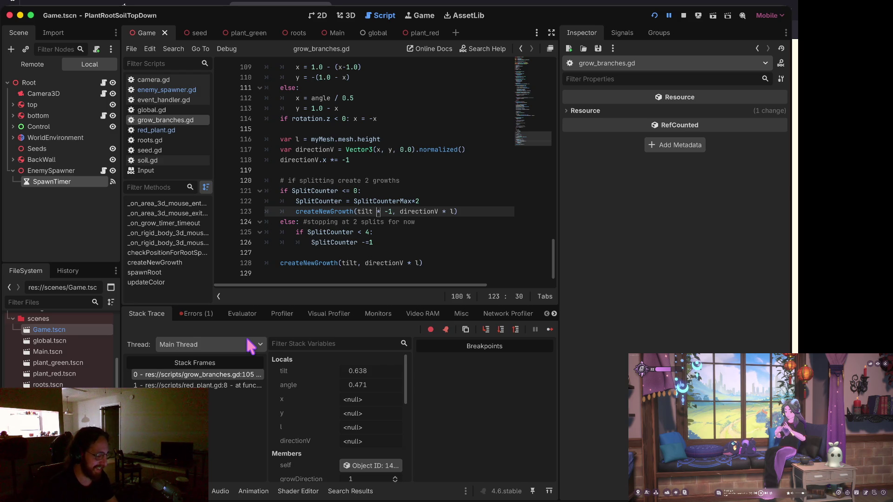
key(Home)
key(alt+Right)
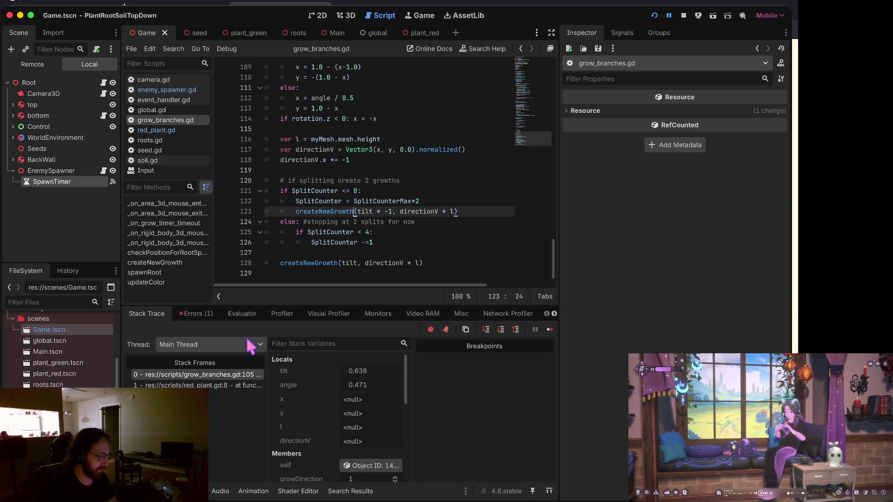
key(Up)
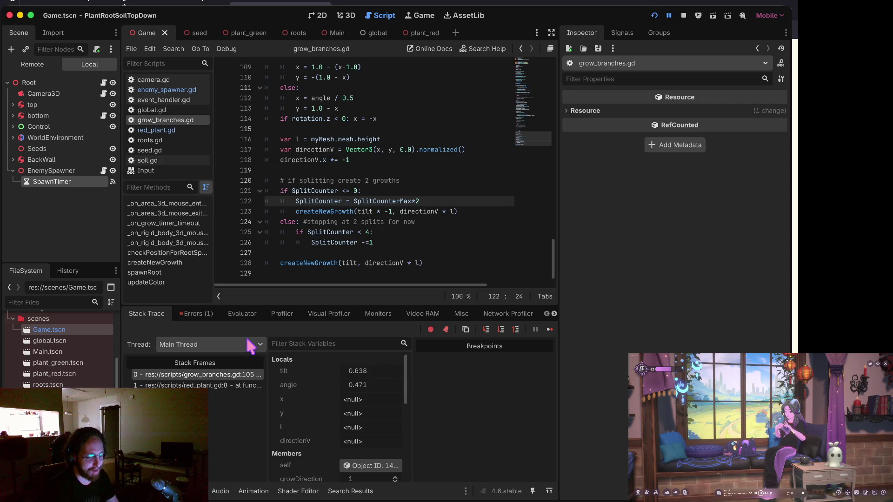
key(super+b)
click(251, 343)
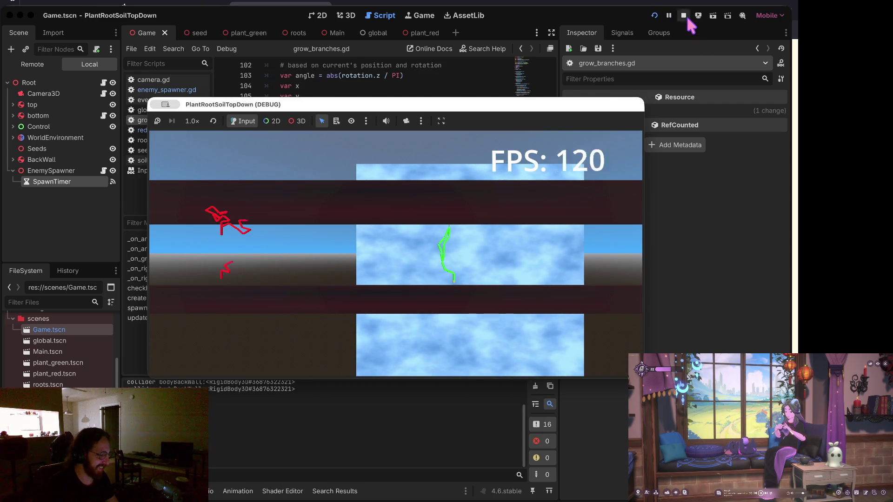
Stop the running game and scroll grow_branches.gd up to its exported variables
click(683, 16)
click(323, 241)
key(Down)
key(Down)
key(Down)
key(ctrl+Right)
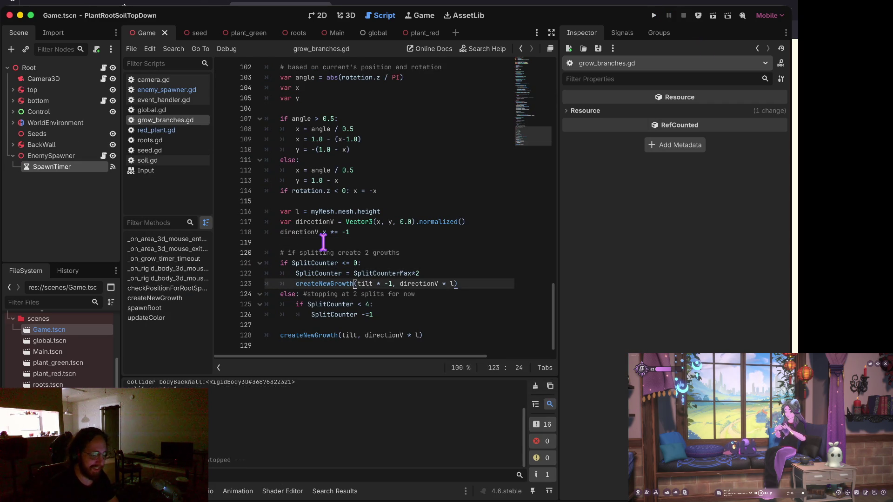
key(Up)
key(Up)
key(Up)
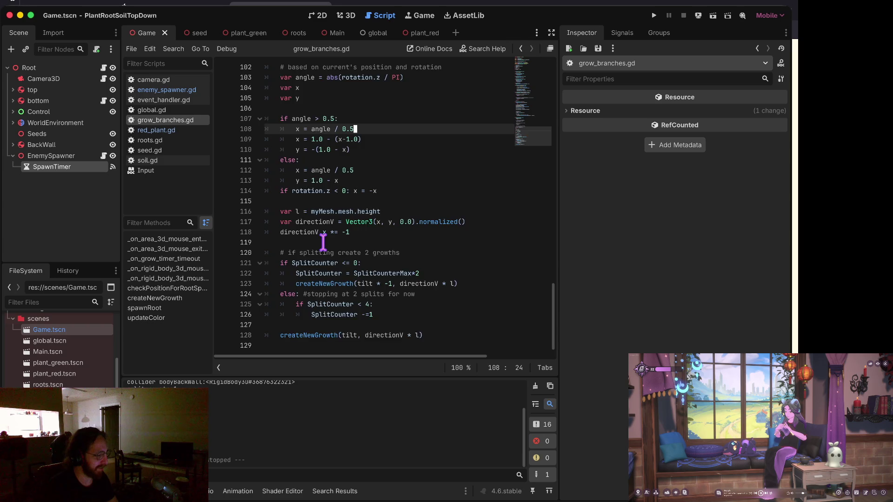
key(Up)
key(Up)
key(Up)
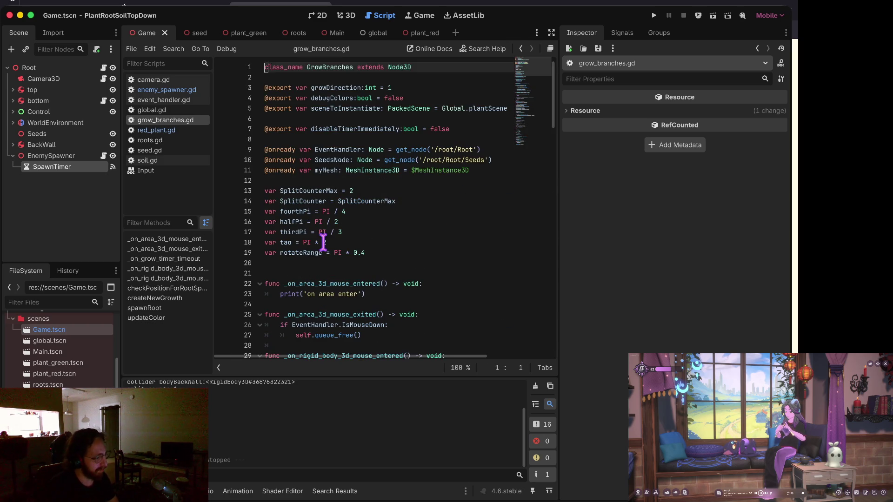
Open enemy_spawner.gd, then switch to red_plant.gd
click(171, 90)
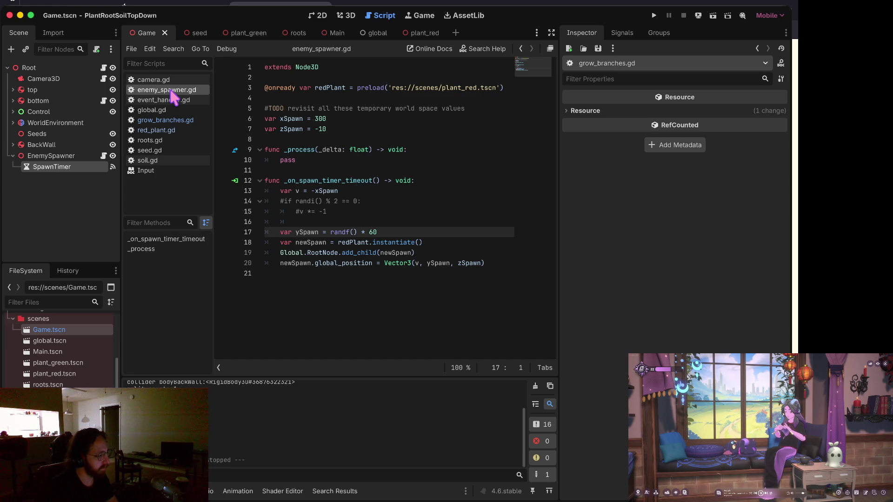
click(173, 120)
click(172, 130)
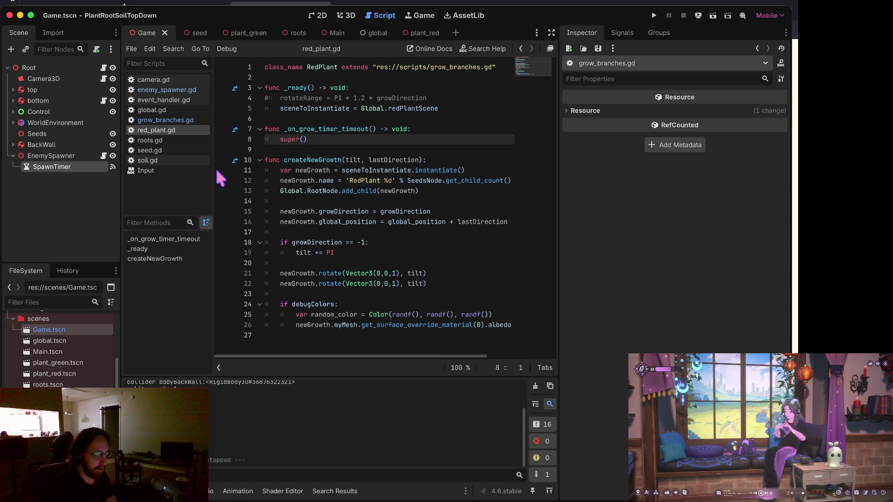
Check the get_child_count docs in red_plant.gd and reach the super() call in _on_grow_timer_timeout
mouse_move(451, 178)
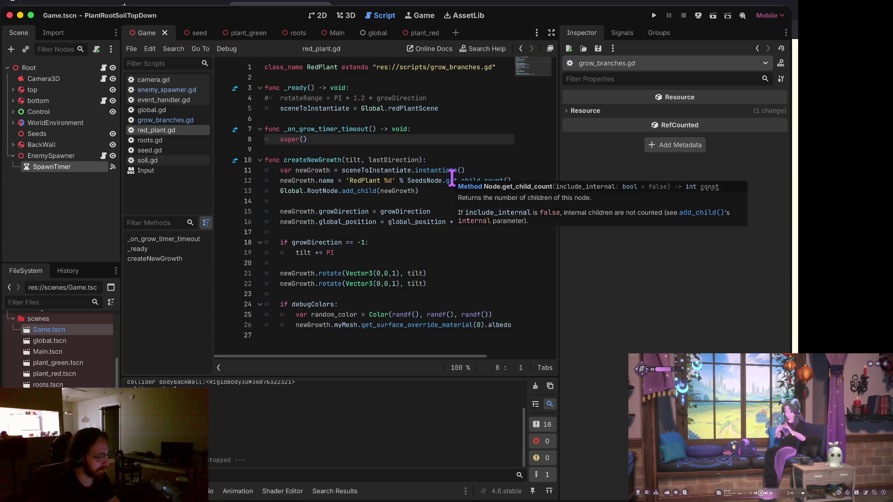
key(ctrl+z)
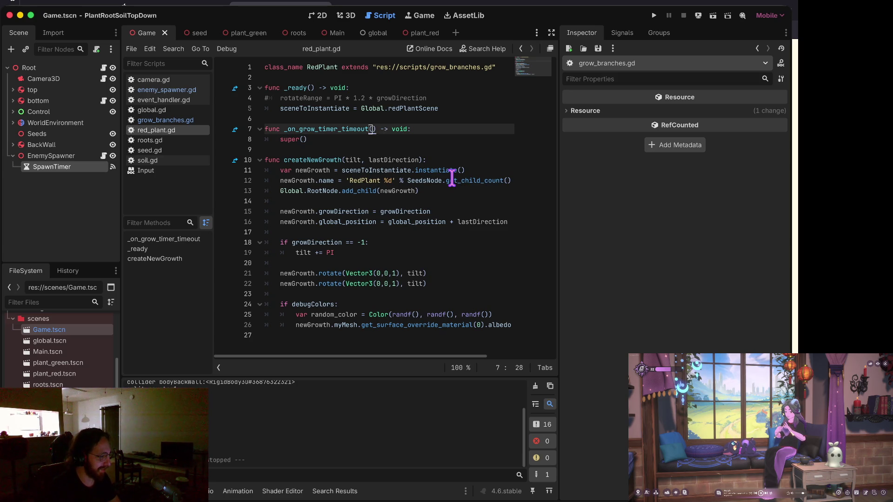
key(Down)
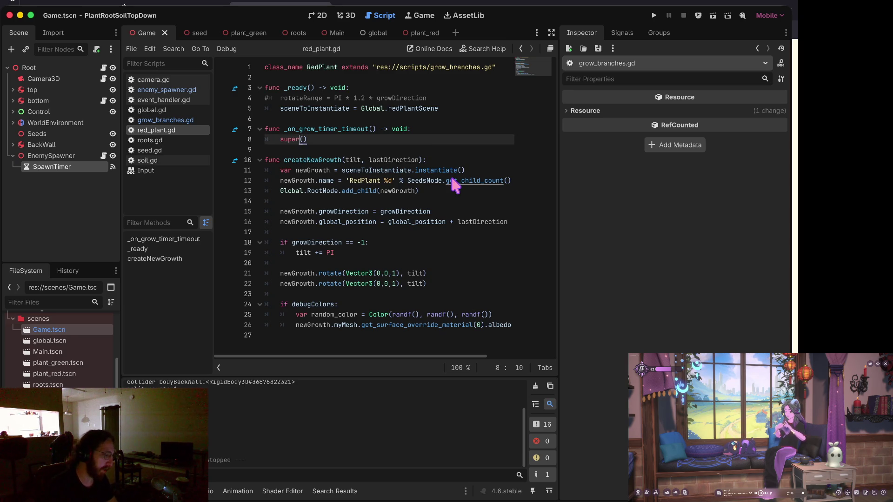
key(Down)
key(Down)
key(Down)
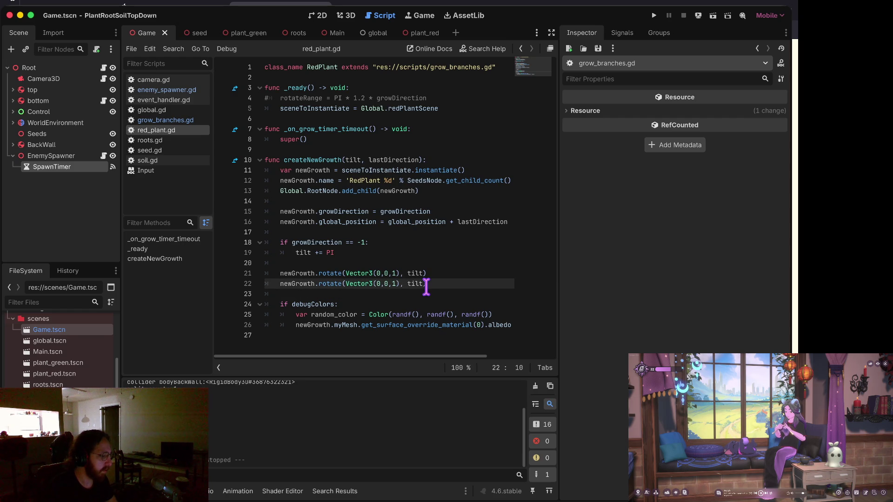
Restore the RedPlant class name and duplicate the rotate(Vector3(0,0,1), tilt) line
key(ctrl+z)
key(ctrl+shift+z)
key(ctrl+End)
key(Up)
key(Up)
key(Up)
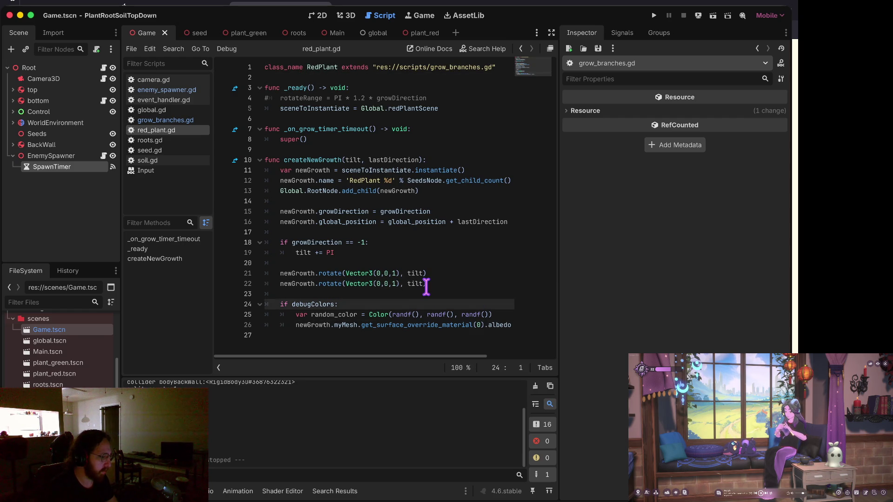
key(End)
key(ctrl+shift+d)
key(Up)
key(Home)
key(Home)
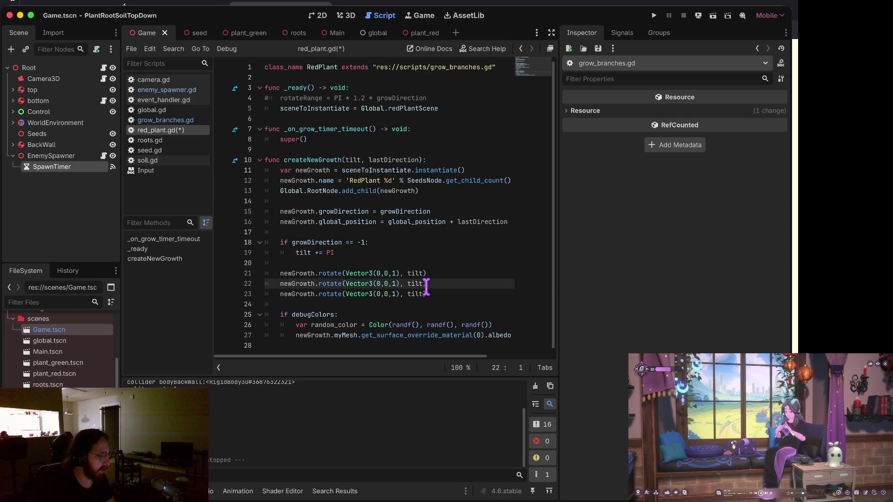
key(Down)
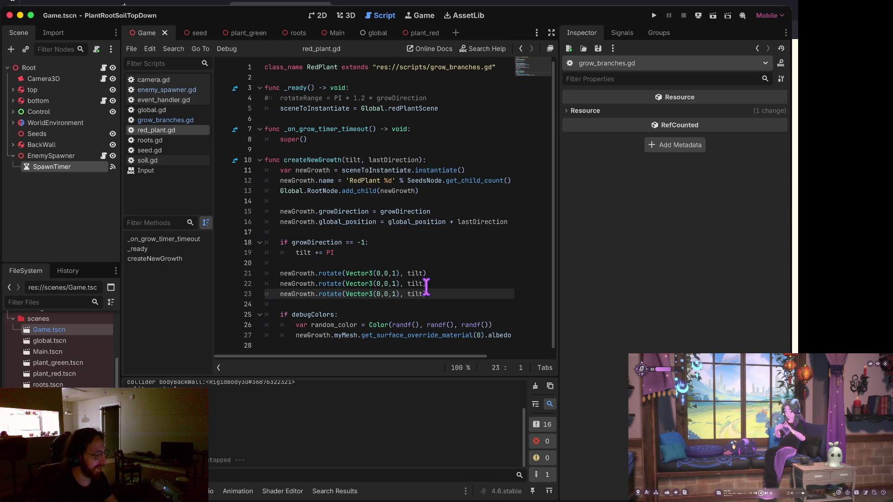
Check the new third rotate line, then run the game to test it
key(Up)
key(Down)
key(Right)
key(ctrl+Right)
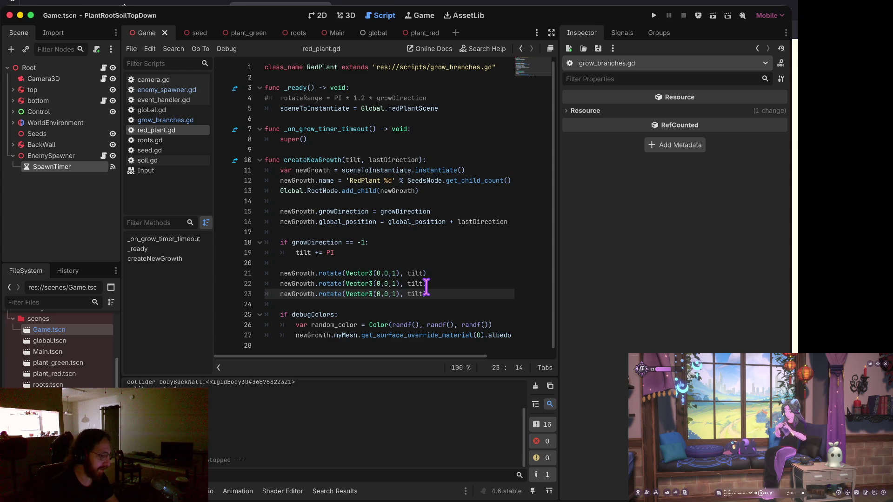
key(ctrl+Right)
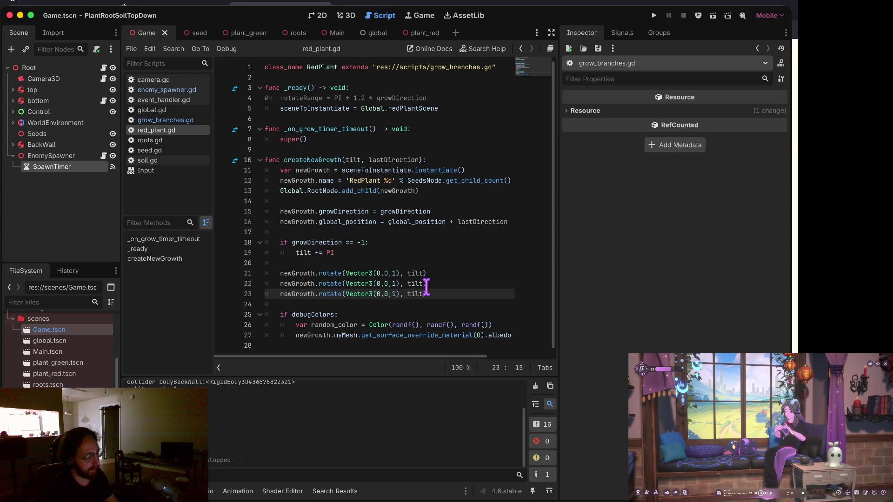
key(Up)
key(Up)
key(Up)
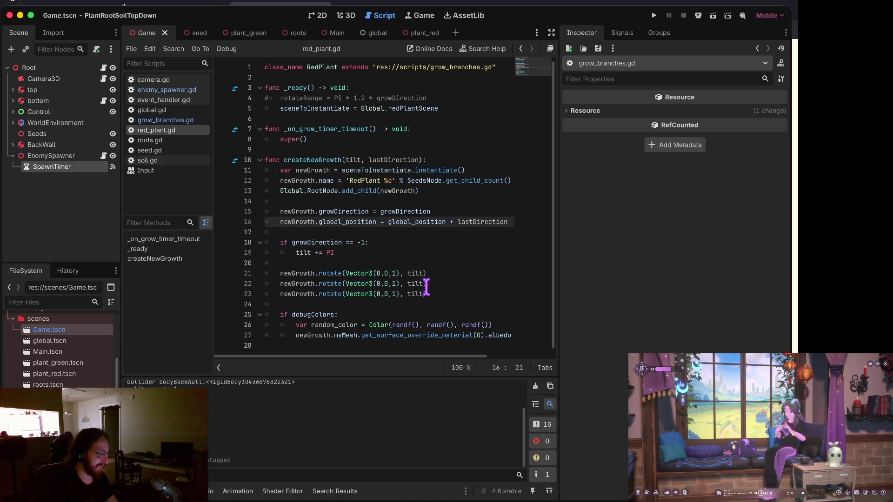
key(super+b)
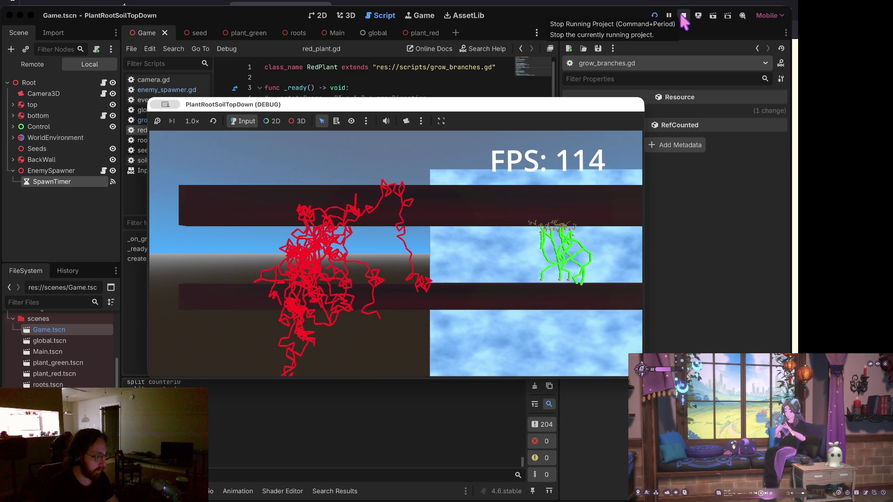
Stop the game after watching red plants sprawl into dense tangles
click(683, 16)
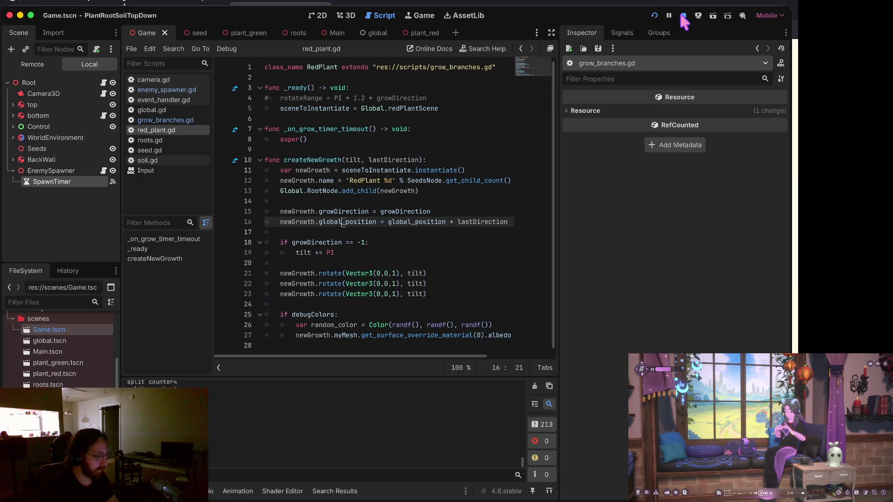
Change xSpawn in enemy_spawner.gd from 300 to 150, then test-run with a seed and stop
click(391, 180)
click(167, 90)
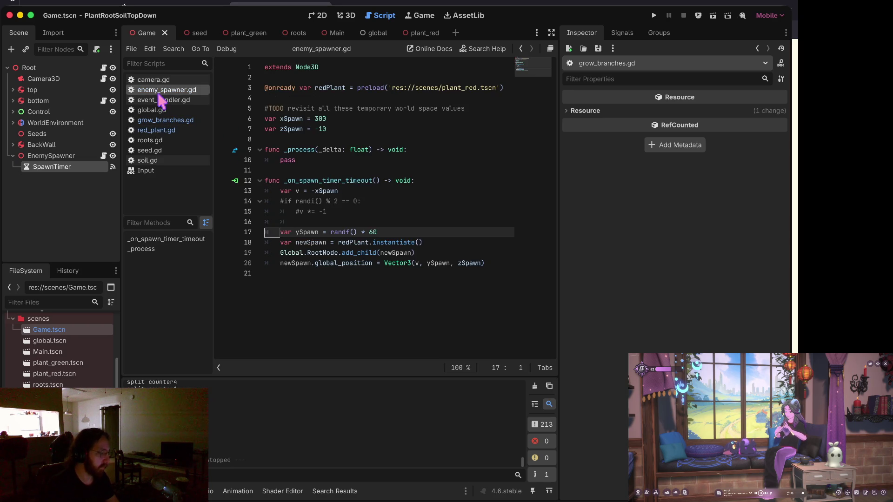
click(348, 119)
key(BackSpace)
key(BackSpace)
key(BackSpace)
text(150)
key(ctrl+s)
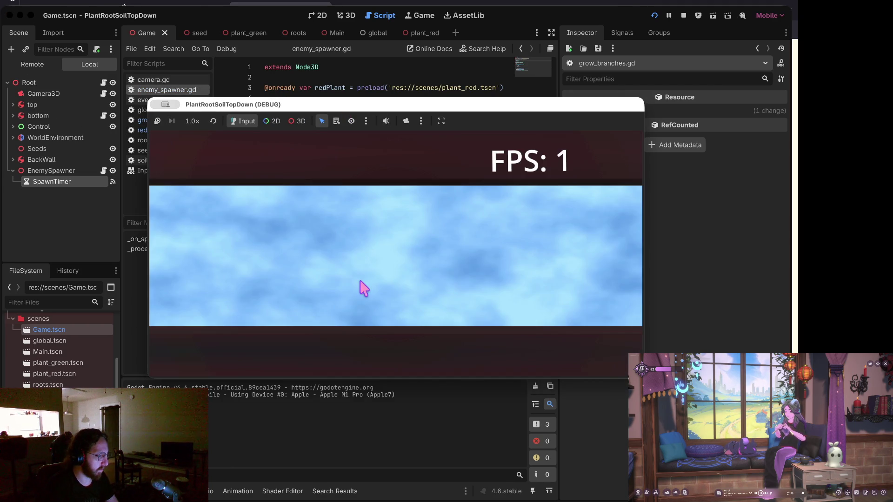
click(400, 272)
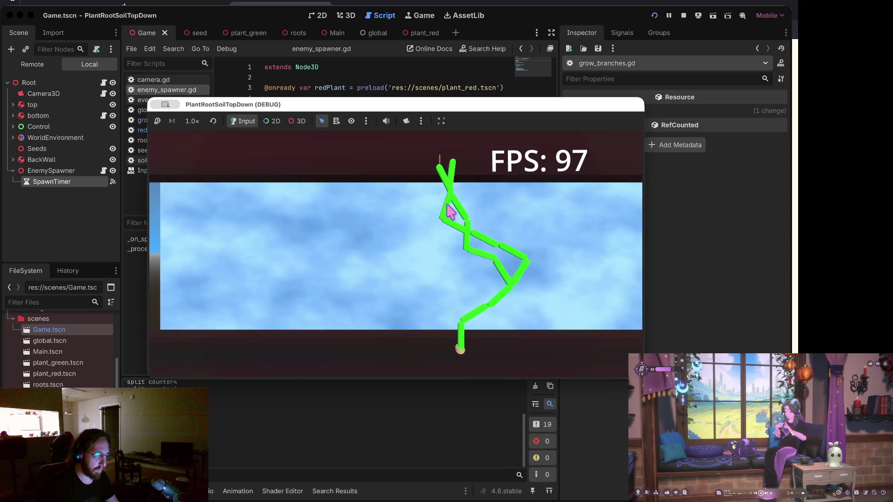
click(683, 15)
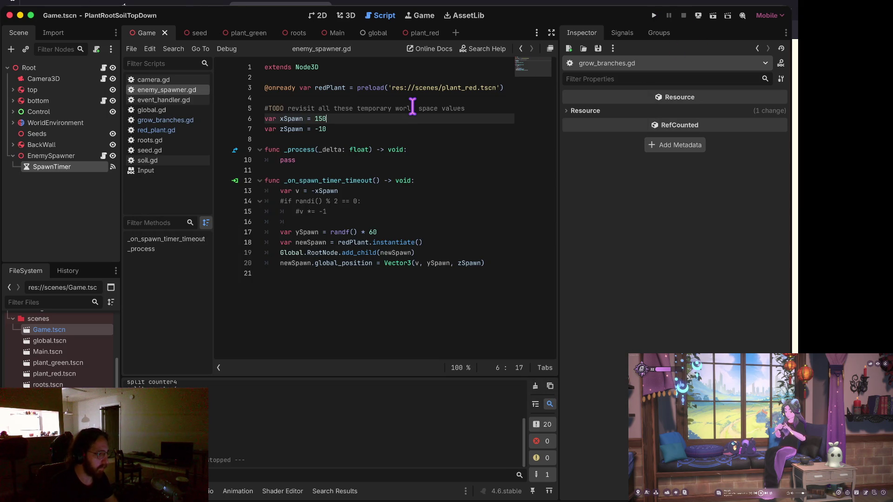
Relaunch the game, plant another seed, stop it, and open grow_branches.gd
key(super+b)
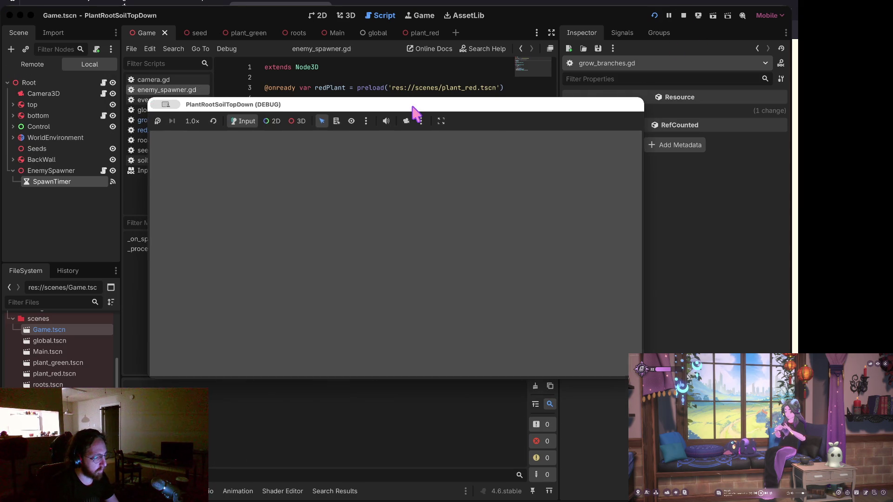
click(411, 195)
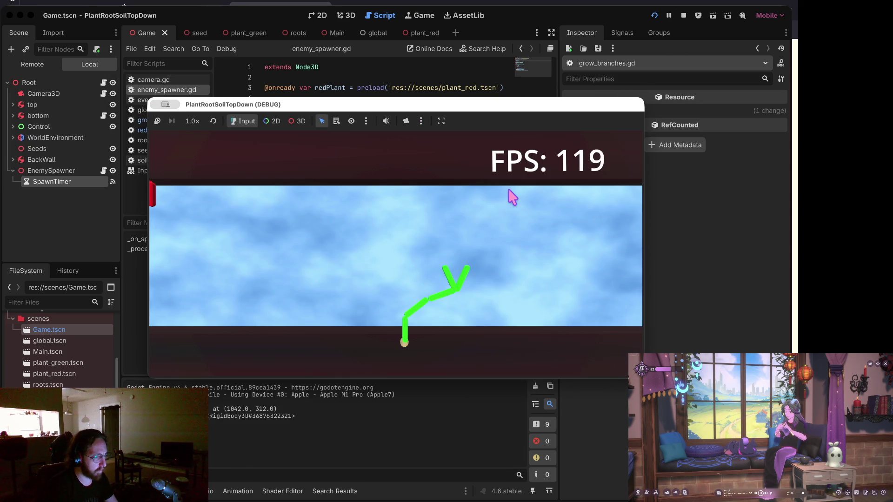
click(684, 16)
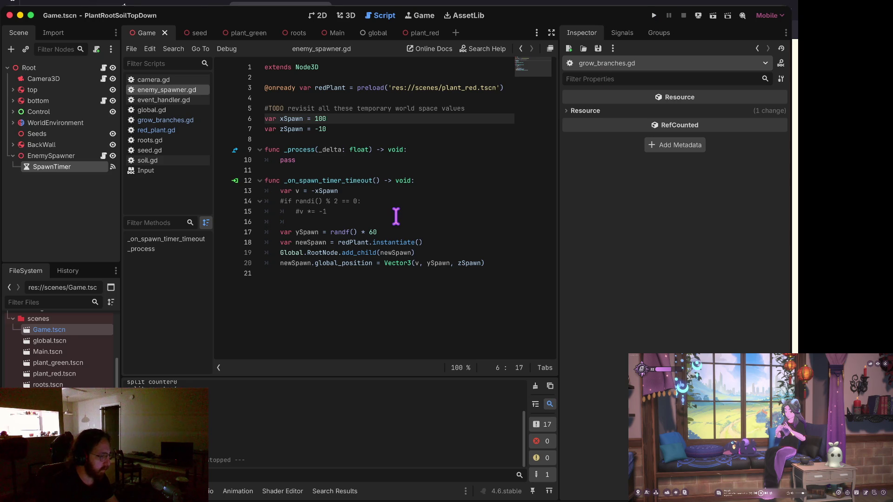
click(151, 120)
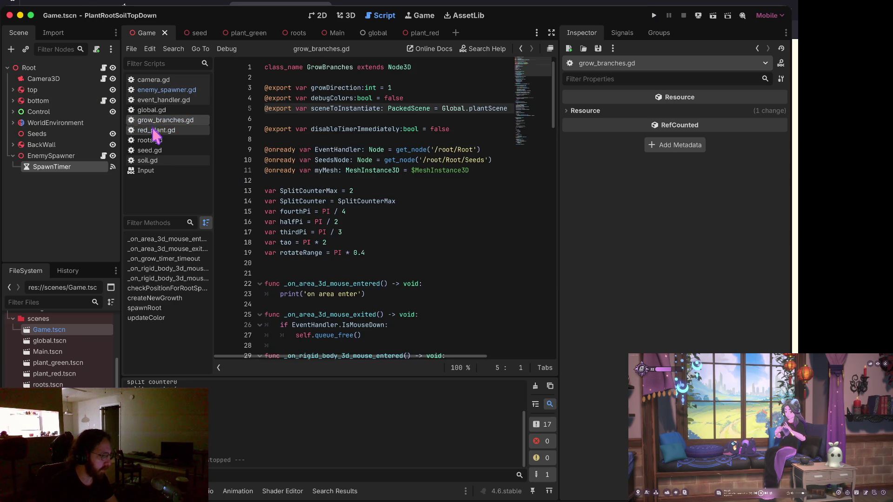
Change the third rotate call in red_plant.gd to use tilt / 2 and save
click(155, 131)
click(530, 304)
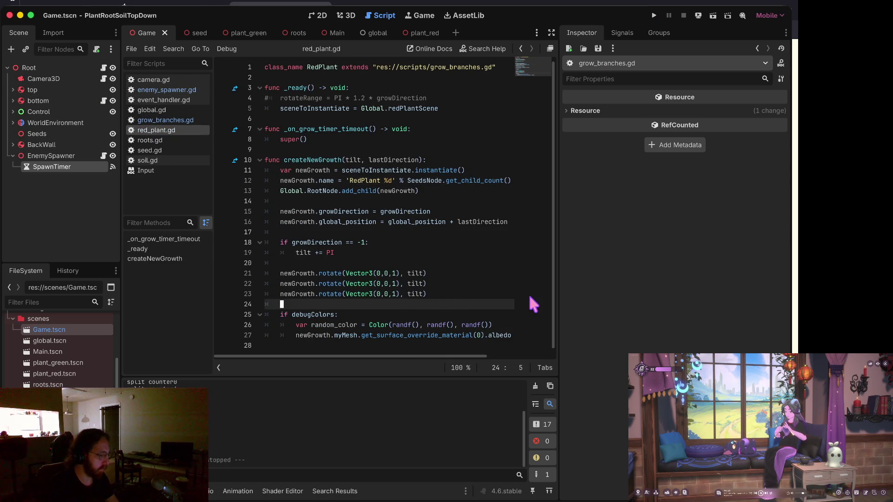
key(Up)
key(End)
key(Left)
text(/2)
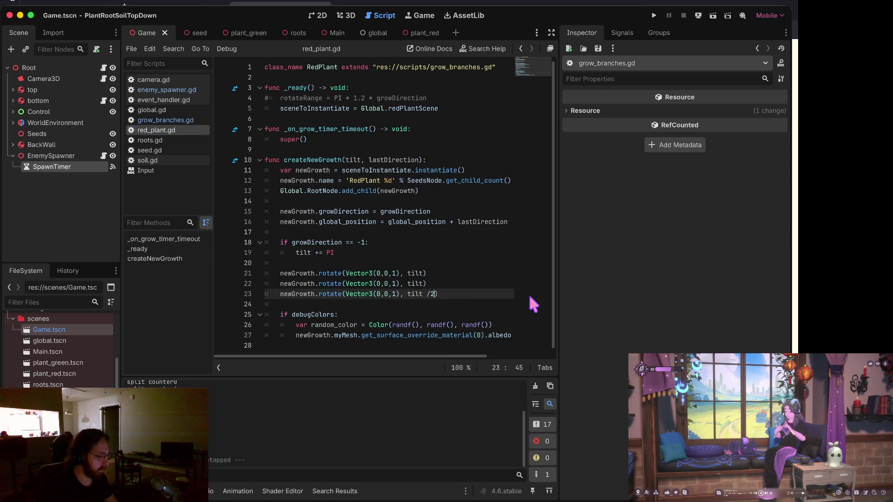
key(BackSpace)
key(BackSpace)
text(2)
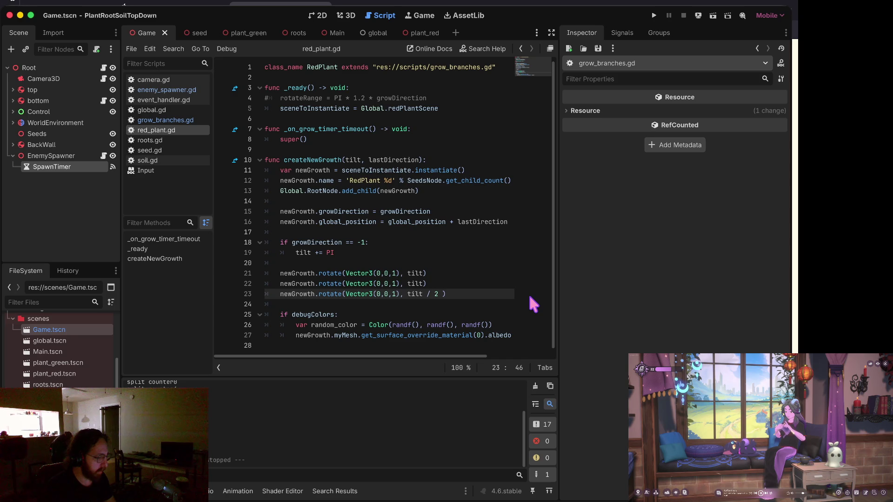
key(BackSpace)
key(Right)
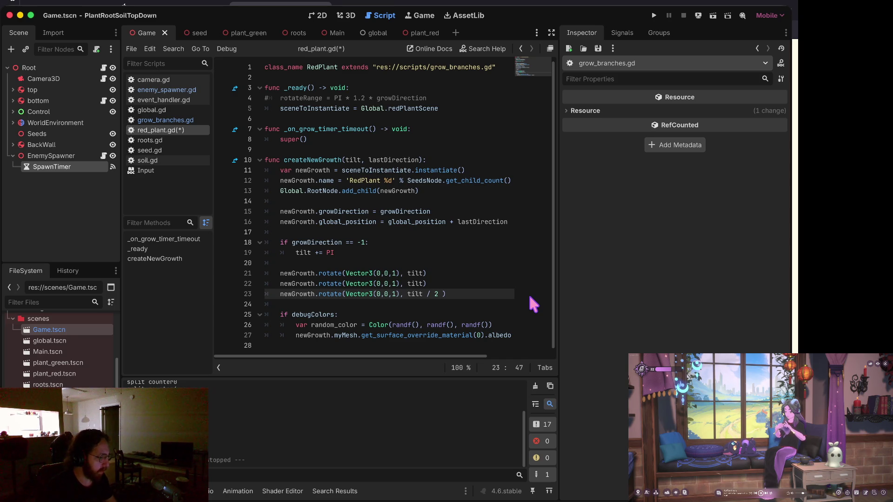
key(ctrl+s)
Inspect the growDirection check and the tilt += PI line beneath it
key(Up)
key(Up)
key(Up)
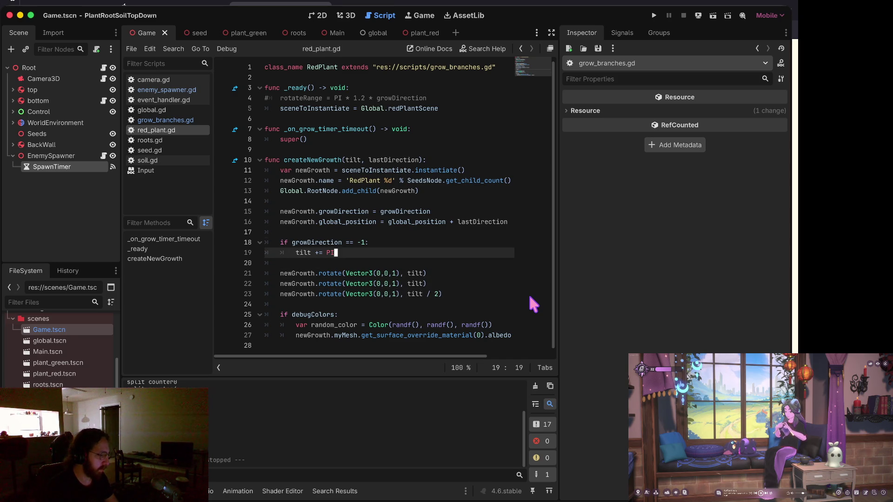
key(alt+Right)
key(alt+Right)
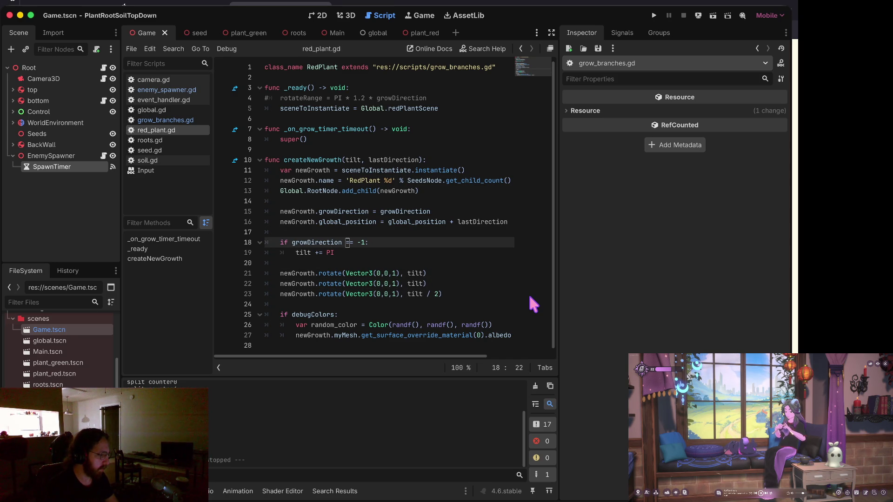
key(Down)
key(Up)
key(Up)
key(Down)
key(Down)
key(Home)
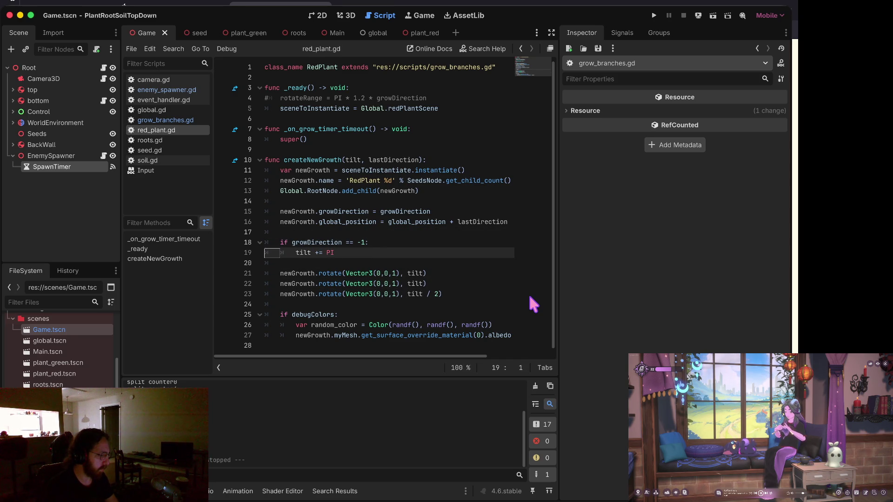
key(alt+Right)
key(alt+Right)
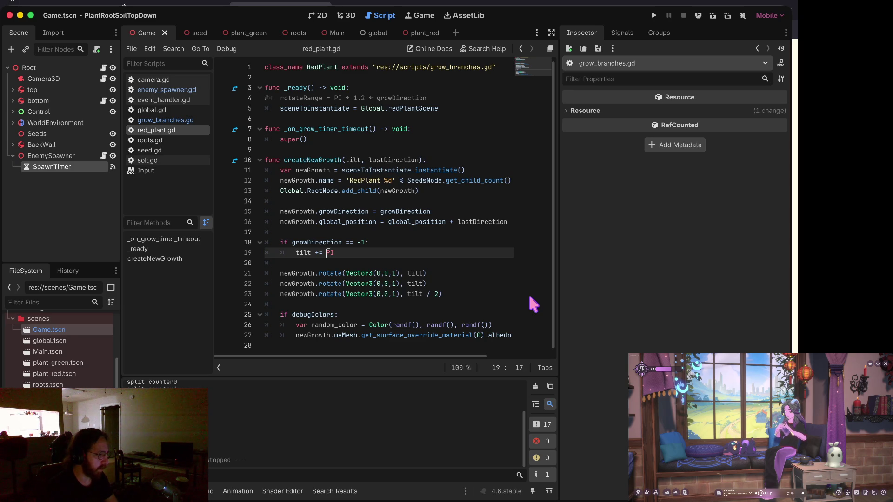
key(Up)
key(Left)
key(Left)
key(Left)
key(Down)
key(Down)
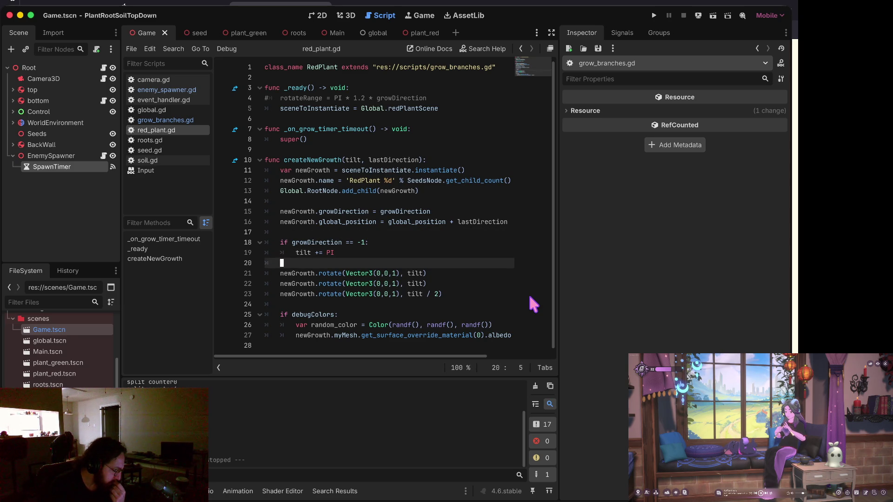
key(Up)
key(Up)
key(Down)
key(Down)
key(Up)
key(Up)
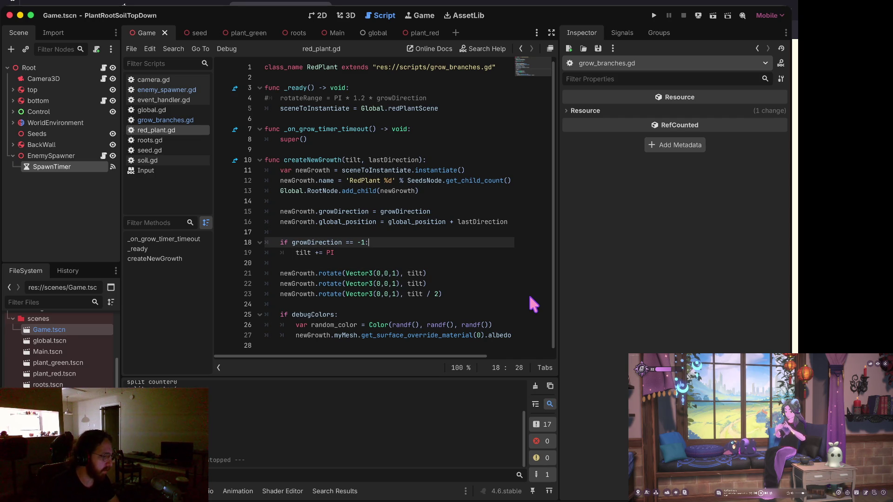
key(Return)
text(x)
key(BackSpace)
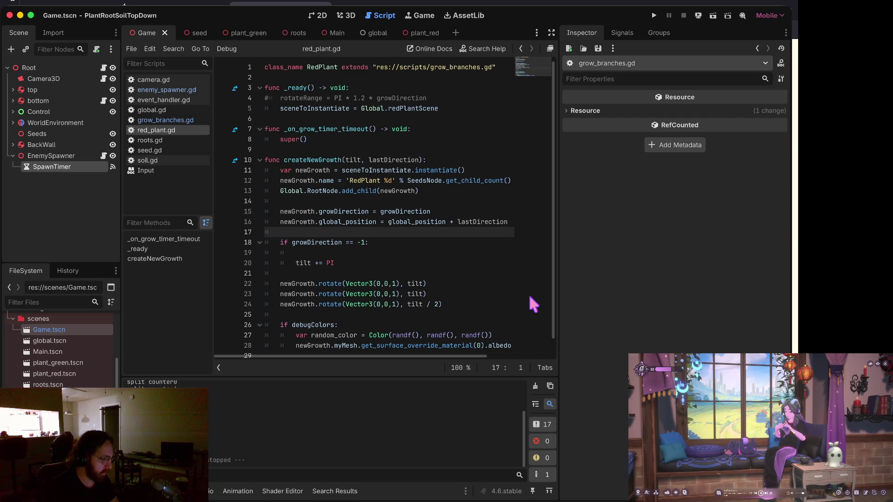
Move the global_position line below the tilt adjustment and remove the leftover blank line
key(ctrl+End)
key(Up)
key(Up)
key(Up)
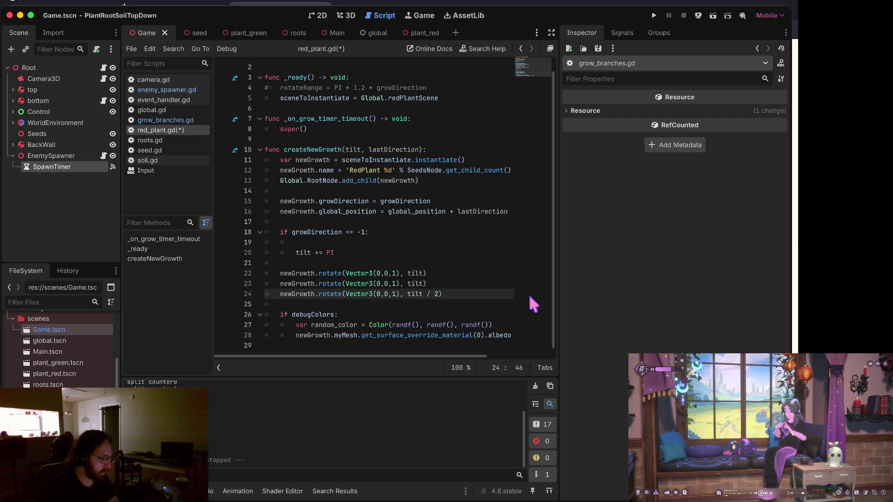
key(Up)
key(Up)
key(Up)
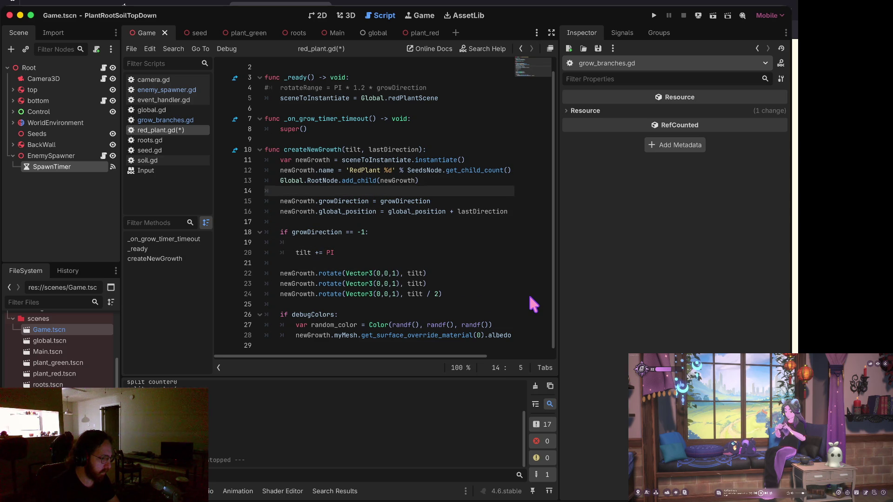
key(Down)
key(Down)
key(Down)
key(ctrl+Right)
key(ctrl+Right)
key(ctrl+Right)
key(Home)
key(Up)
key(Down)
key(alt+Down)
key(alt+Down)
key(alt+Down)
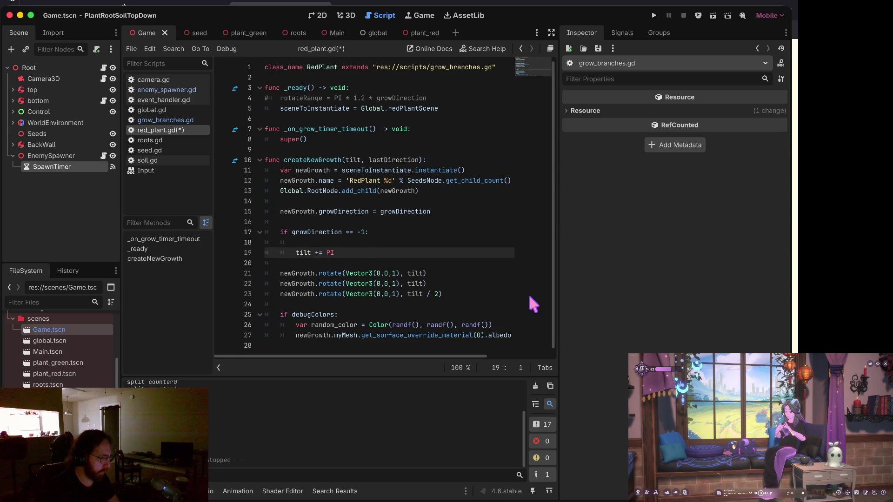
key(Up)
key(Up)
key(Up)
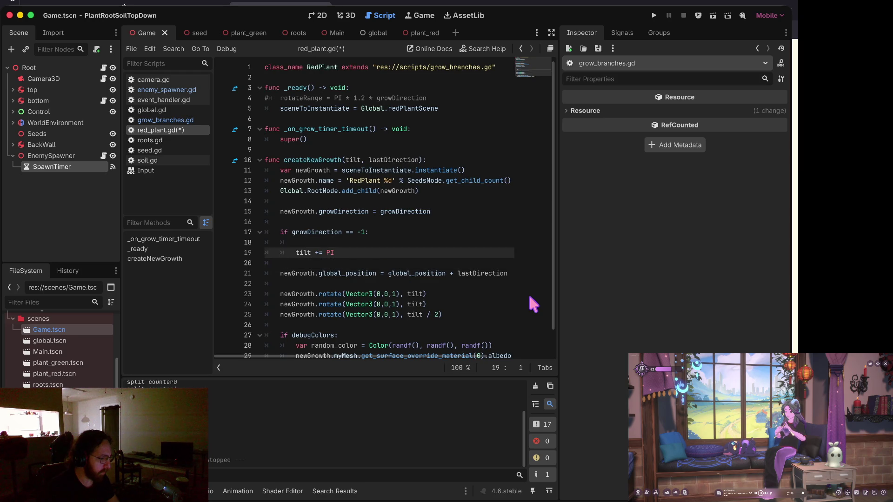
key(ctrl+shift+k)
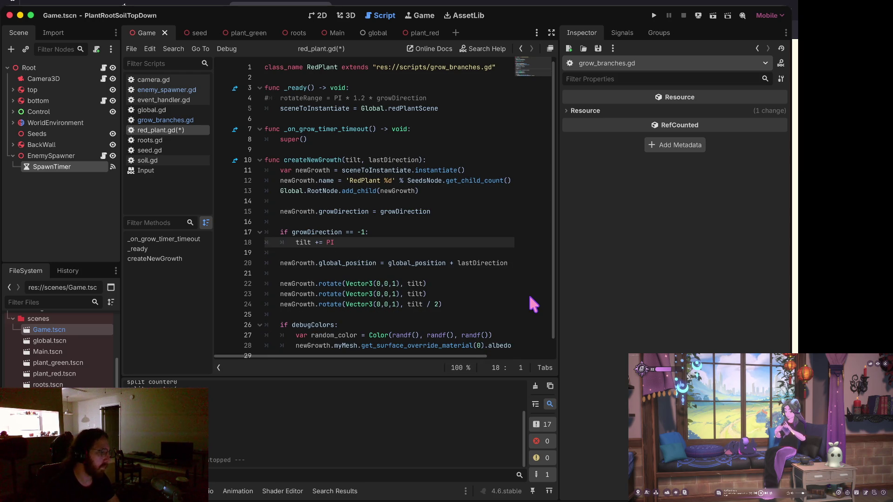
Revert the global_position line to its original place, tidy the condition, and save red_plant.gd
key(alt+Down)
key(Down)
key(ctrl+shift+k)
key(ctrl+z)
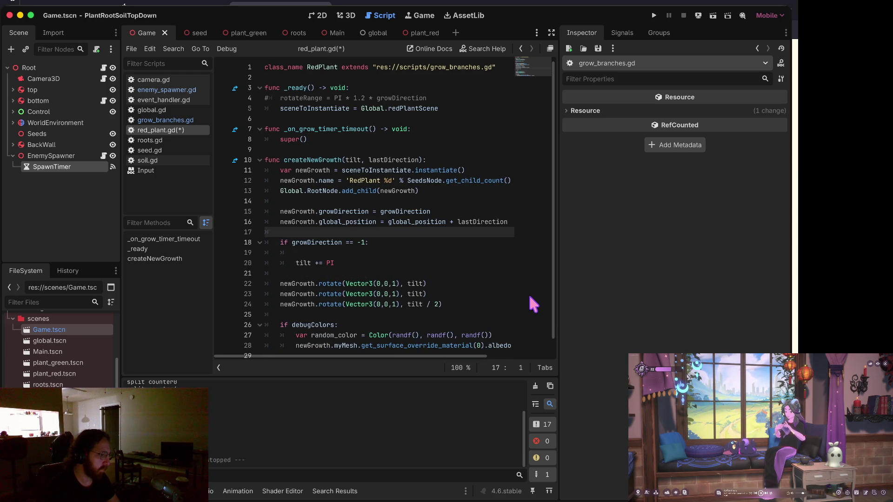
key(Down)
key(Down)
key(BackSpace)
key(BackSpace)
key(BackSpace)
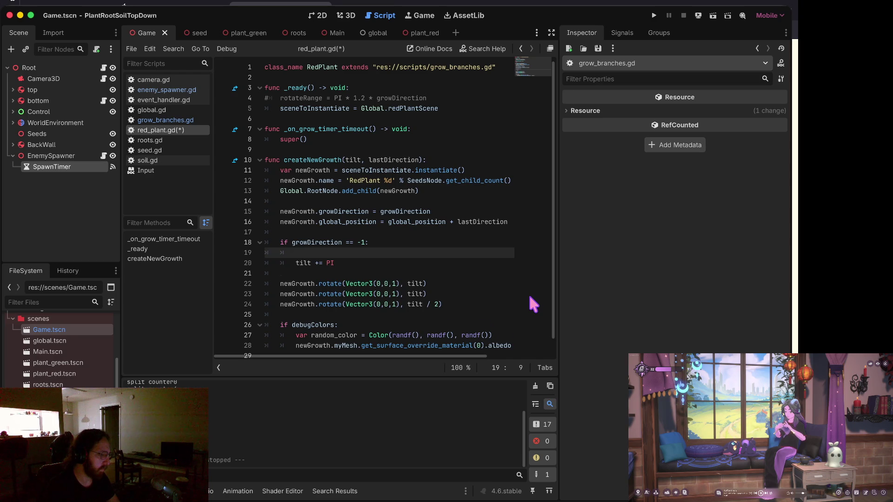
key(ctrl+s)
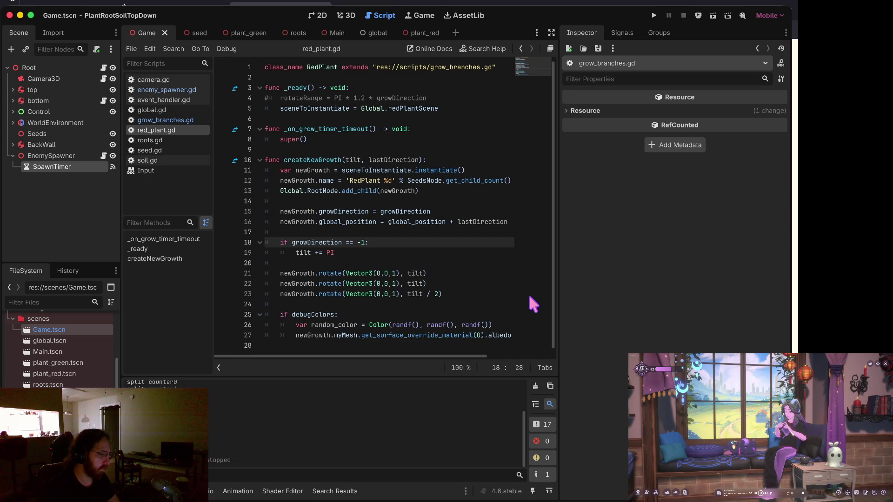
key(Up)
key(Up)
key(Up)
key(Up)
key(Up)
key(Up)
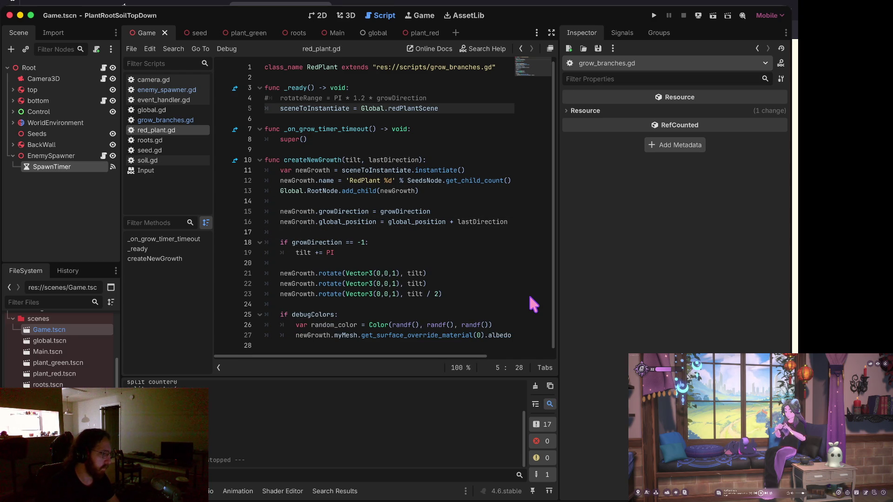
Review the ySpawn and newSpawn position code in enemy_spawner.gd
click(170, 90)
click(324, 232)
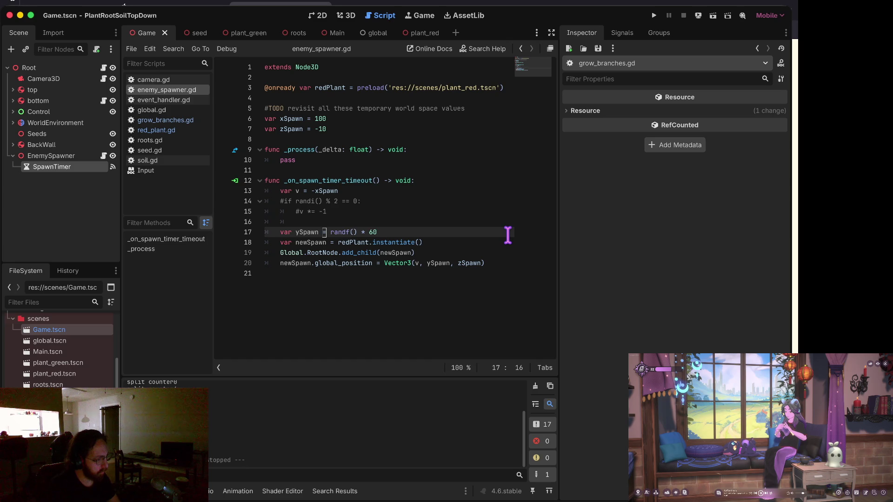
key(Up)
key(Up)
key(Down)
key(Down)
key(Down)
key(Down)
key(Down)
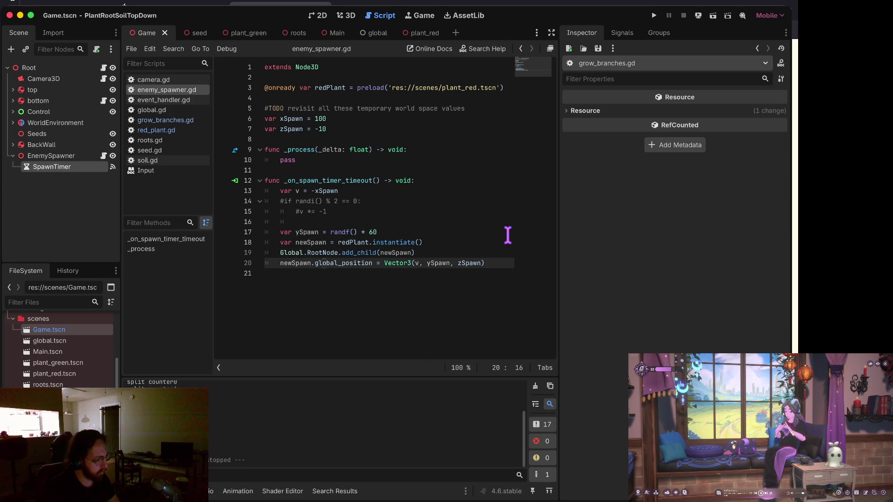
key(ctrl+Right)
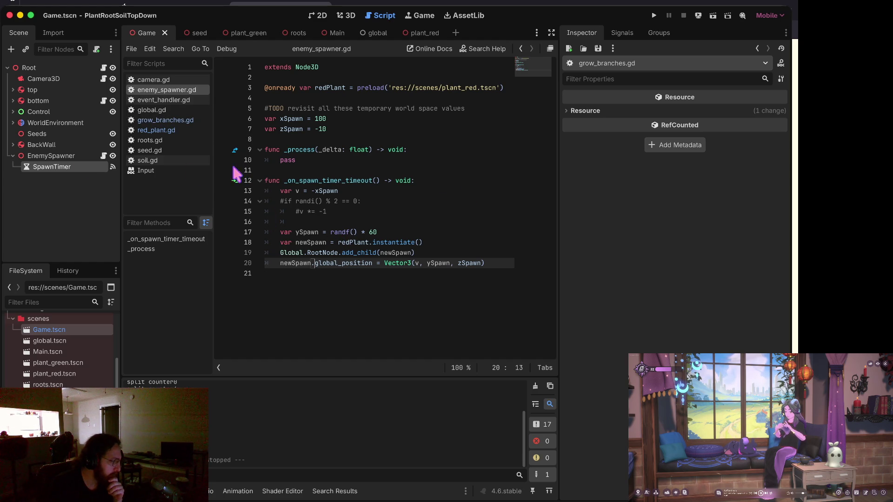
Set SpawnTimer to One Shot with a 1 s wait time, save Game.tscn, and run
click(70, 156)
click(70, 166)
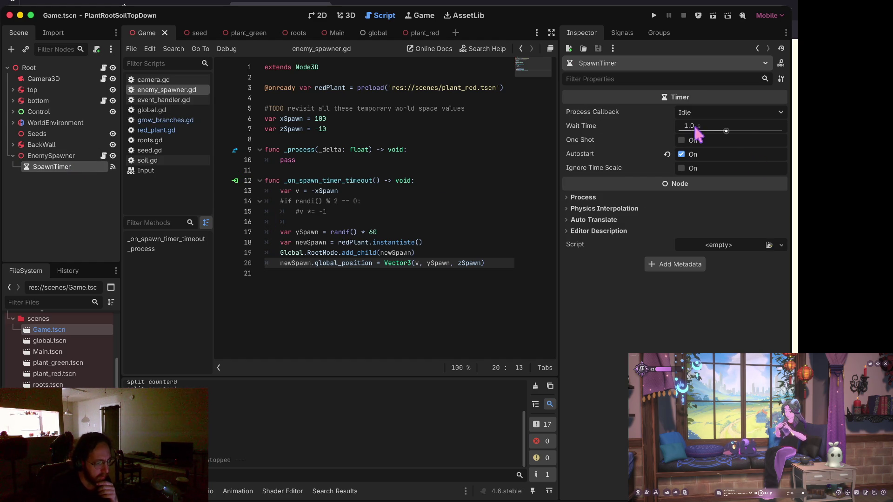
drag(726, 130, 745, 131)
click(681, 140)
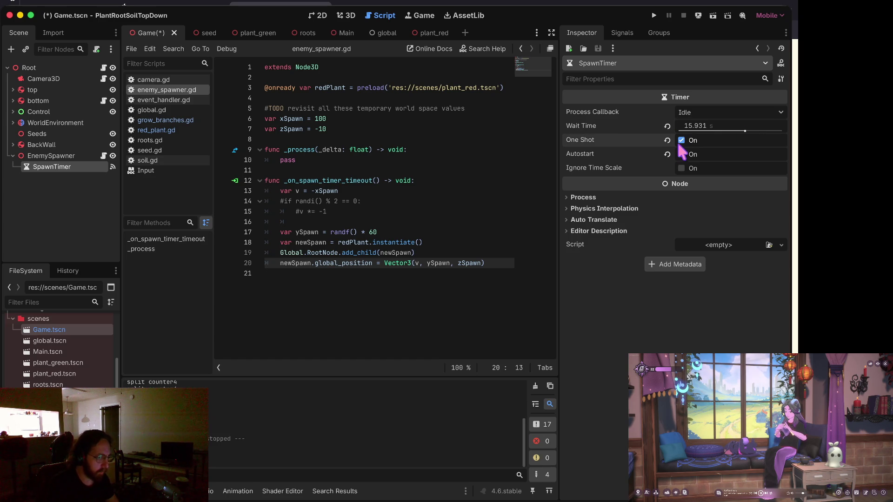
click(698, 125)
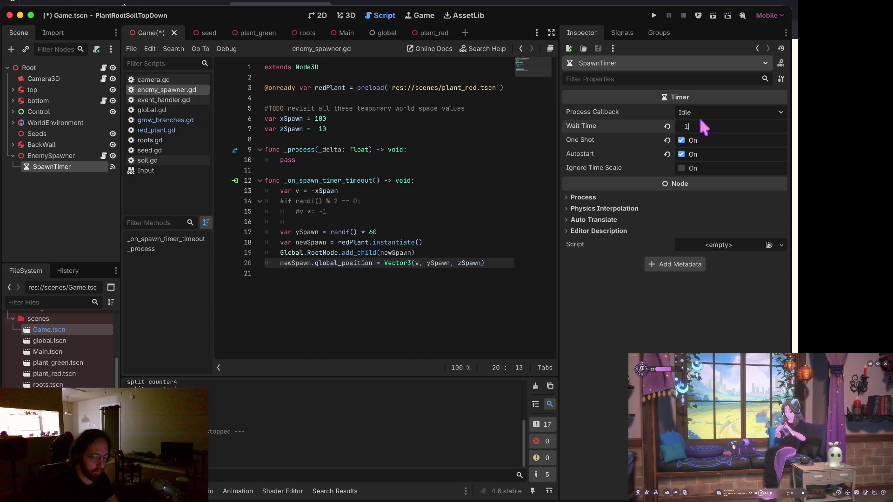
text(1)
key(Return)
key(ctrl+s)
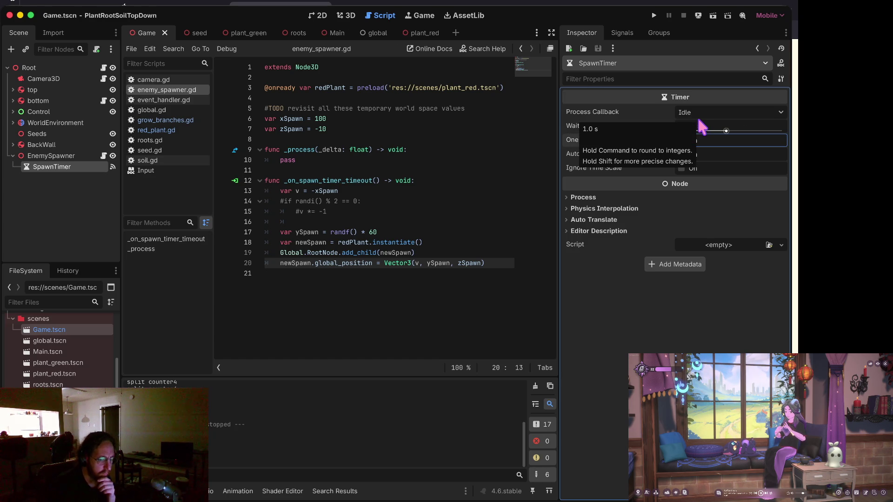
key(super+b)
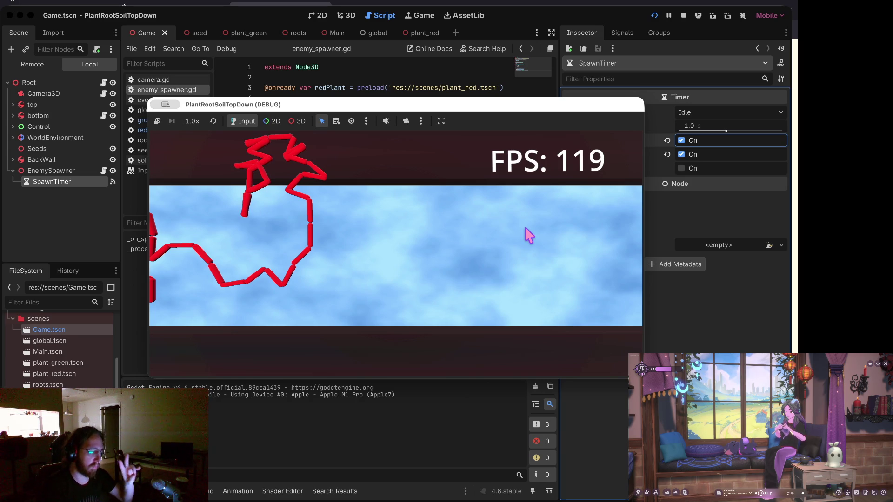
Zoom the game camera out to watch the red enemy plant grow, then stop the run
scroll(528, 236, down, 3)
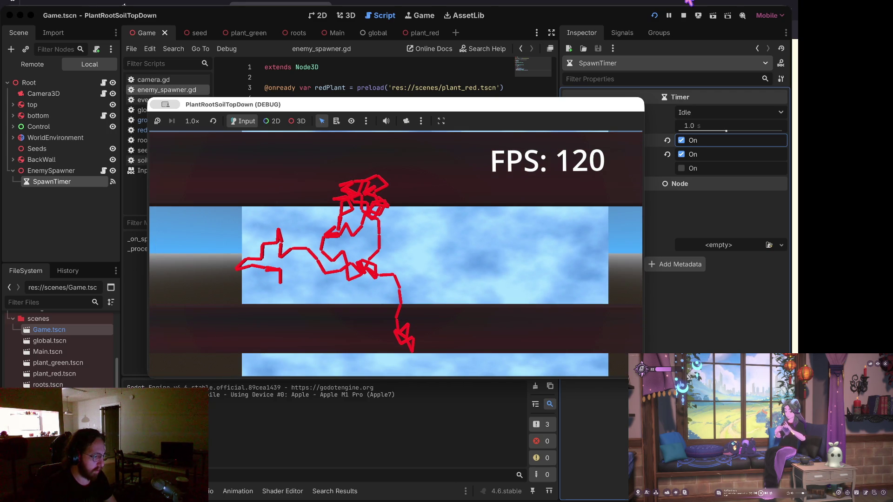
click(684, 16)
click(313, 171)
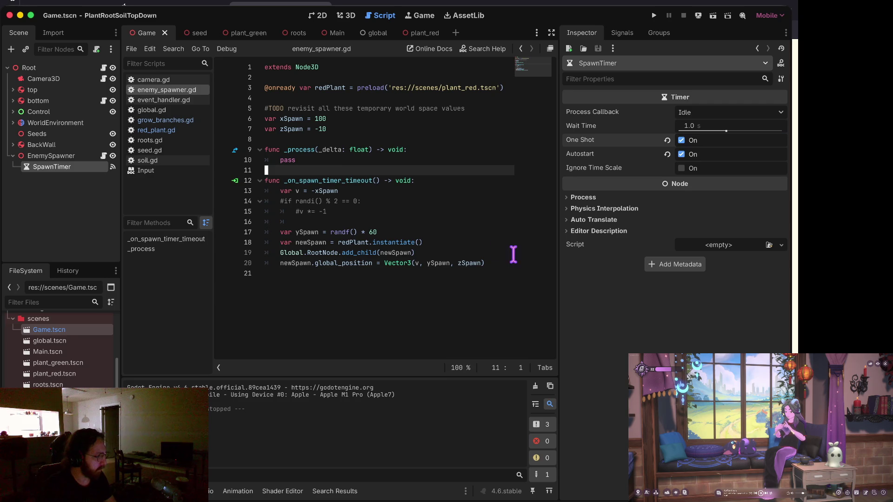
Open red_plant.gd, put the caret on the rotate line, and run the project again
click(156, 131)
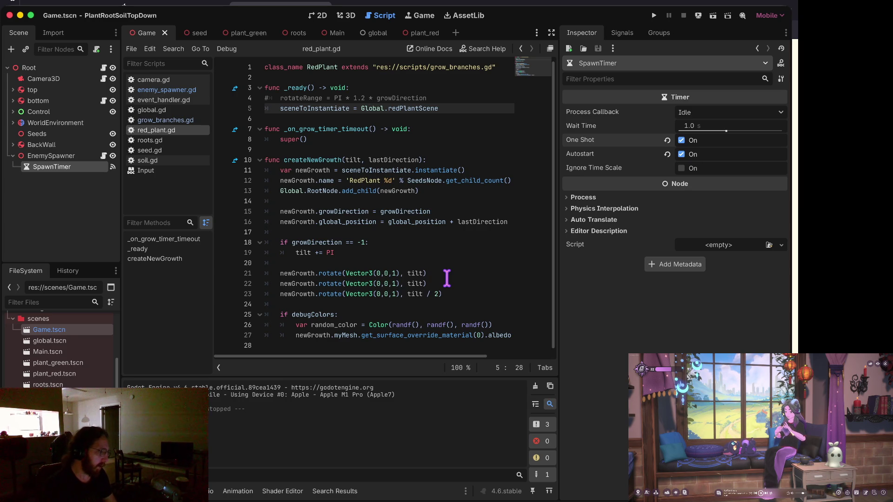
click(452, 300)
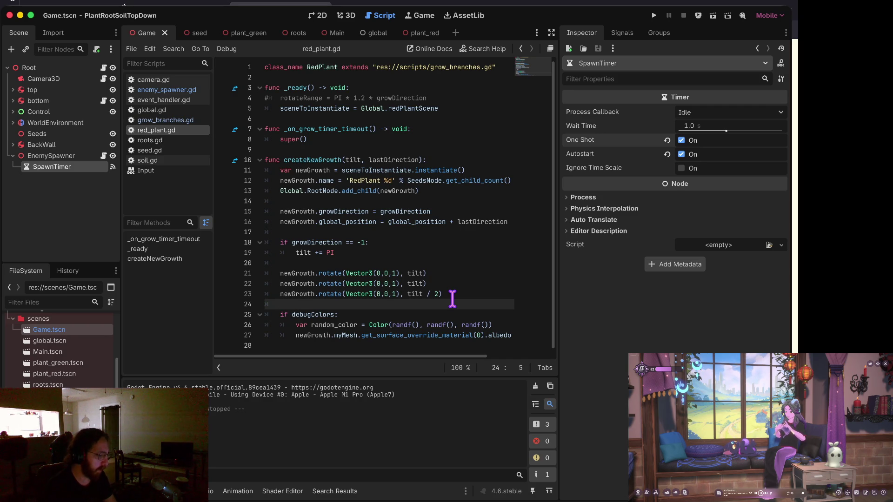
key(Up)
key(super+b)
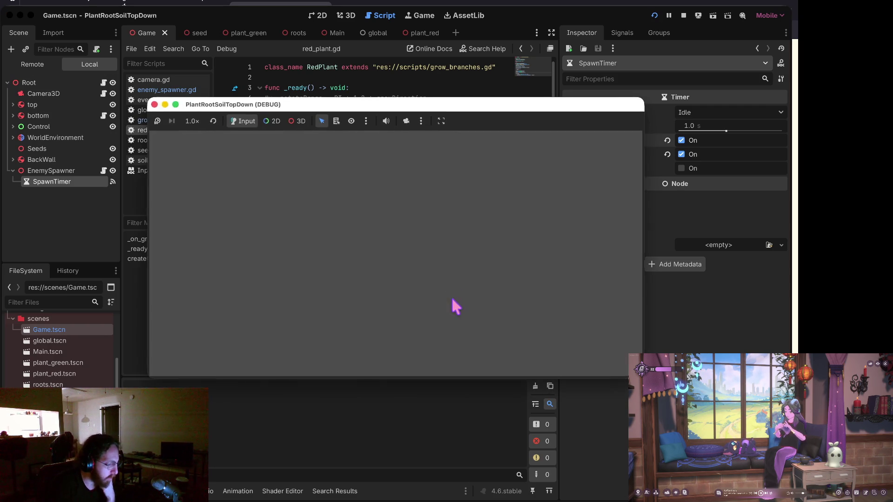
Drop seven seeds across the soil to grow green plants
click(474, 304)
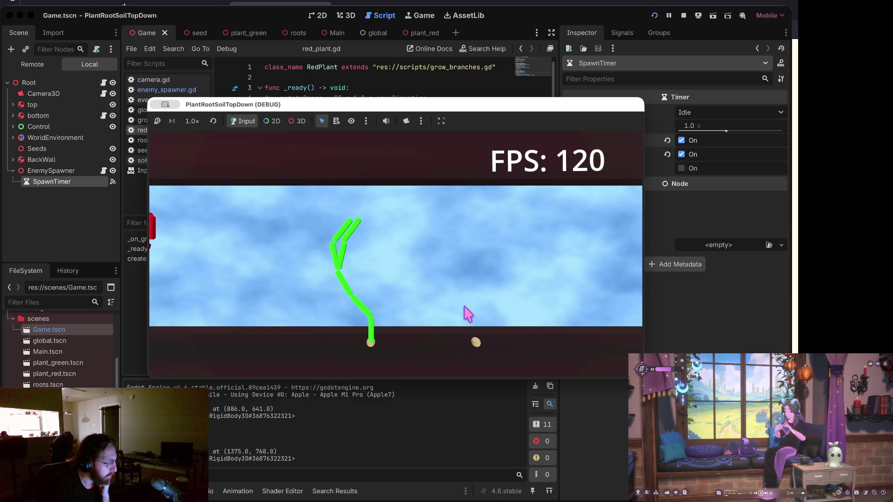
click(419, 305)
click(292, 305)
click(247, 291)
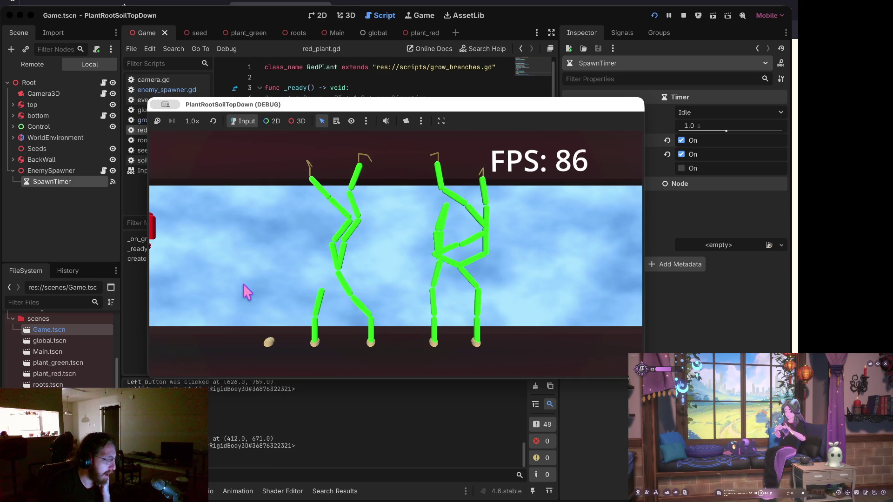
click(219, 292)
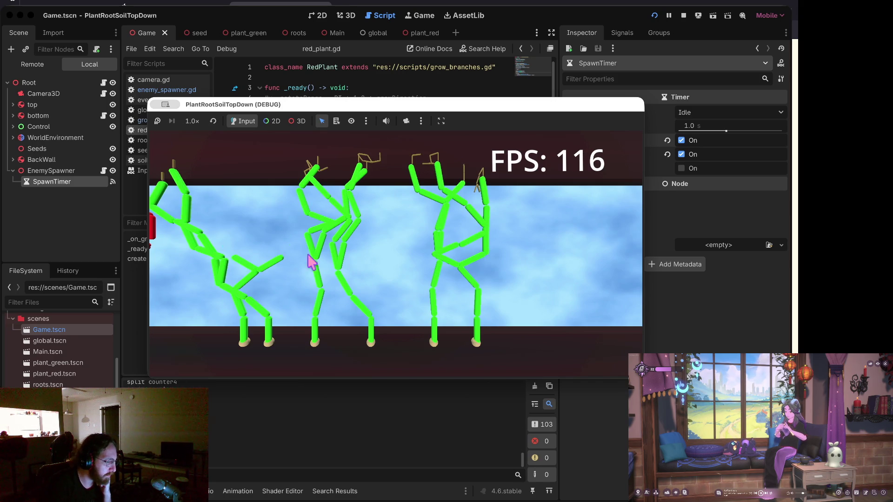
click(305, 289)
click(344, 267)
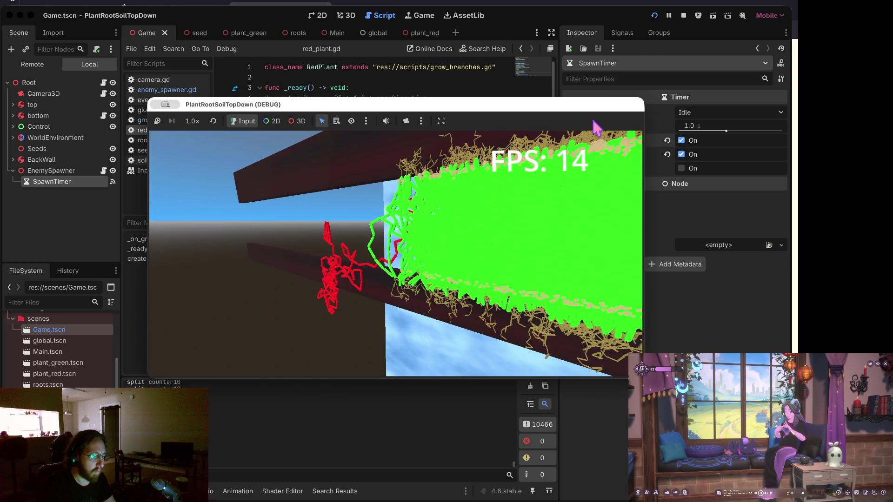
Stop the game, put the caret back in the script, and move to the terminal desktop
click(684, 16)
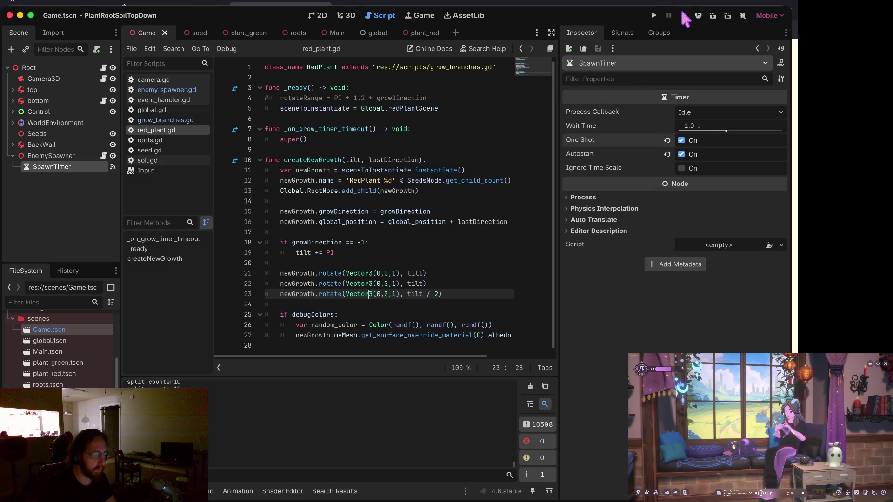
click(422, 191)
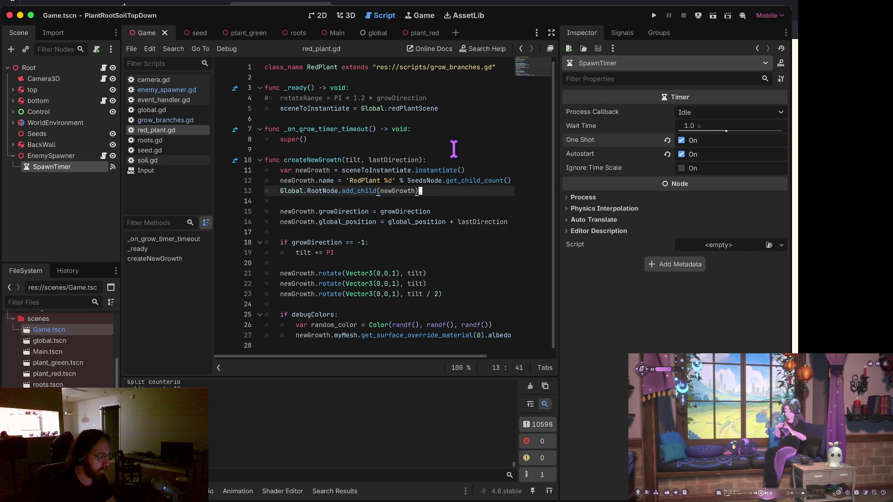
key(Down)
key(Down)
key(Down)
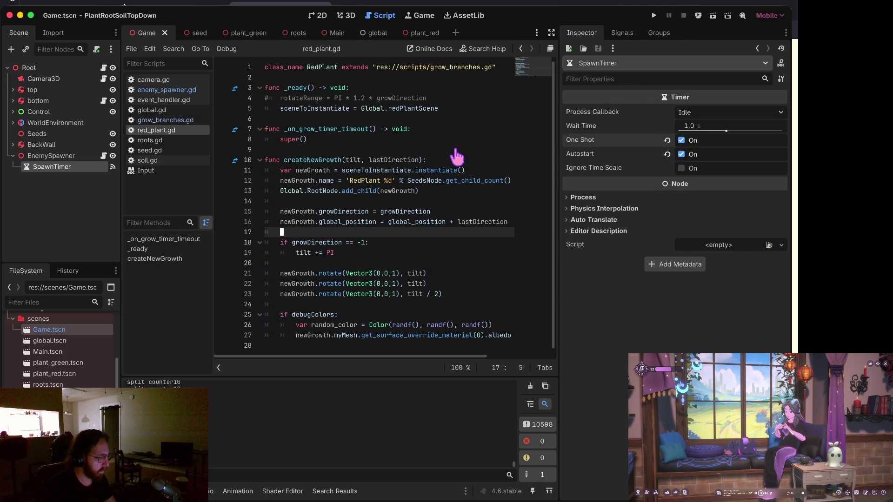
key(ctrl+Right)
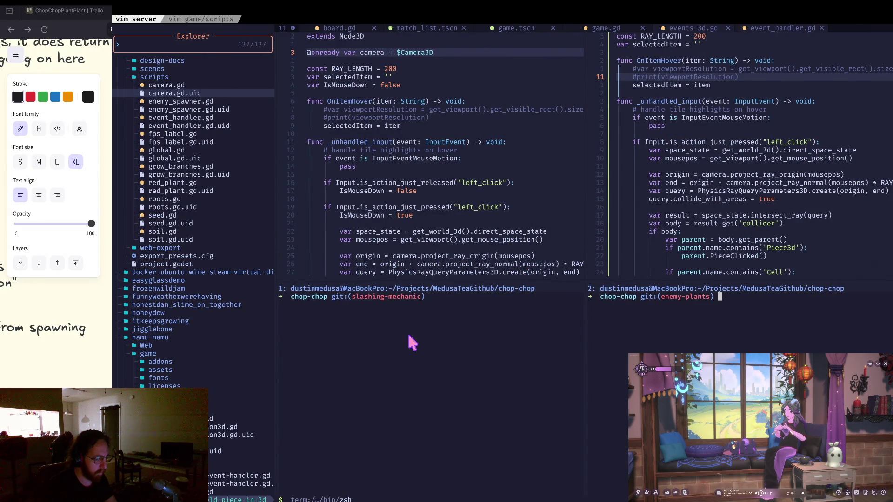
Run git add, git status and git commit on the enemy-plants branch, then return to Godot
key(Return)
text(s)
key(Return)
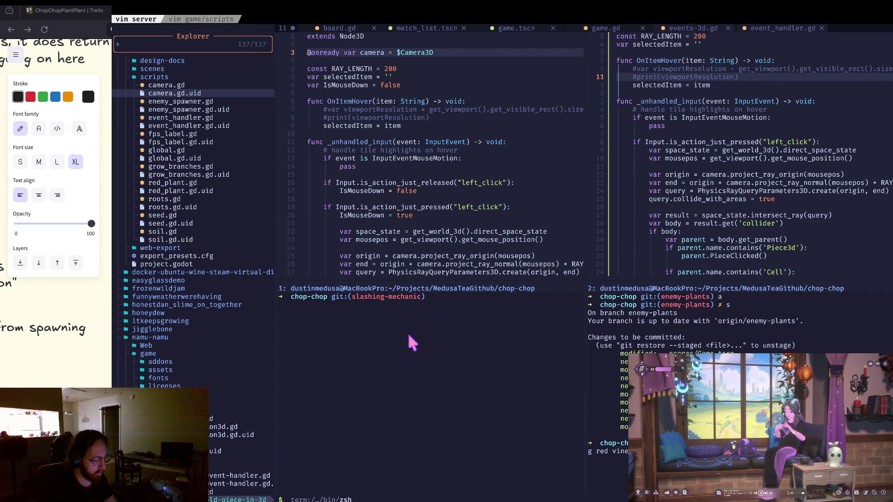
key(Return)
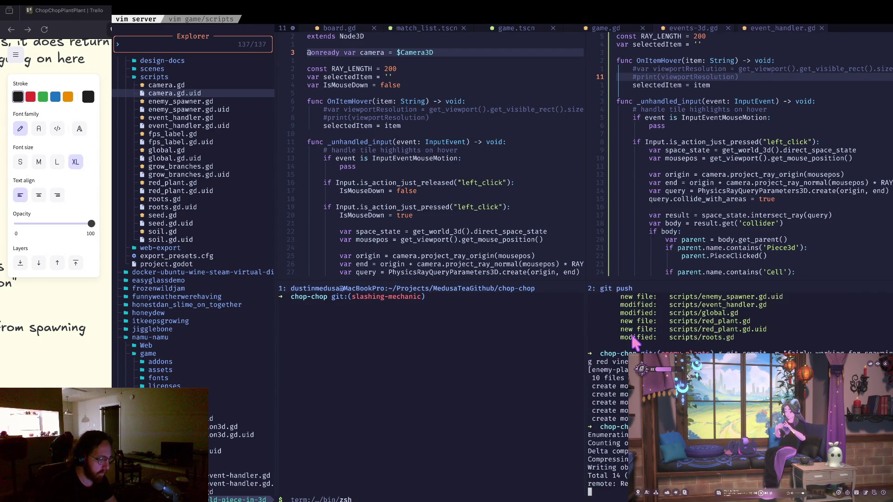
key(super+Tab)
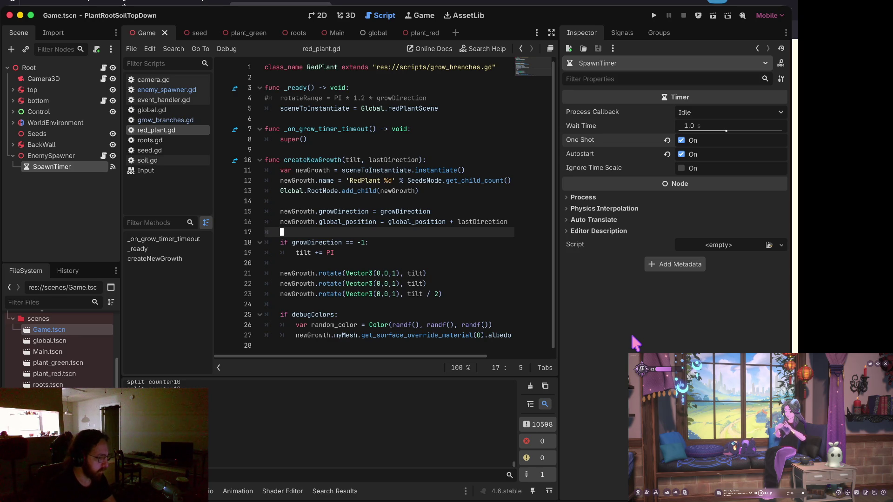
Run and stop the game, then look through roots.gd and grow_branches.gd
key(super+b)
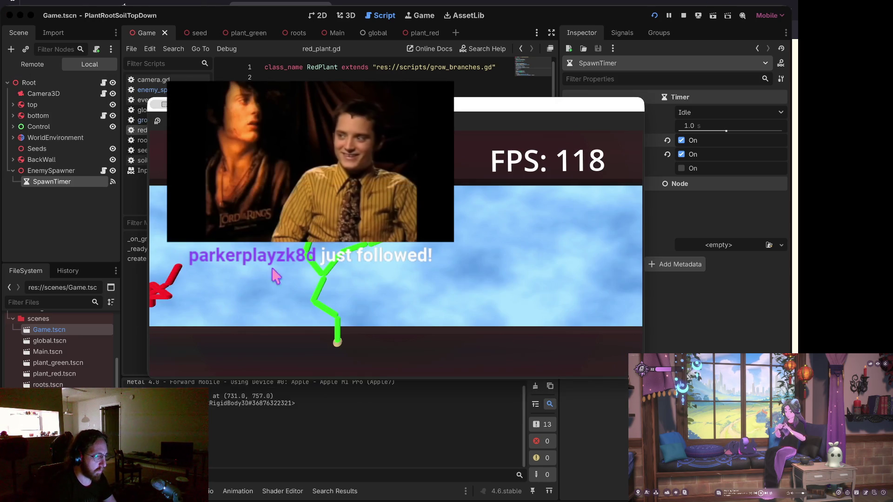
click(684, 15)
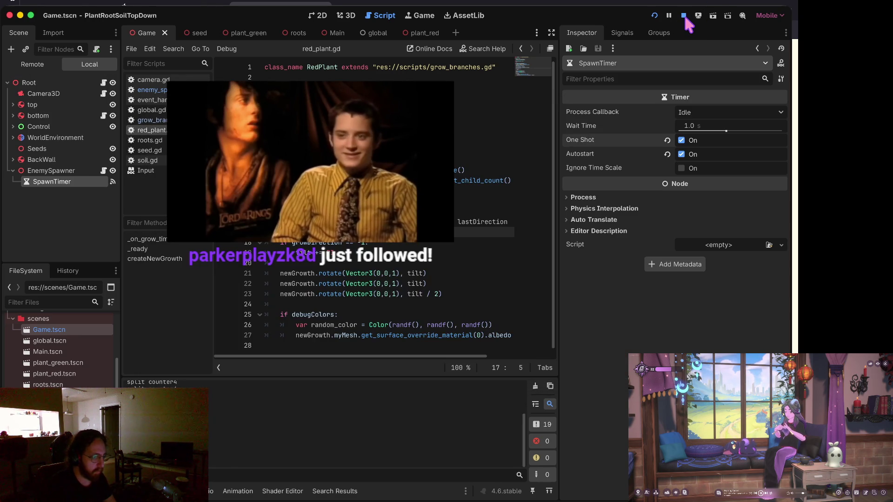
click(432, 159)
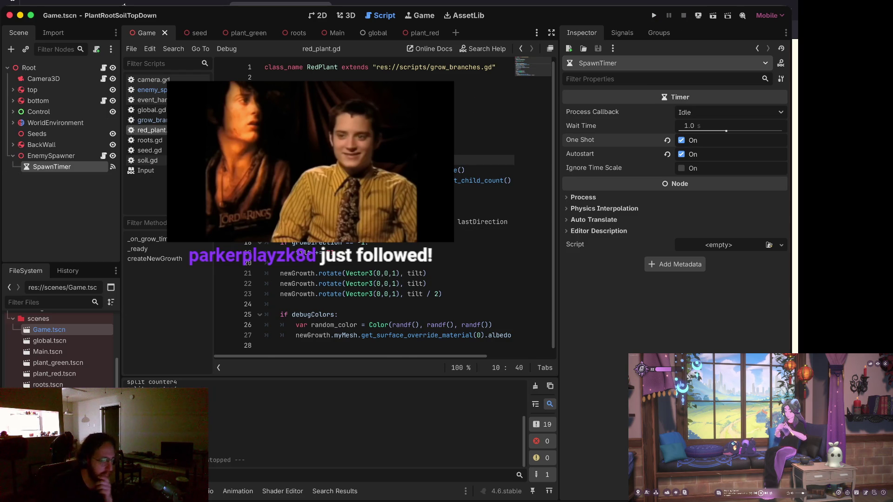
click(150, 140)
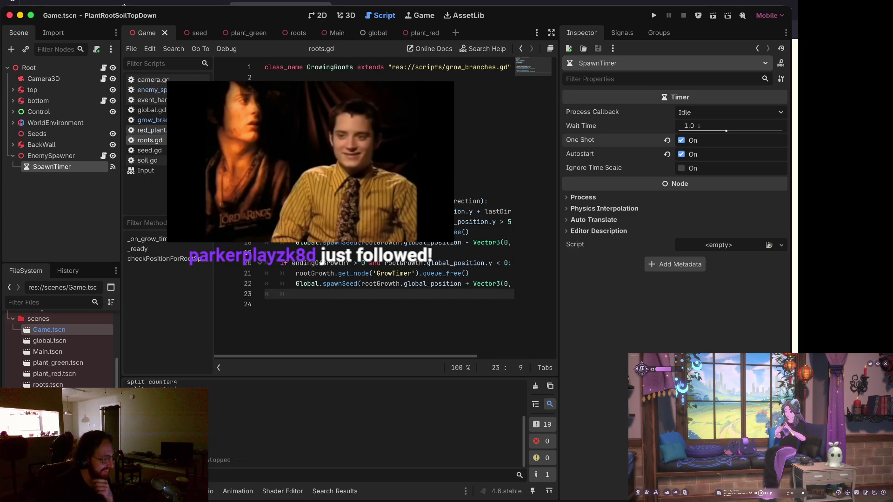
click(152, 120)
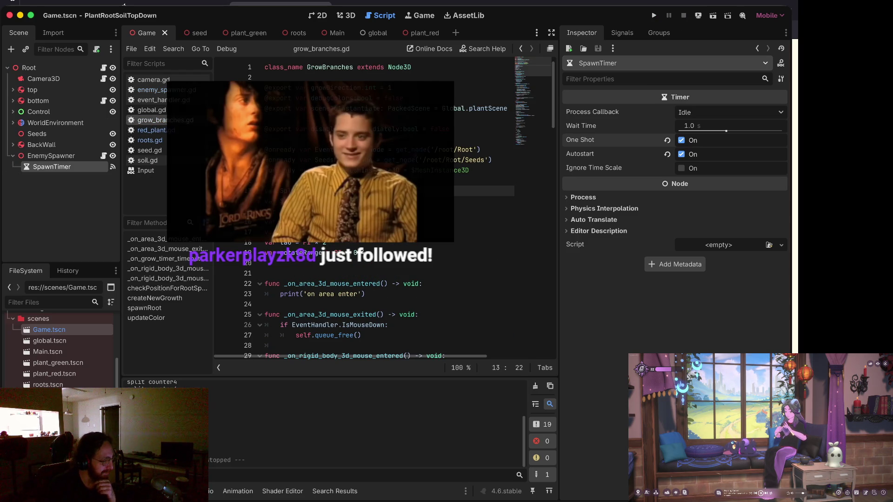
click(312, 263)
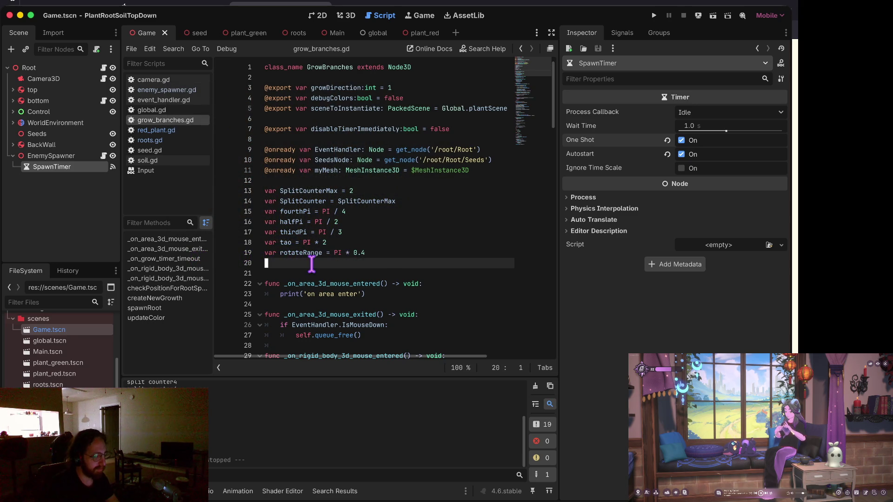
scroll(402, 186, down, 9)
scroll(403, 186, down, 9)
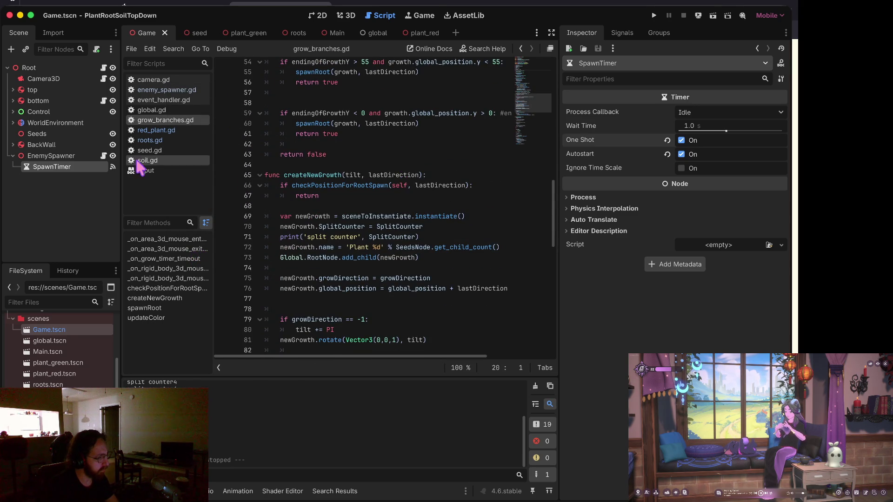
Delete the trailing blank lines at the end of roots.gd, then bring up red_plant.gd
click(156, 140)
click(321, 193)
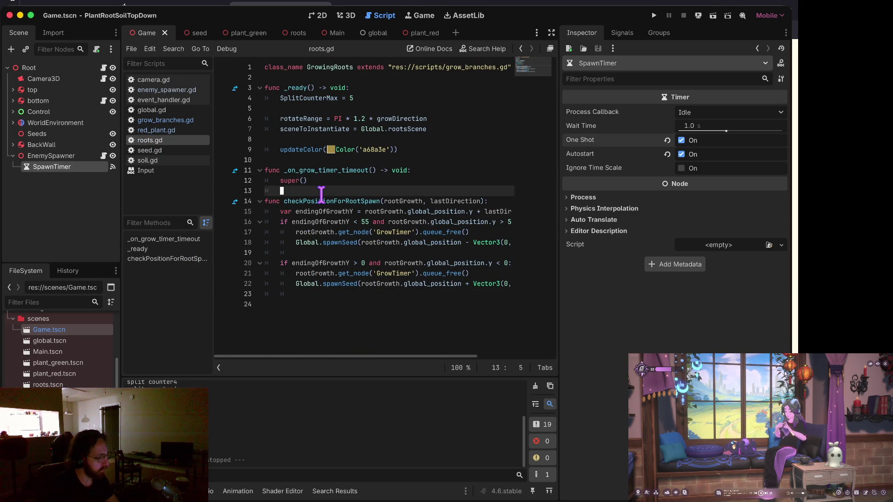
click(289, 294)
key(BackSpace)
key(BackSpace)
key(Delete)
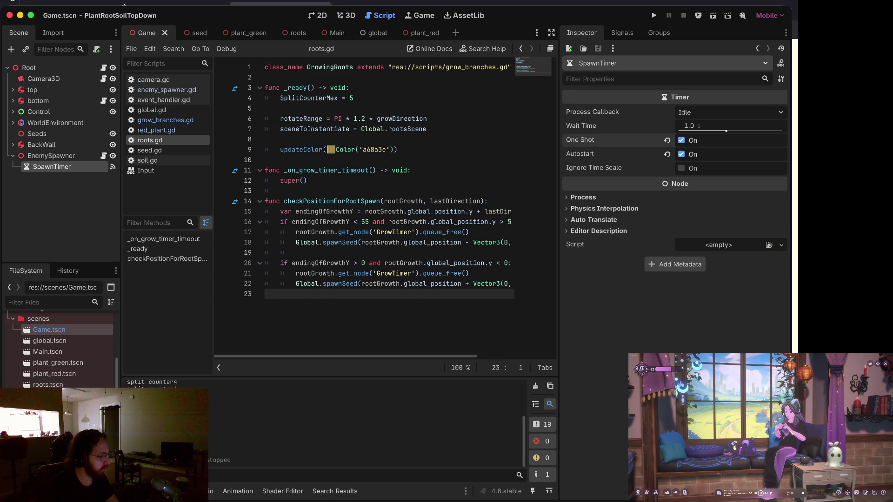
click(172, 131)
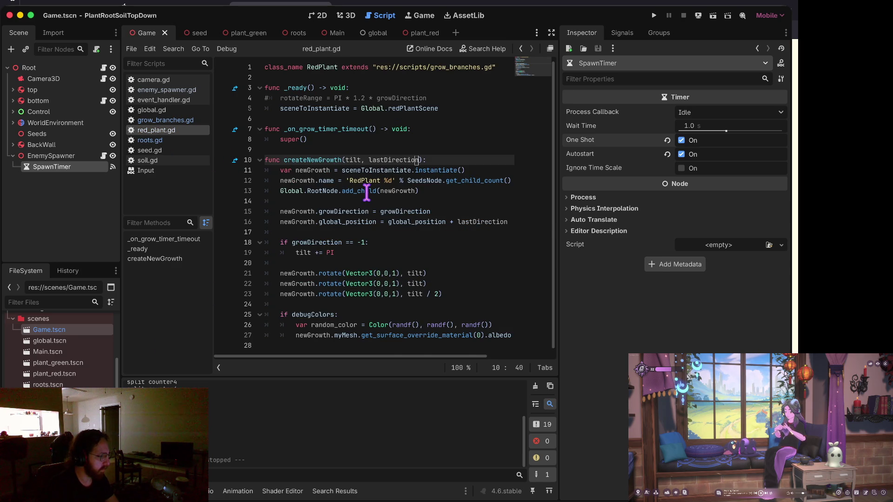
In red_plant.gd, delete the duplicate rotate line and test-run the game
click(180, 120)
click(179, 130)
click(456, 282)
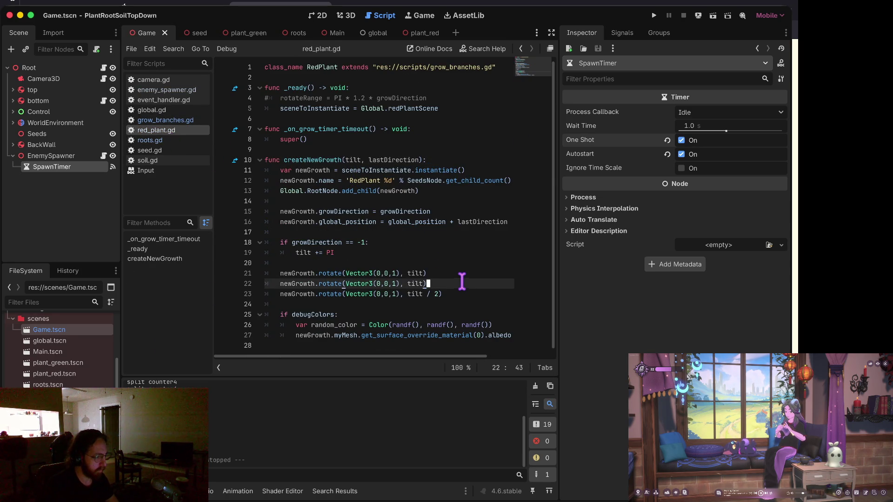
key(ctrl+shift+k)
key(shift+Down)
key(super+b)
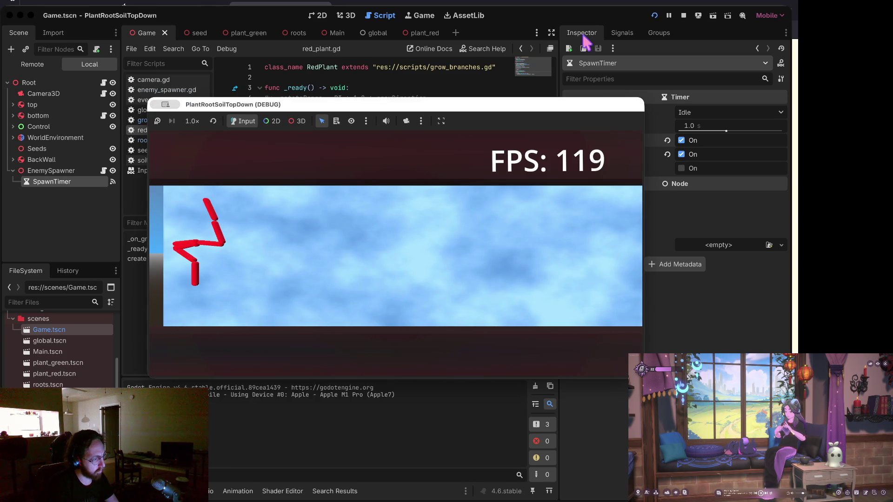
click(683, 15)
Drop the ' / 2' so the last rotation uses full tilt, save, and test
key(End)
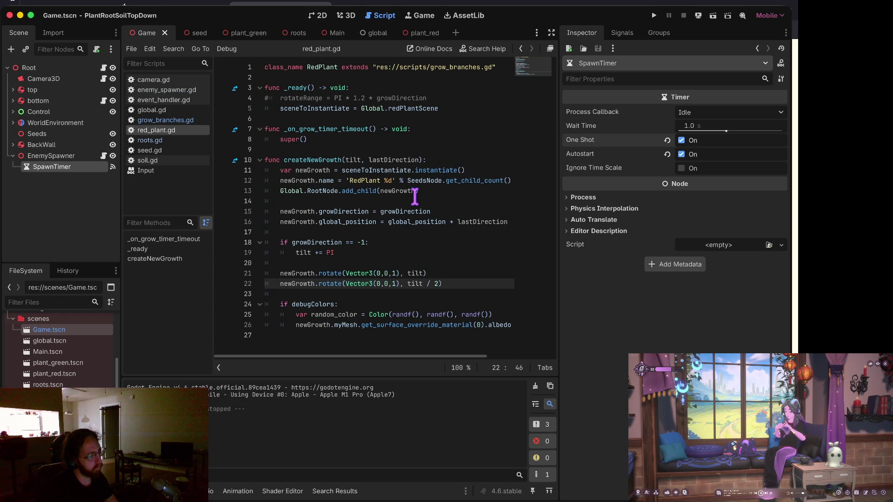
key(ctrl+z)
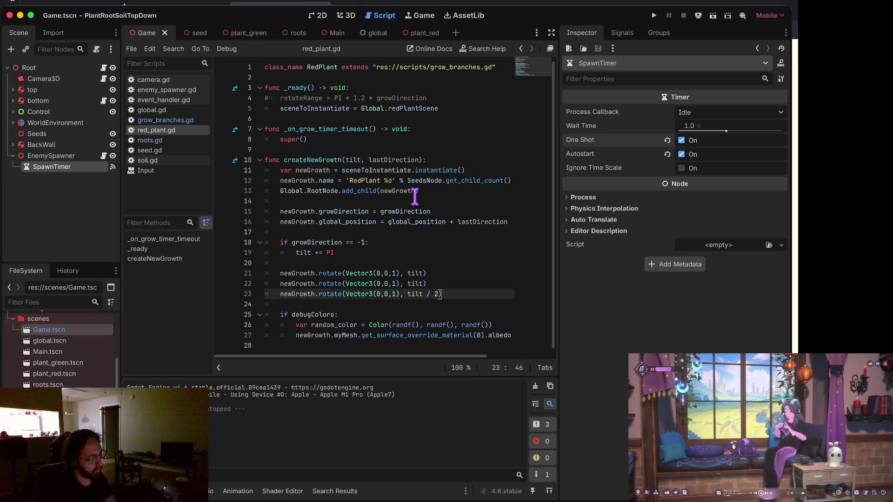
key(ctrl+s)
key(ctrl+b)
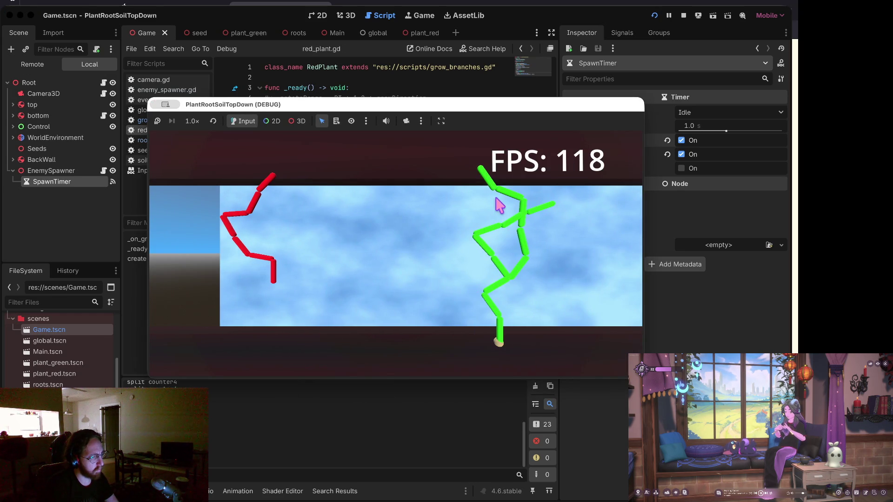
click(683, 16)
Duplicate the full-tilt rotate line and run the game again to compare
key(shift+Up)
key(ctrl+shift+d)
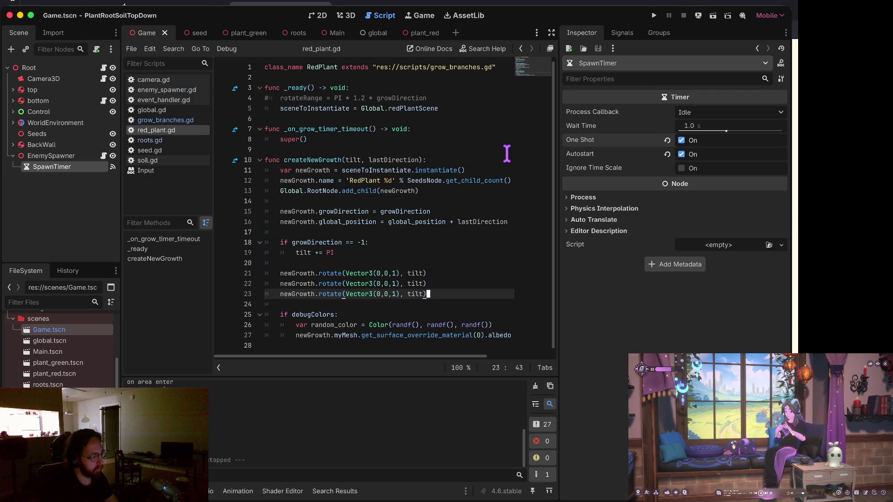
key(super+b)
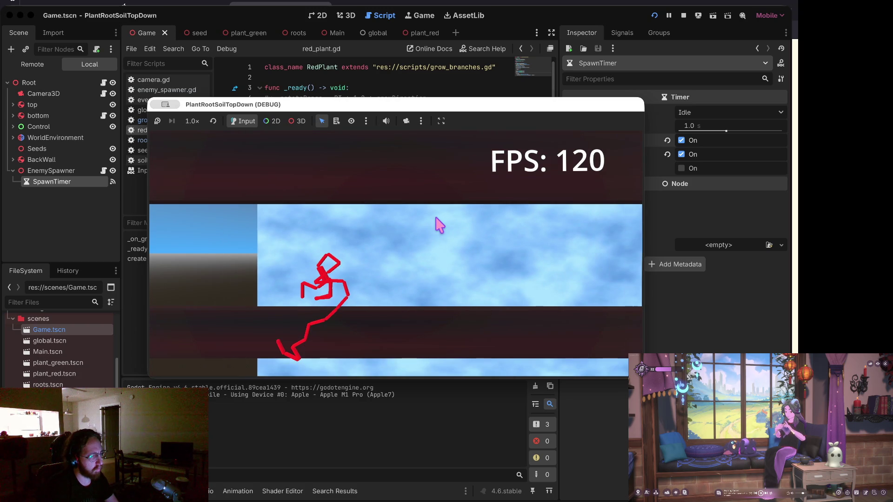
click(684, 15)
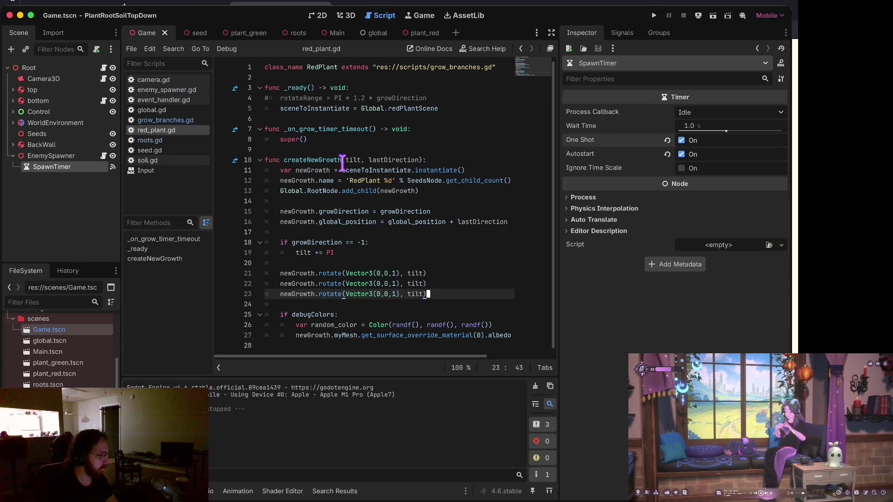
click(308, 98)
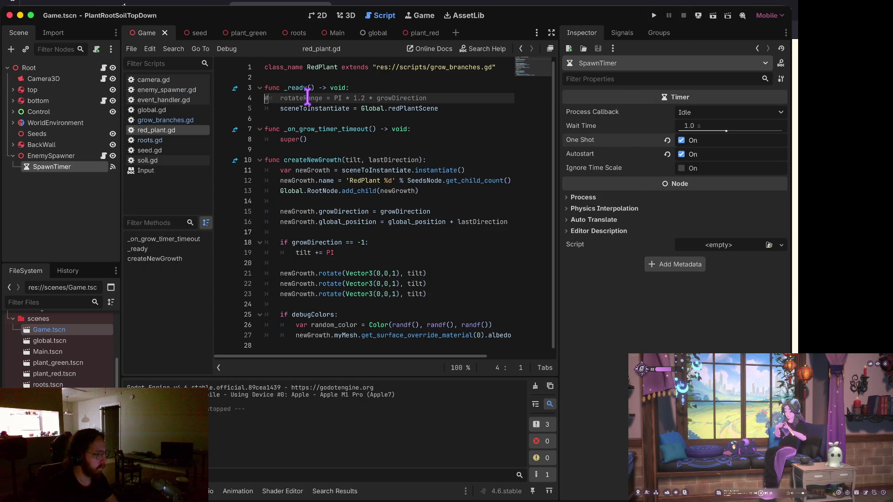
Uncomment rotateRange in red_plant.gd and change its factor from 1.2 to 0.6
key(ctrl+k)
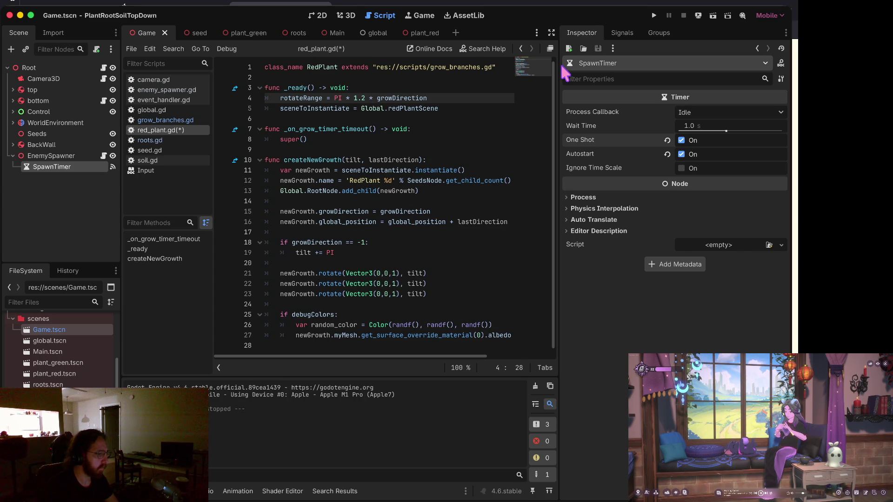
key(BackSpace)
key(BackSpace)
key(BackSpace)
text(0.6)
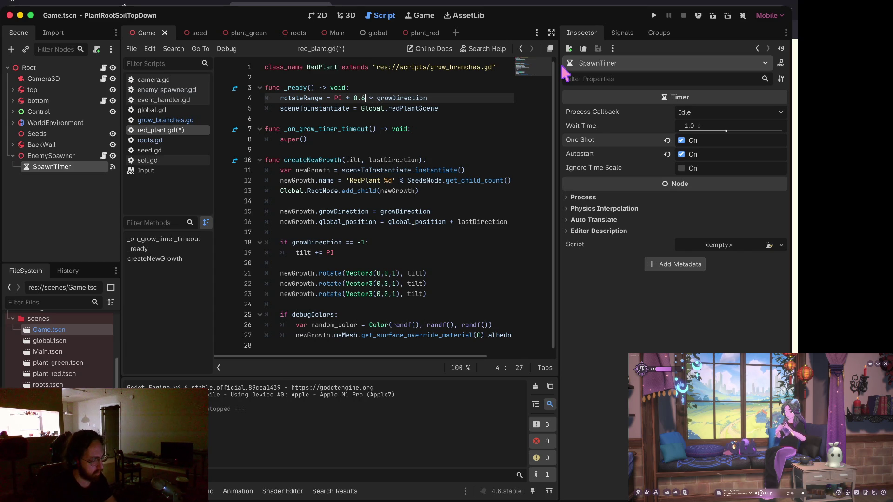
Run the game, pan the view left with A, then close it and stop debugging
key(super+b)
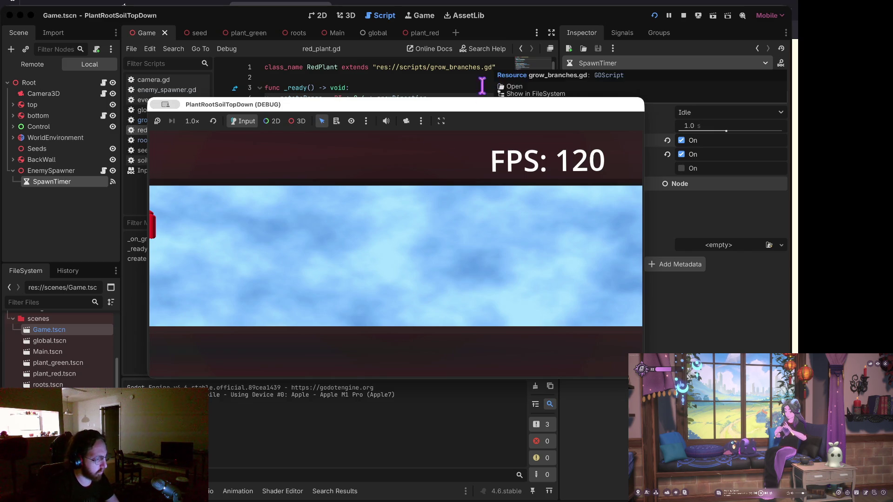
click(364, 254)
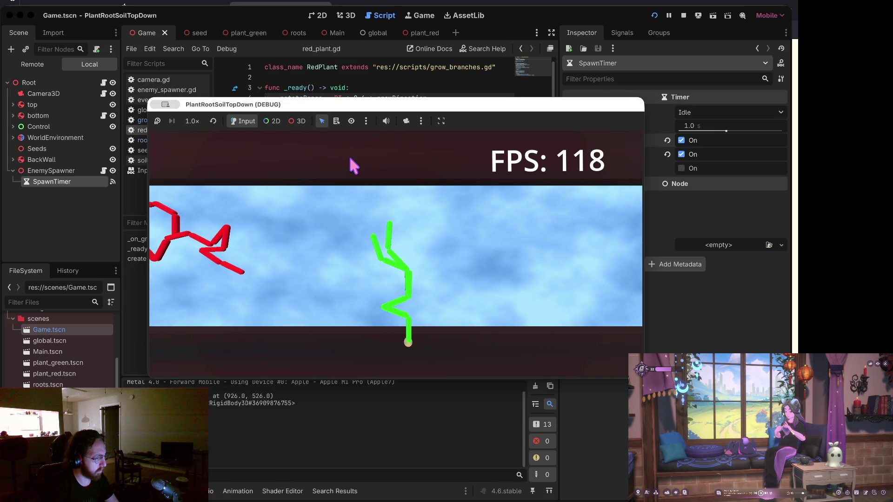
key(a)
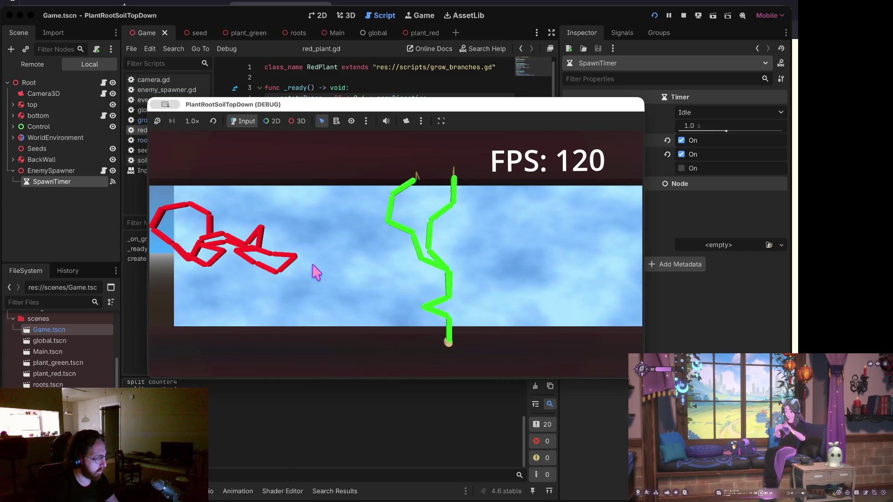
key(a)
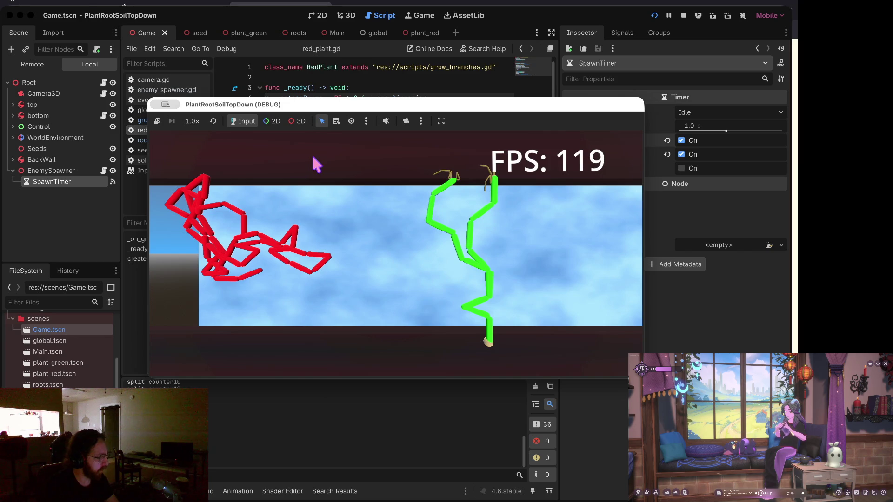
key(Escape)
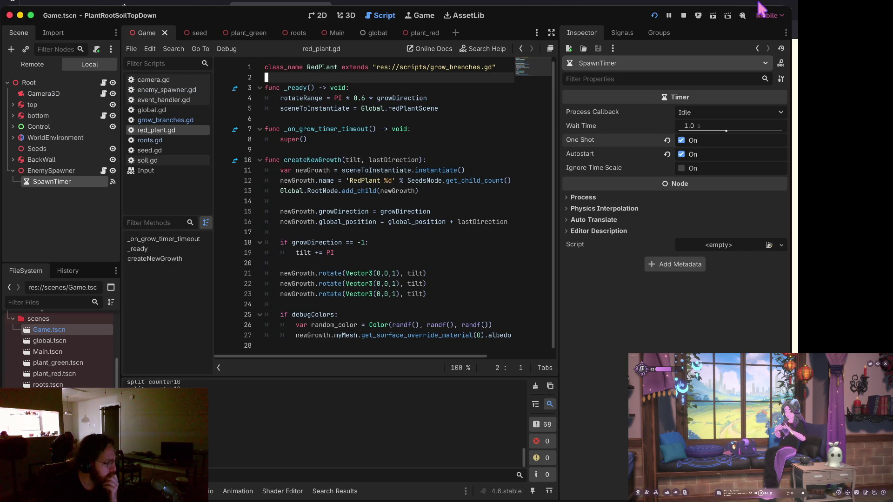
click(684, 16)
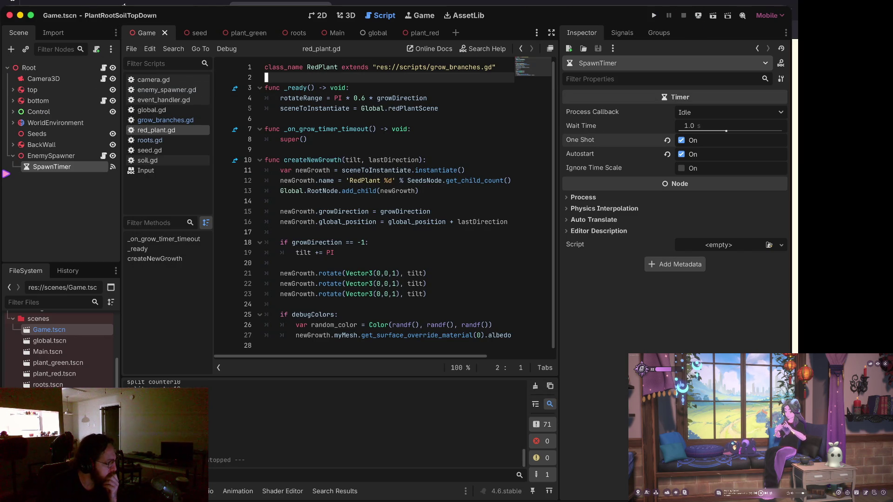
Open the plant_red scene and reset its GrowTimer wait time to 1.0 s
click(65, 156)
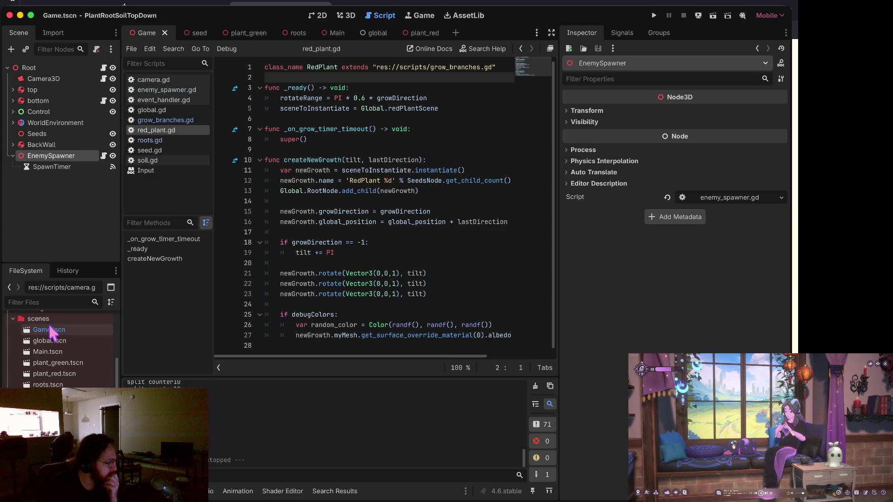
click(46, 145)
click(49, 156)
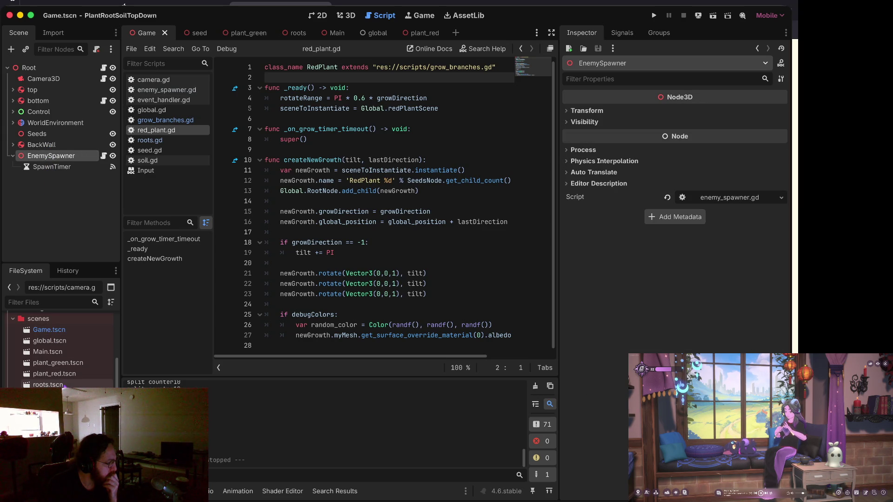
double_click(68, 374)
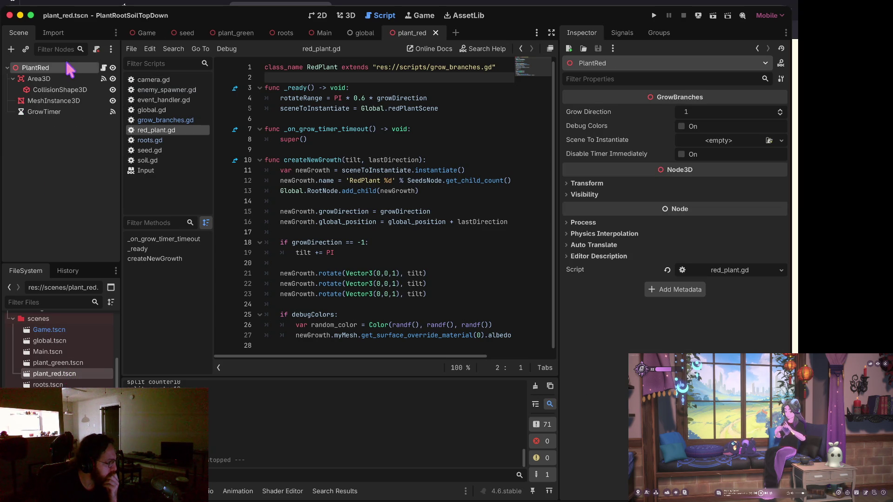
click(47, 112)
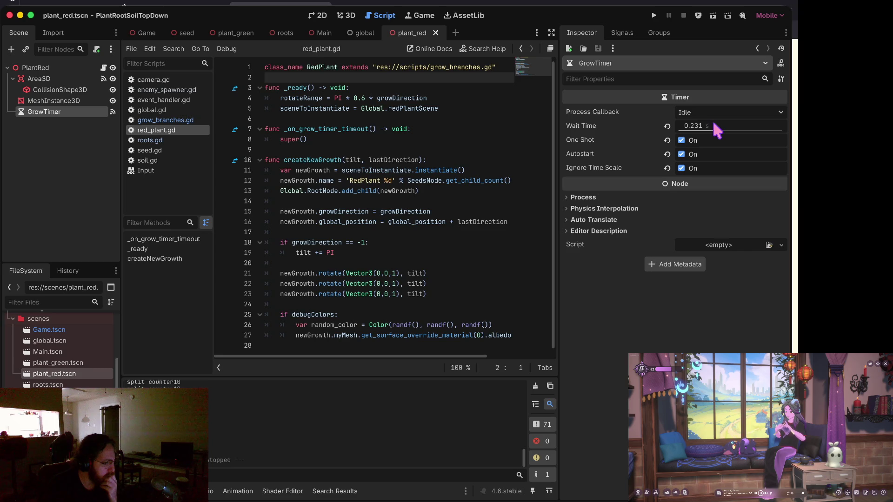
click(667, 125)
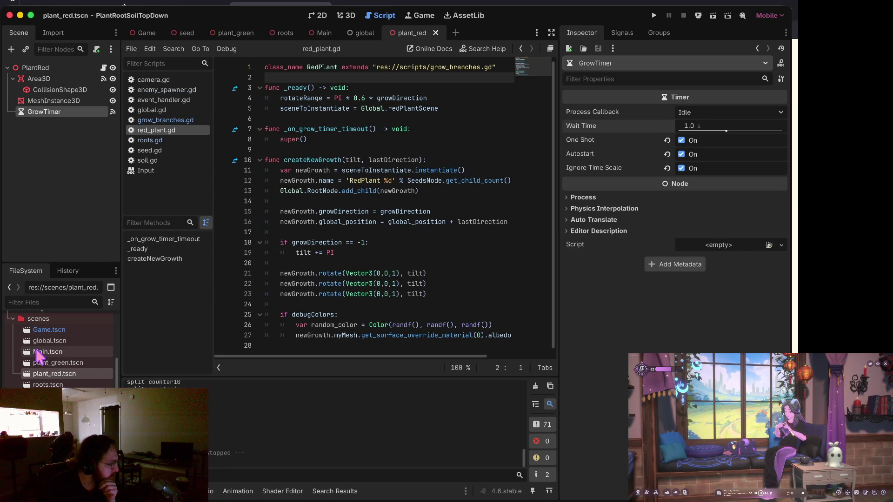
Open the plant_green scene and check its GrowTimer for comparison
click(37, 364)
double_click(37, 363)
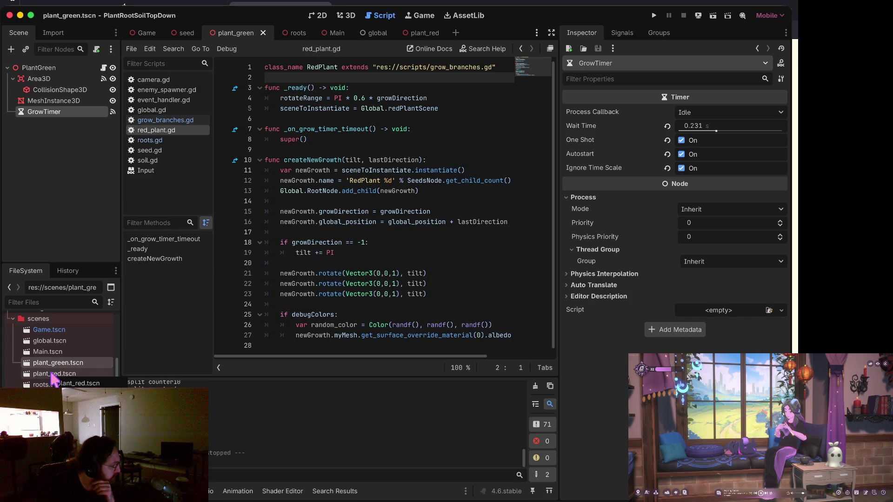
click(44, 101)
click(47, 112)
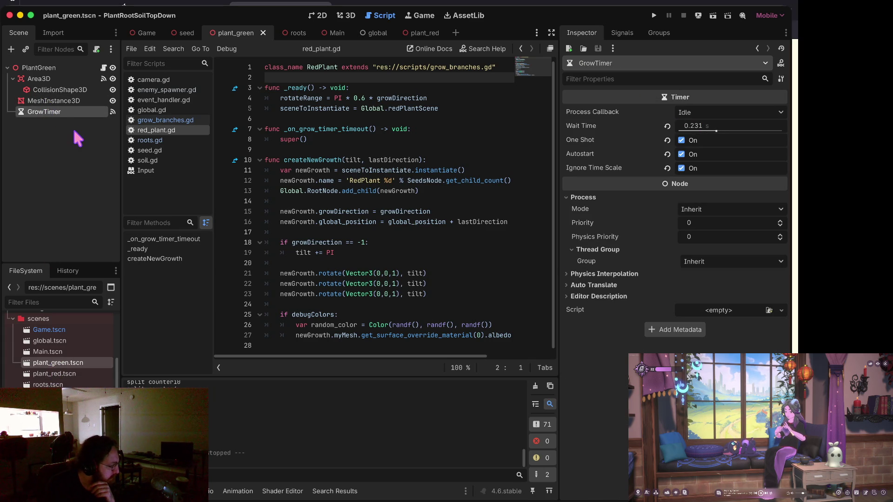
Set plant_red's GrowTimer wait time to 0.5 s, save, and run the game
double_click(66, 373)
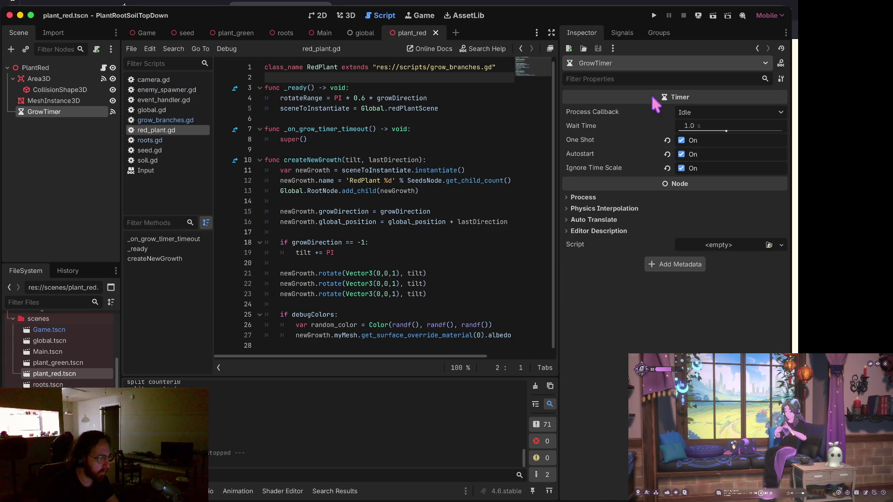
click(704, 122)
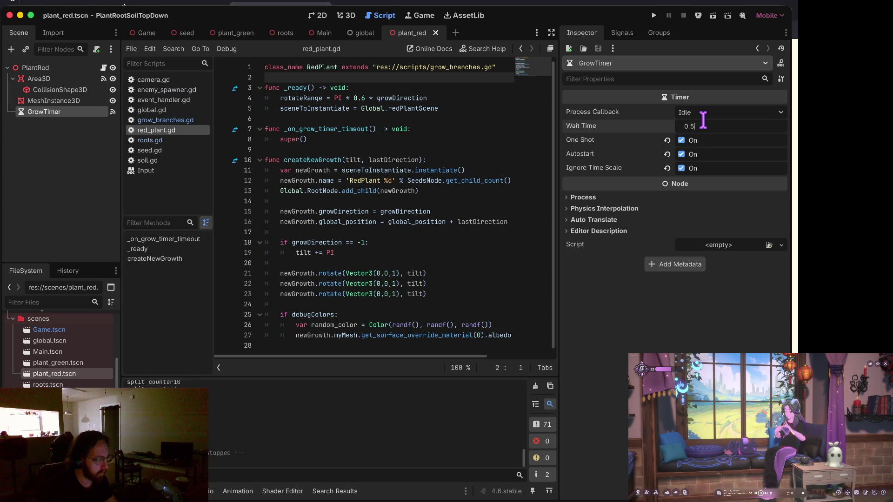
key(Tab)
key(ctrl+s)
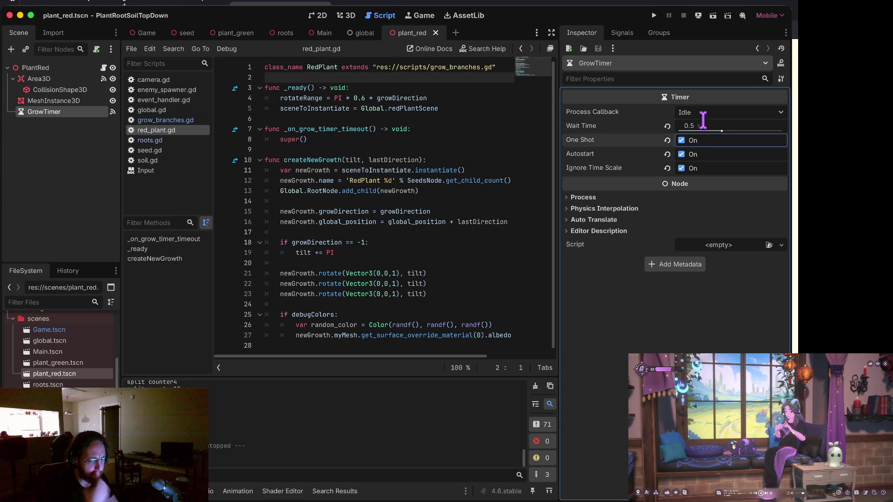
key(F5)
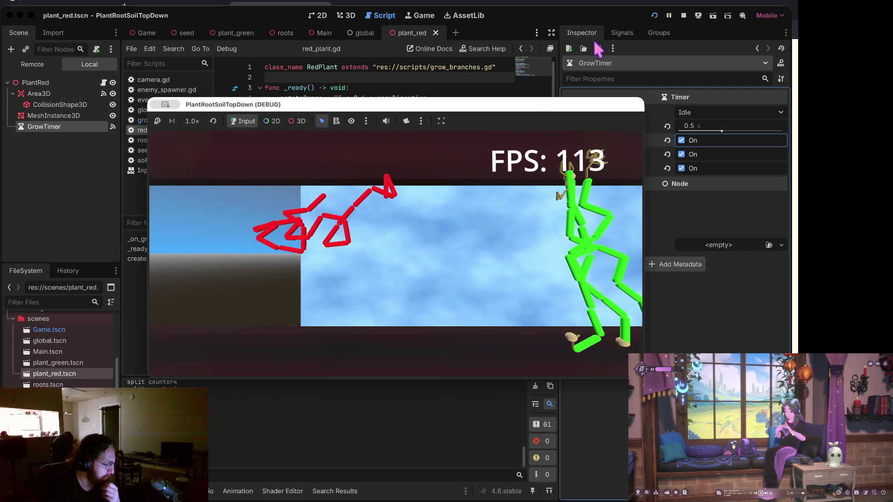
click(683, 16)
In createNewGrowth, strip tilt from the second rotate call and delete the third rotate line
click(343, 284)
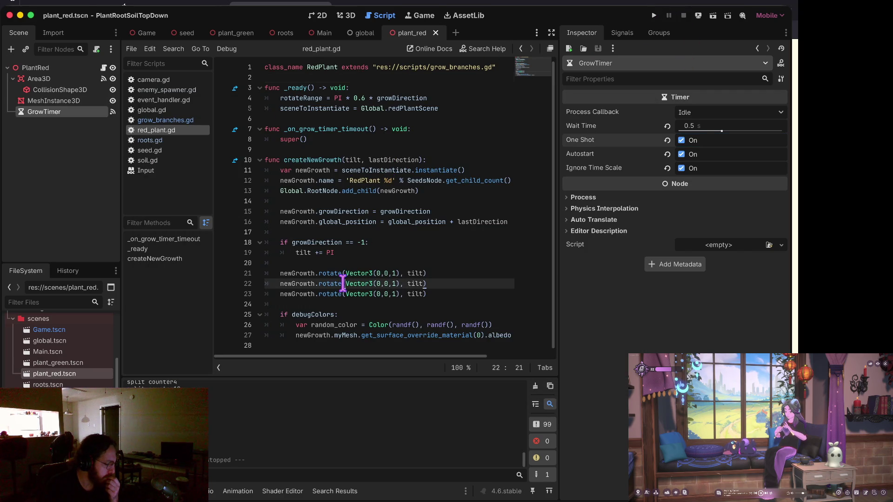
key(Down)
key(Up)
key(End)
key(Left)
key(BackSpace)
key(BackSpace)
key(BackSpace)
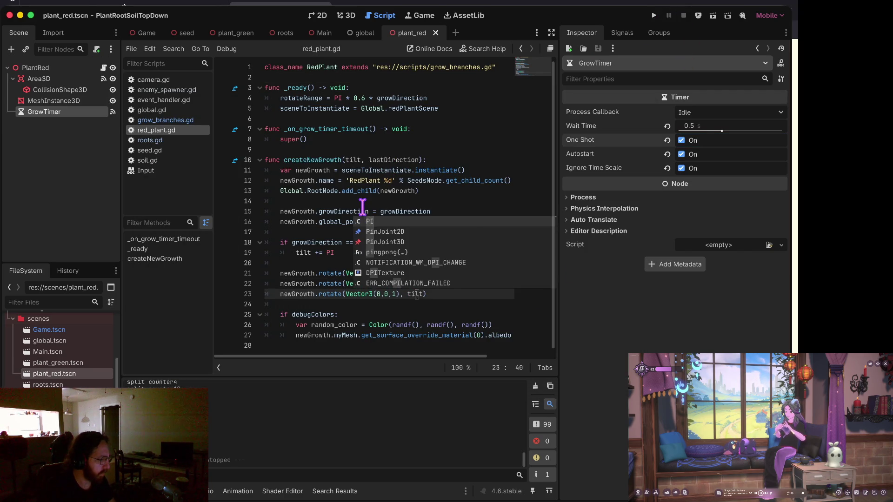
key(Down)
key(ctrl+shift+k)
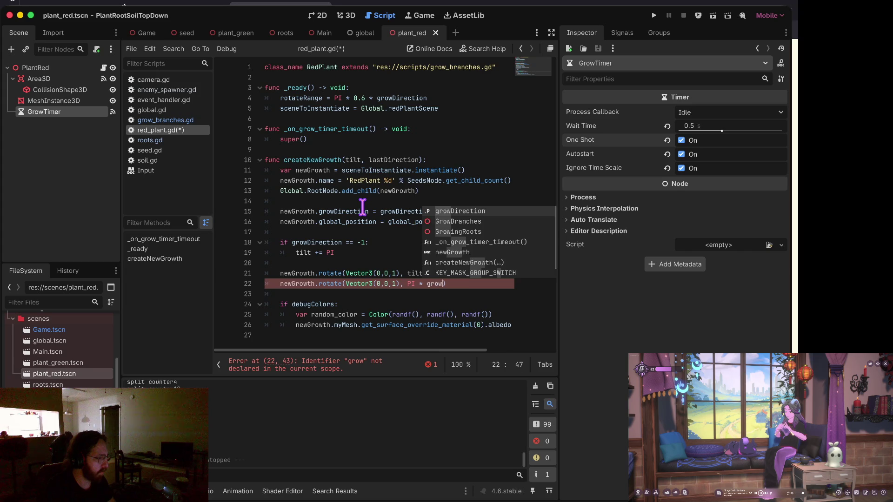
Make the rotation PI * growDirection / -2 and test-run the game several times
key(Return)
key(super+b)
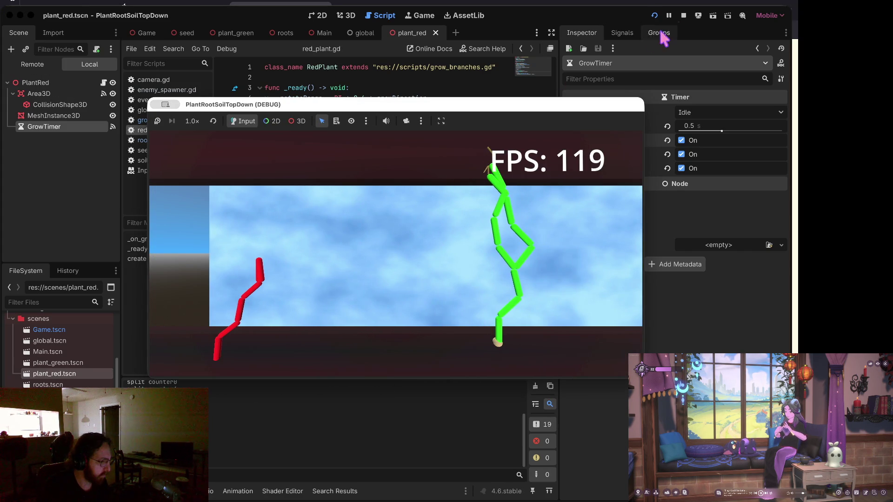
click(684, 15)
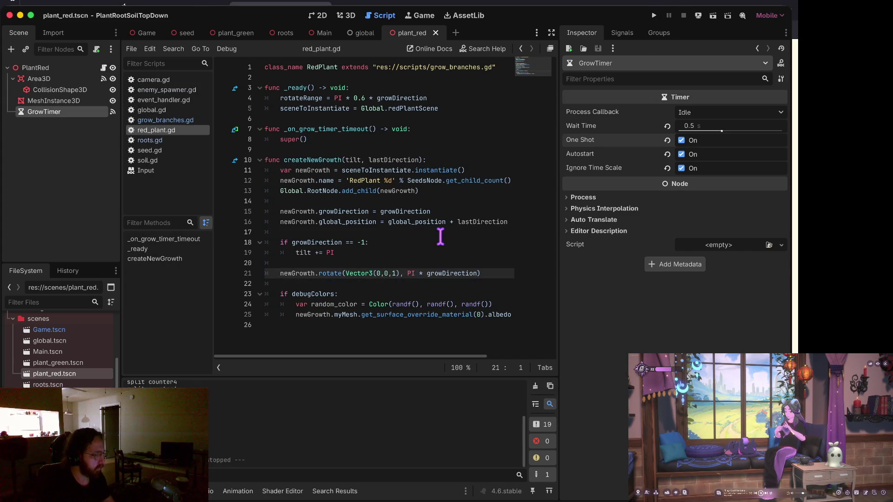
key(super+b)
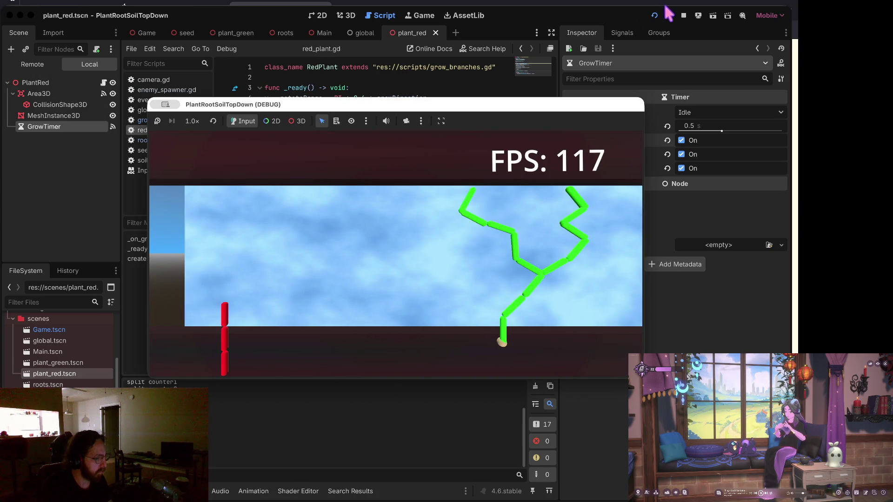
click(683, 15)
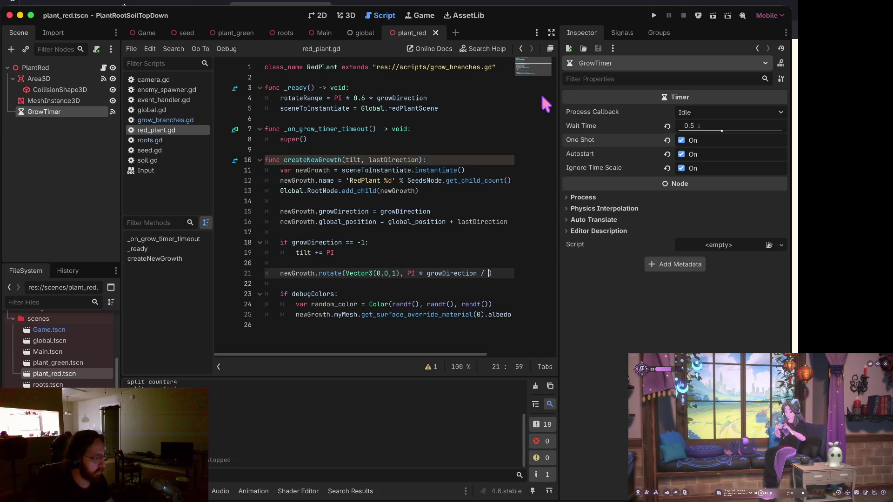
key(super+b)
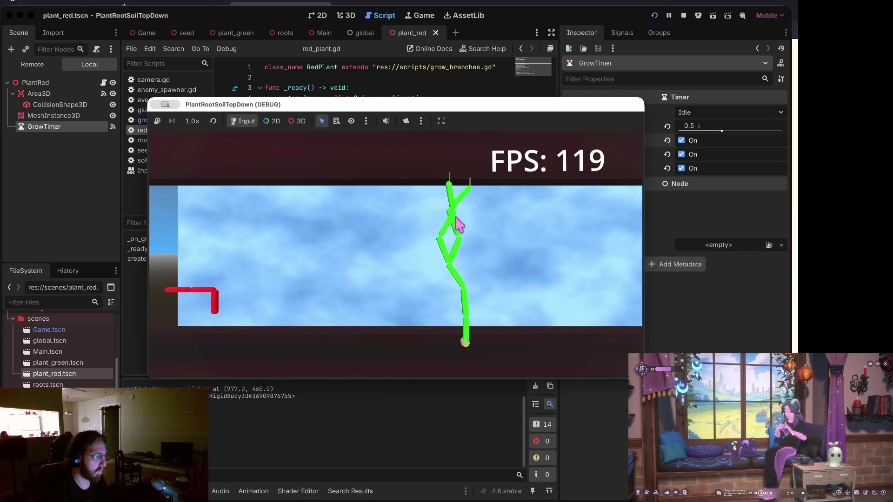
click(684, 16)
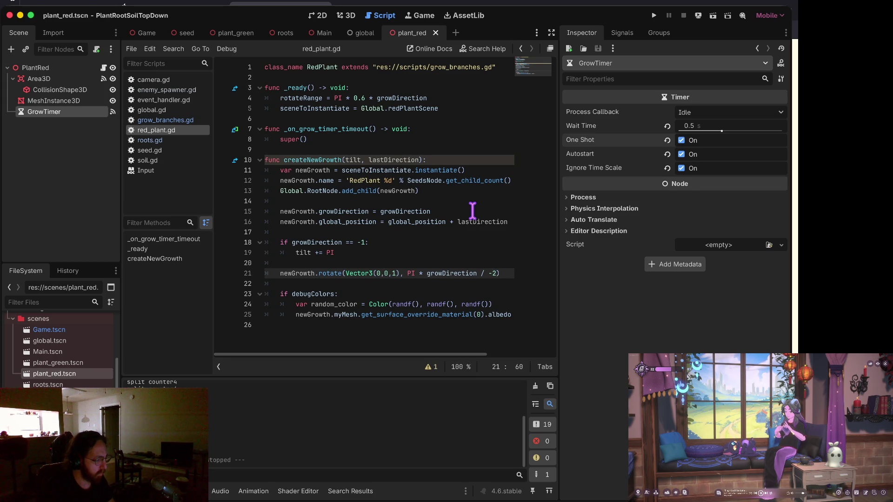
key(super+b)
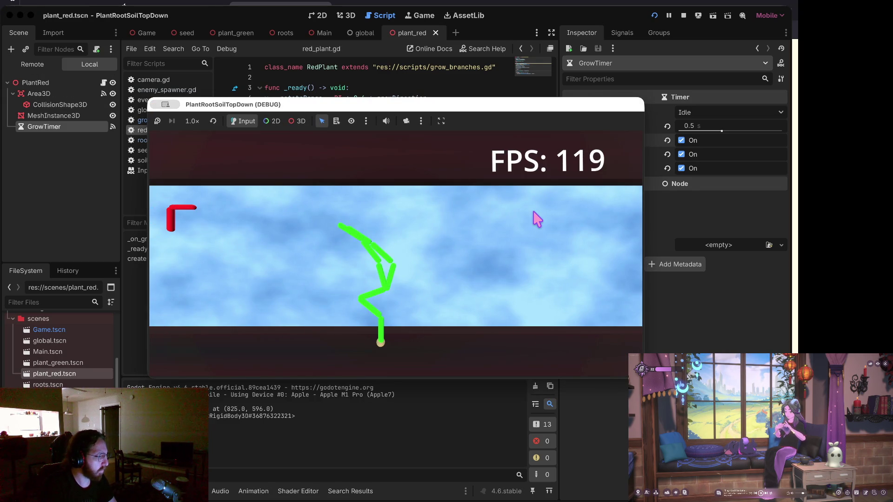
click(683, 17)
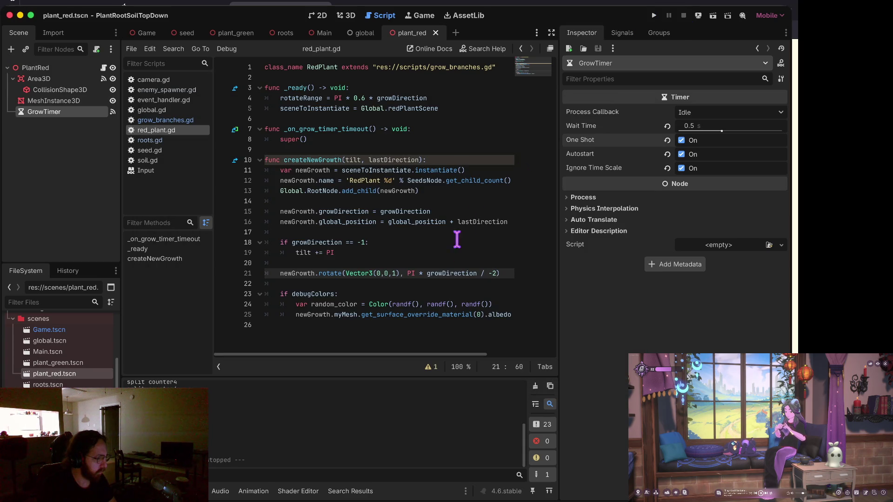
Duplicate the rotate line, make the first copy rotate by tilt, and test with a seed
click(345, 274)
key(ctrl+shift+d)
key(Left)
key(Left)
key(shift+End)
key(Delete)
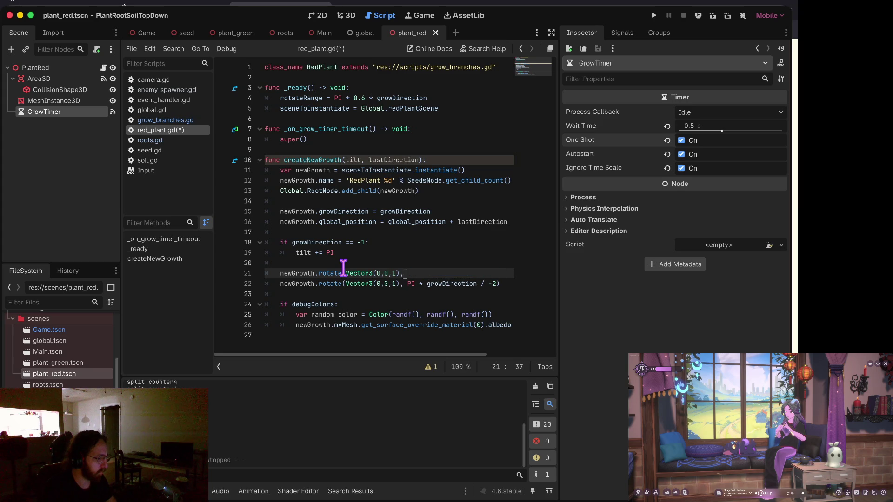
key(BackSpace)
key(BackSpace)
text(lt))
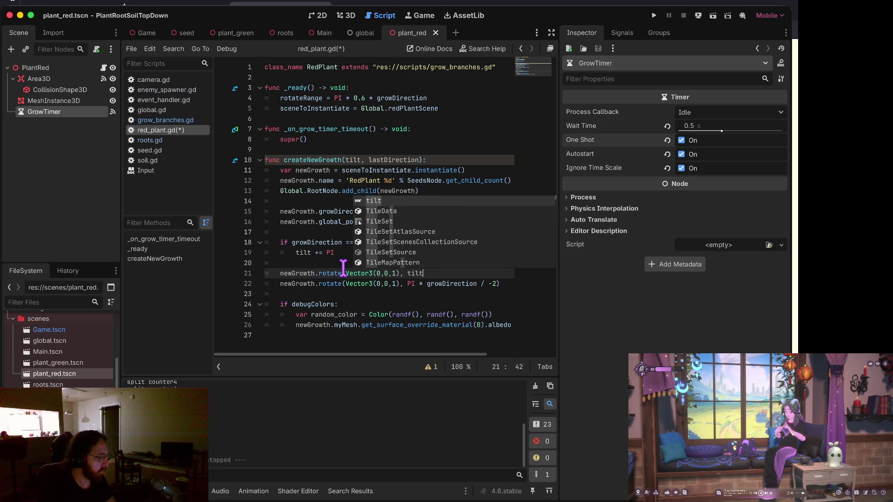
key(Home)
key(super+b)
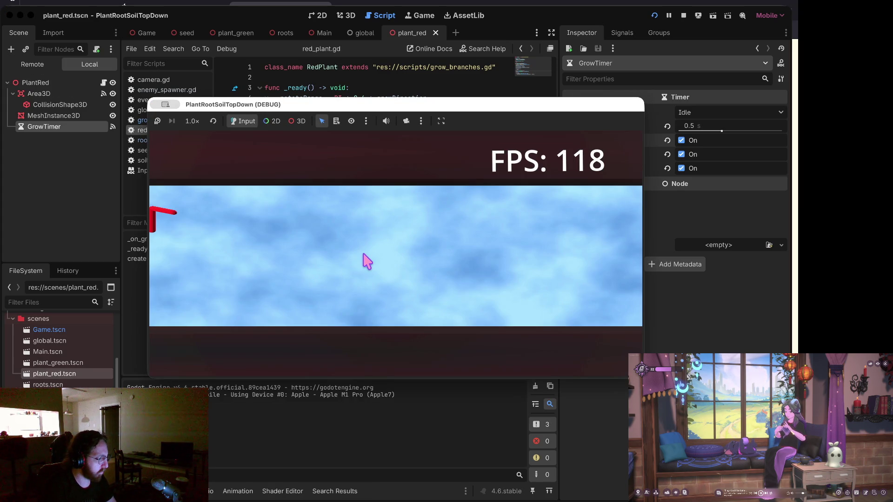
click(363, 253)
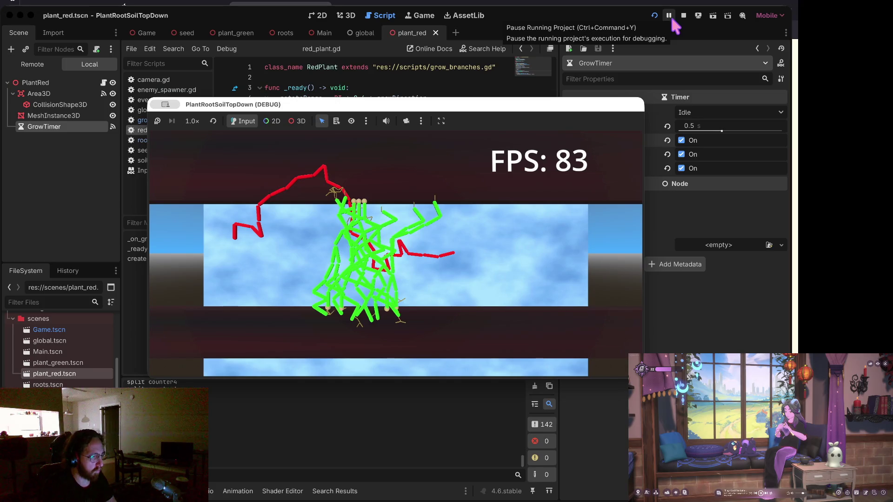
click(683, 15)
Review createNewGrowth's parameters, then check git status in the terminal
click(397, 160)
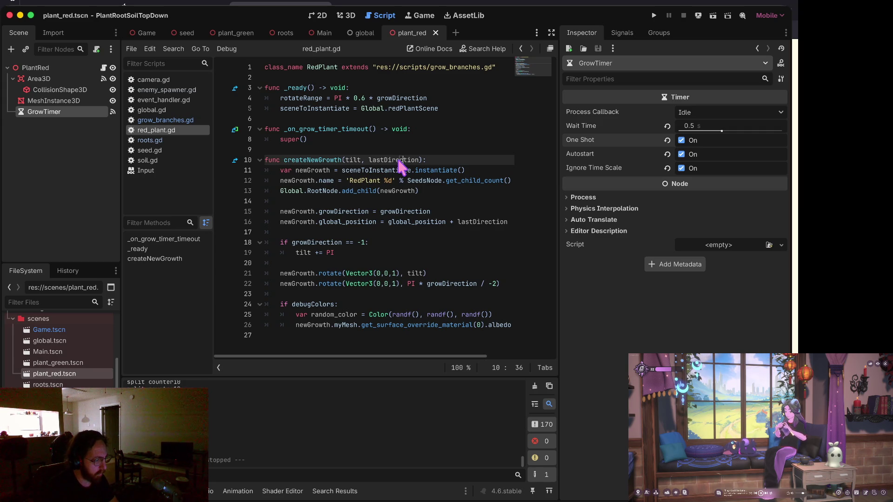
key(ctrl+Right)
key(Return)
Run git status, git commit and git push on enemy-plants, then return to Godot
key(Return)
text(s)
key(Return)
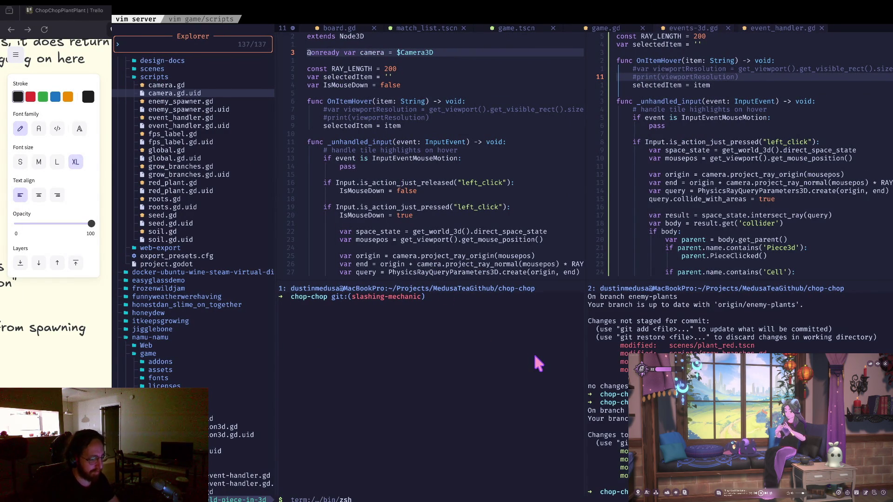
key(Return)
text(p)
key(Return)
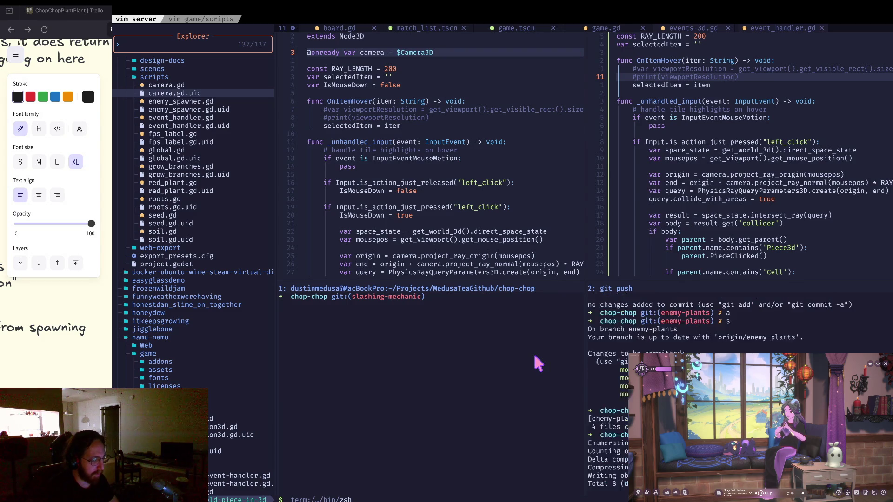
key(super+Tab)
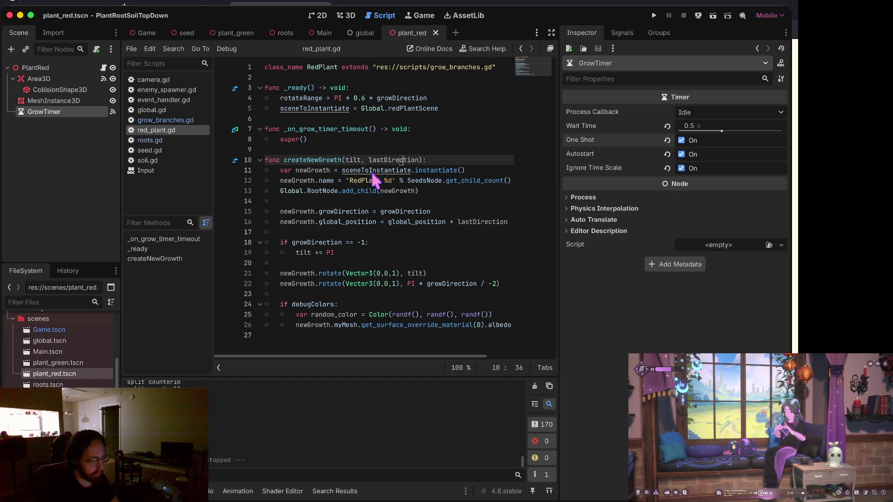
Check the createNewGrowth code in red_plant.gd and run the game once more
click(408, 200)
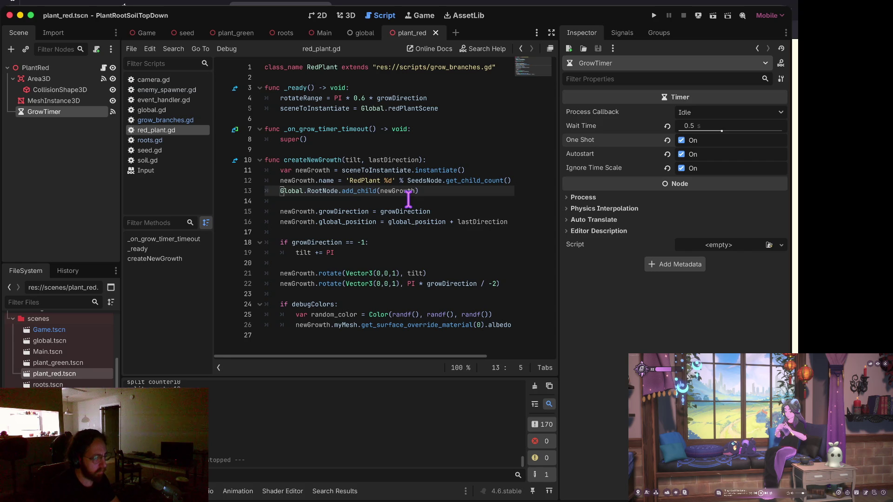
key(Up)
key(Down)
key(Down)
key(Down)
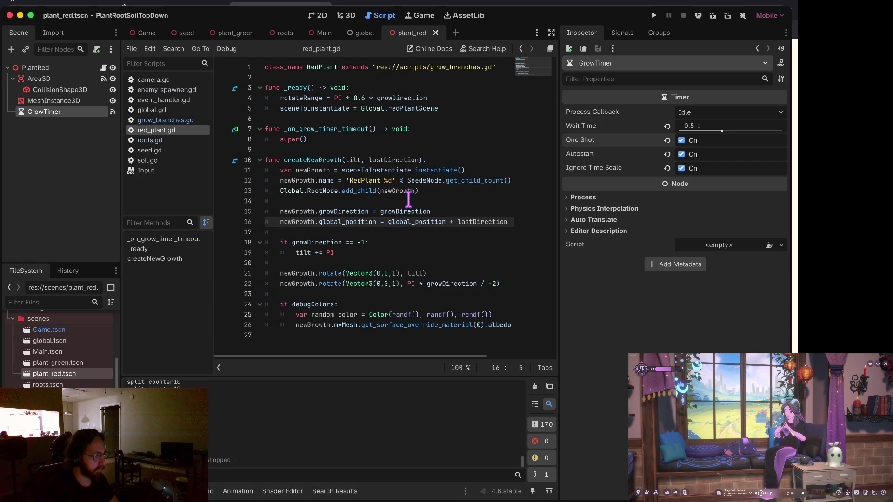
key(super+b)
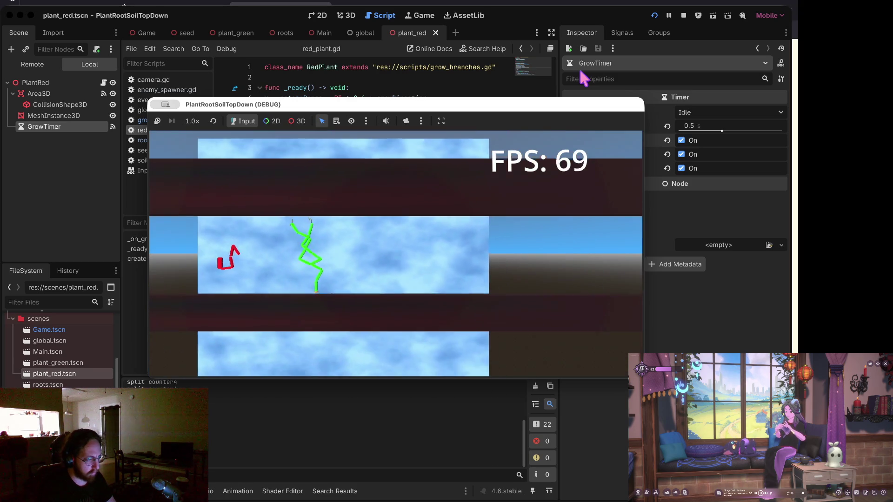
click(683, 15)
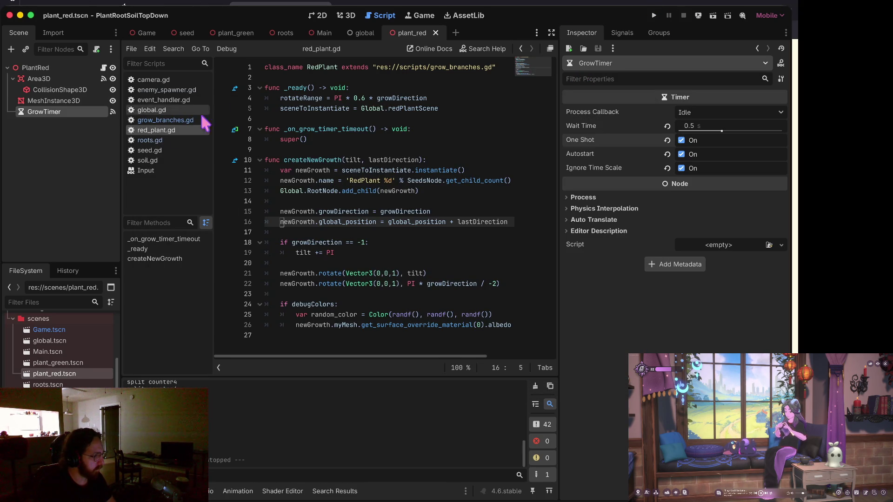
Uncomment the randi side check and v flip in enemy_spawner.gd, test, then open Game.tscn
click(166, 91)
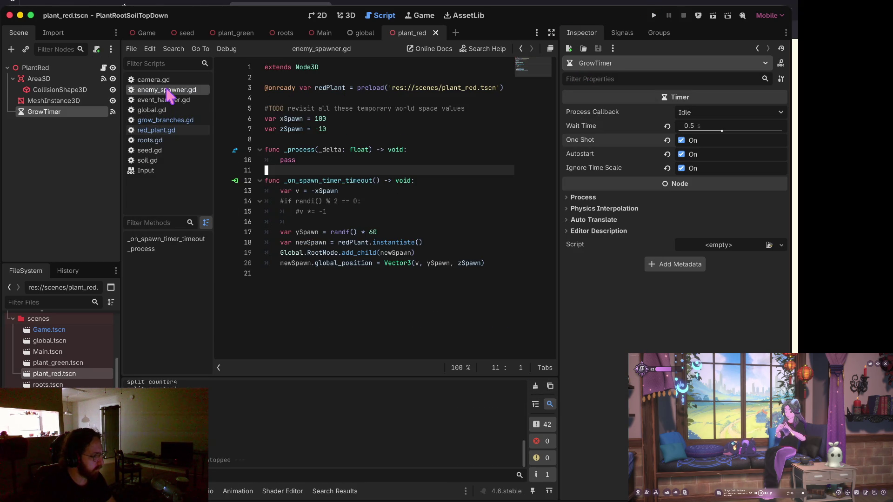
click(288, 183)
click(338, 205)
key(ctrl+k)
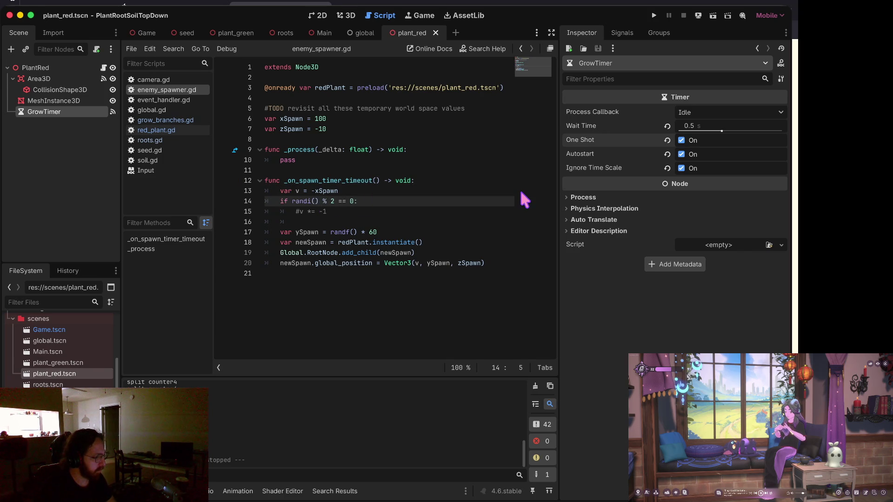
key(Down)
key(Home)
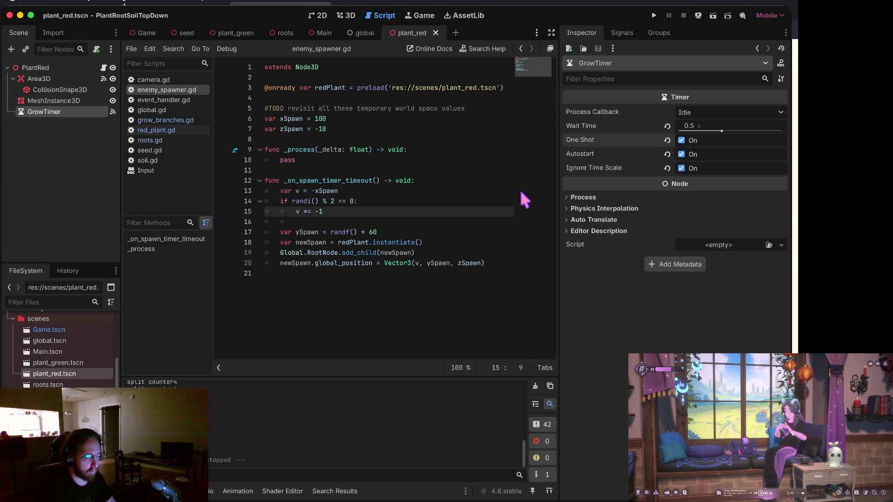
key(super+b)
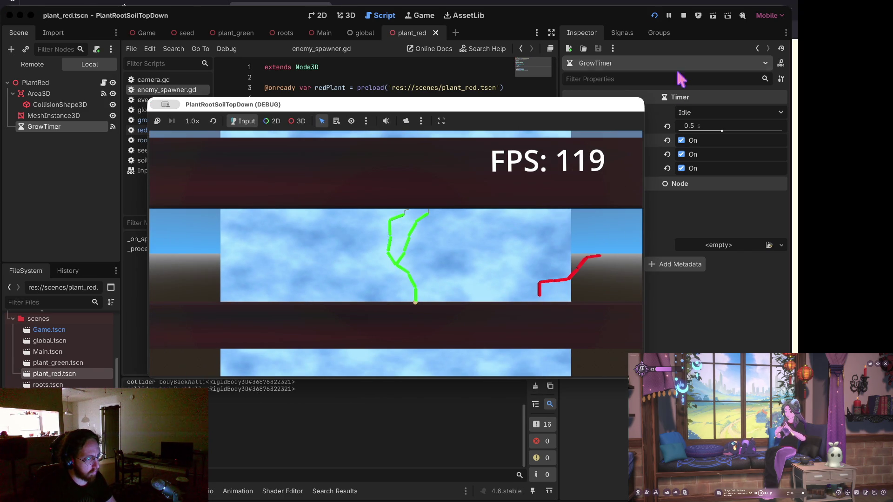
click(682, 16)
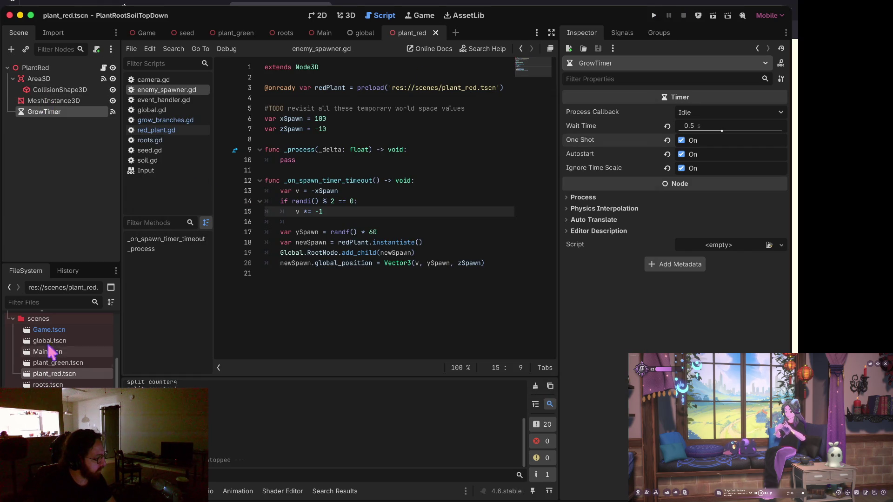
scroll(46, 353, up, 2)
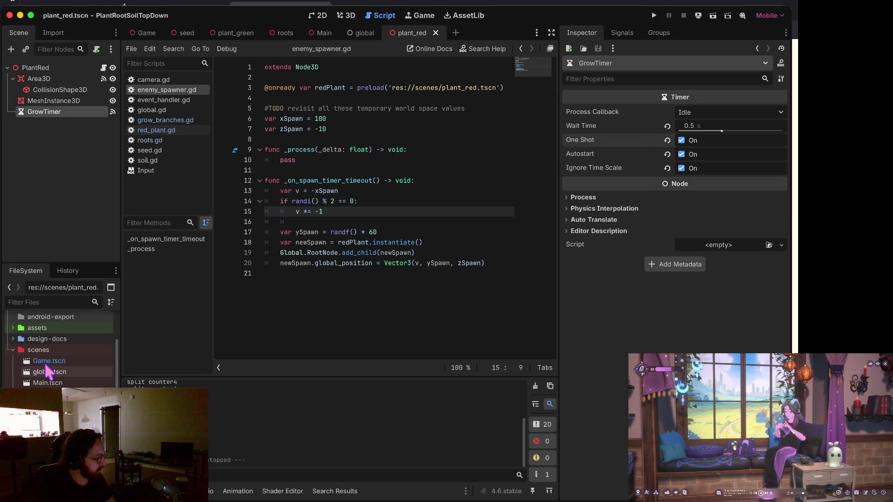
double_click(49, 361)
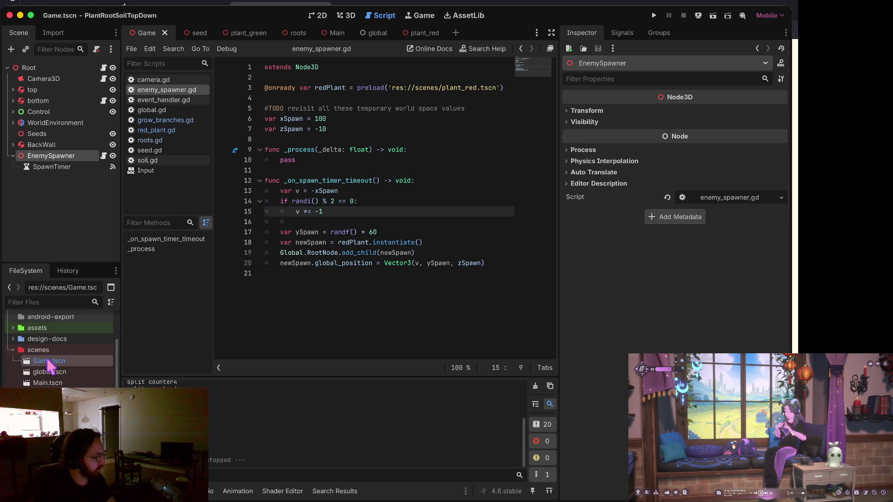
Turn off SpawnTimer's One Shot, test, then set its wait time to 2 and save
click(47, 167)
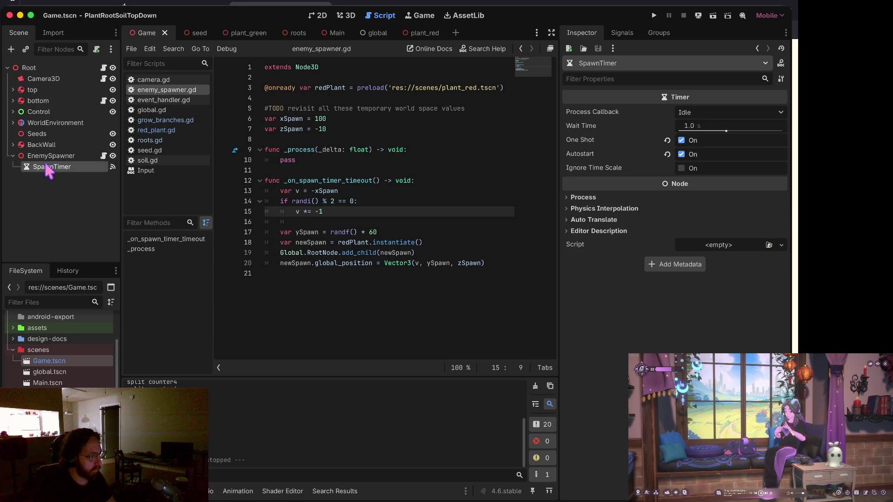
click(682, 141)
key(super+b)
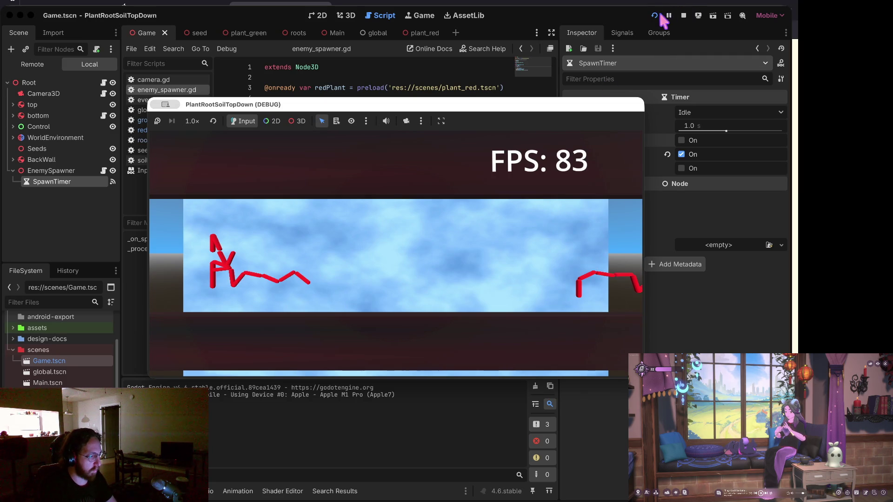
click(683, 16)
click(692, 125)
text(2)
key(Tab)
key(super+s)
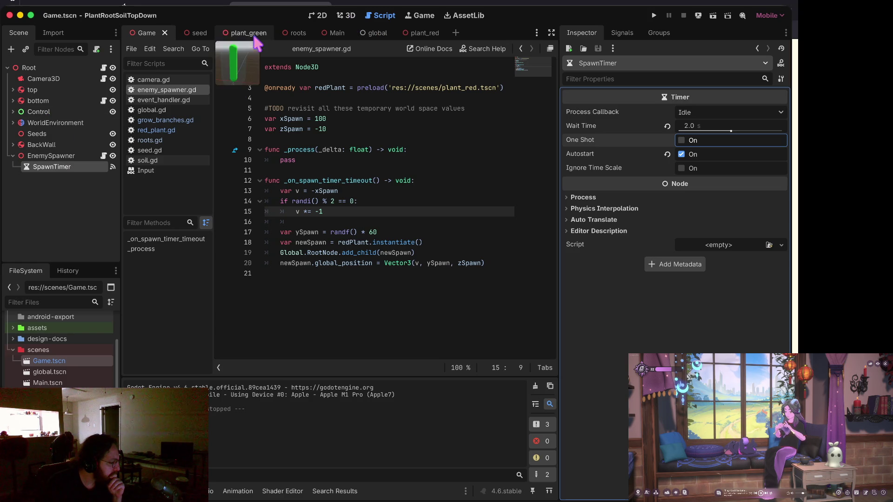
Start a new line after v *= -1 inside the if branch of enemy_spawner.gd
scroll(65, 381, down, 3)
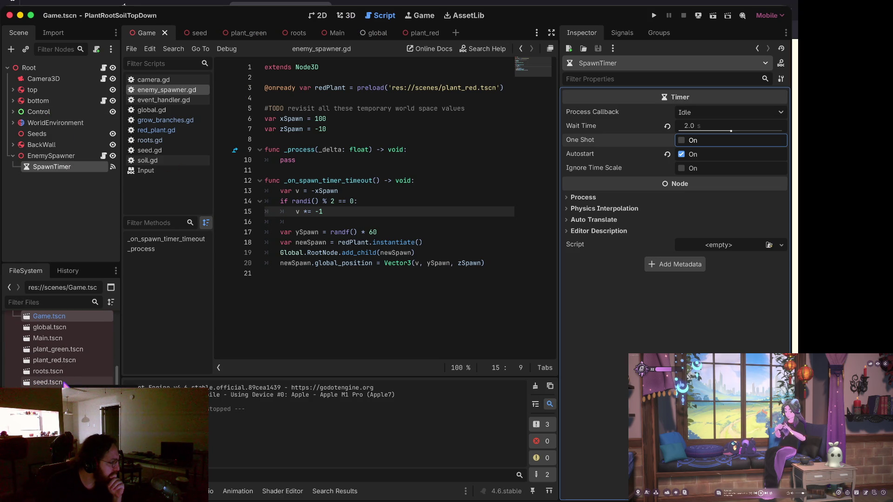
click(356, 209)
key(Return)
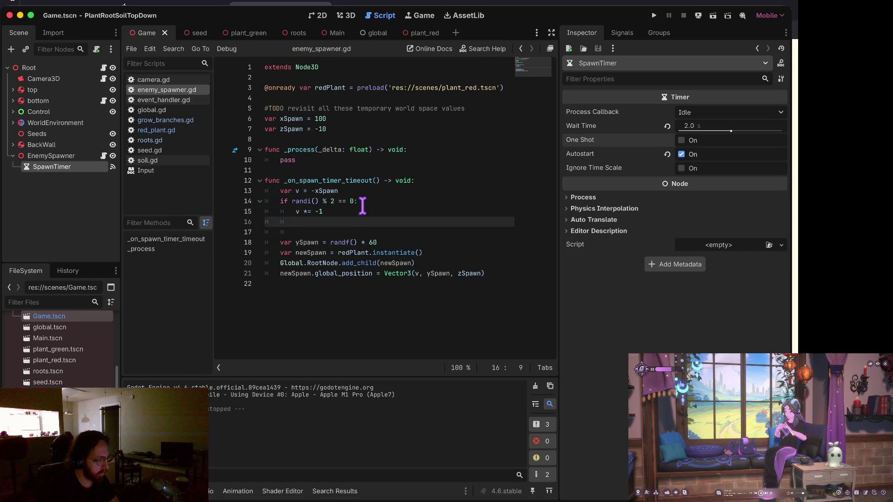
In enemy_spawner.gd, declare growDirection = 1, set it to -1 in the random if branch, and save
key(Up)
key(Up)
key(Up)
key(End)
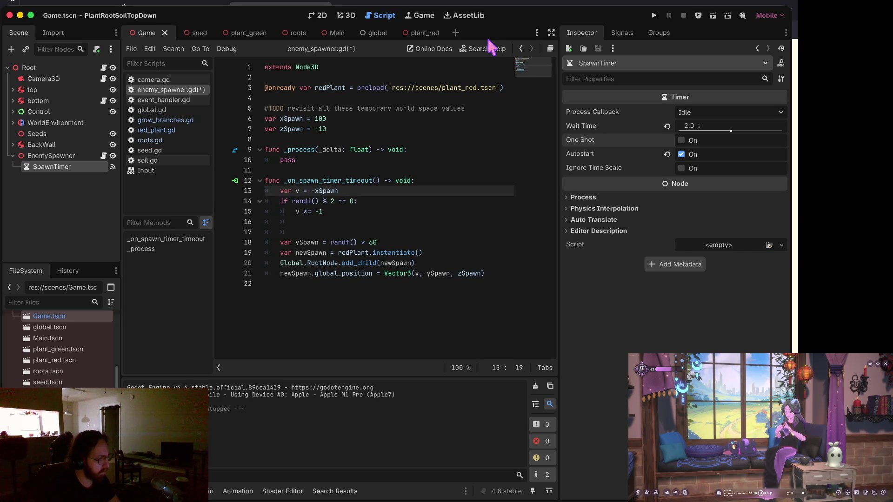
key(Return)
key(BackSpace)
key(BackSpace)
text(var growDirection = 1)
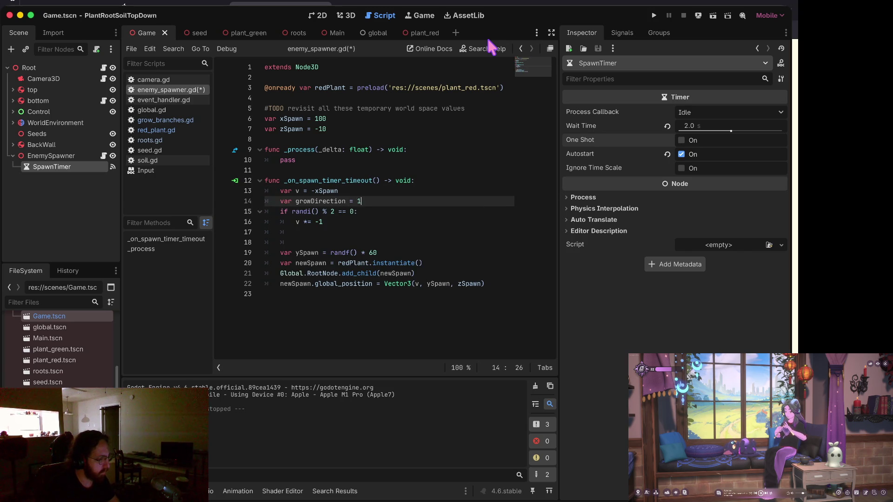
key(Down)
key(Down)
key(Return)
text(g)
key(Return)
text(=)
key(Down)
key(Down)
key(Down)
key(ctrl+s)
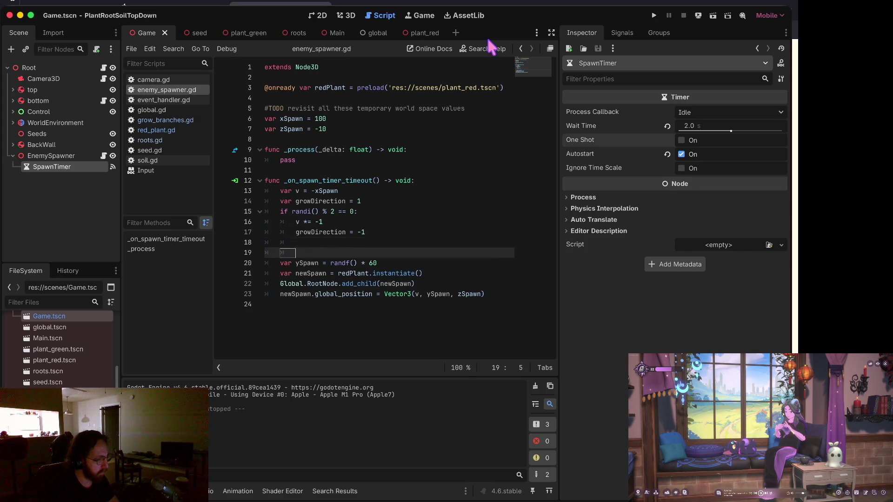
Multiply the spawn x by growDirection, assign newSpawn.grow_direction, and delete the v *= -1 line
key(ctrl+Right)
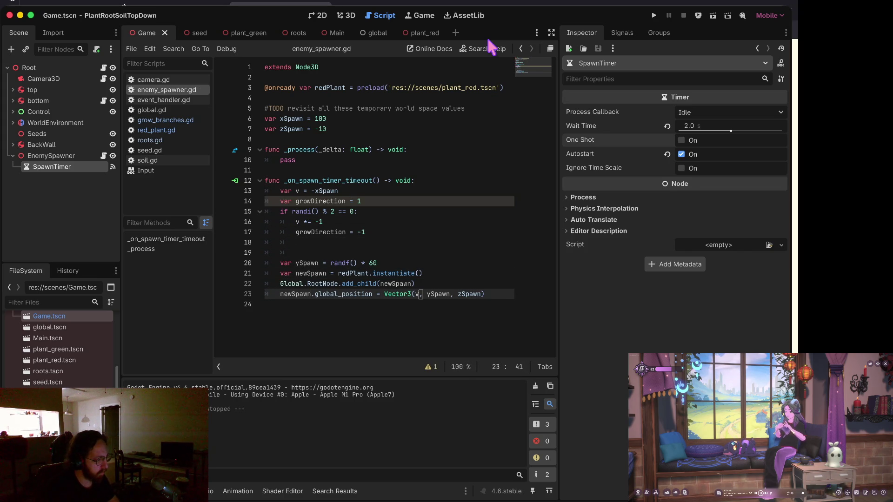
text(* grow)
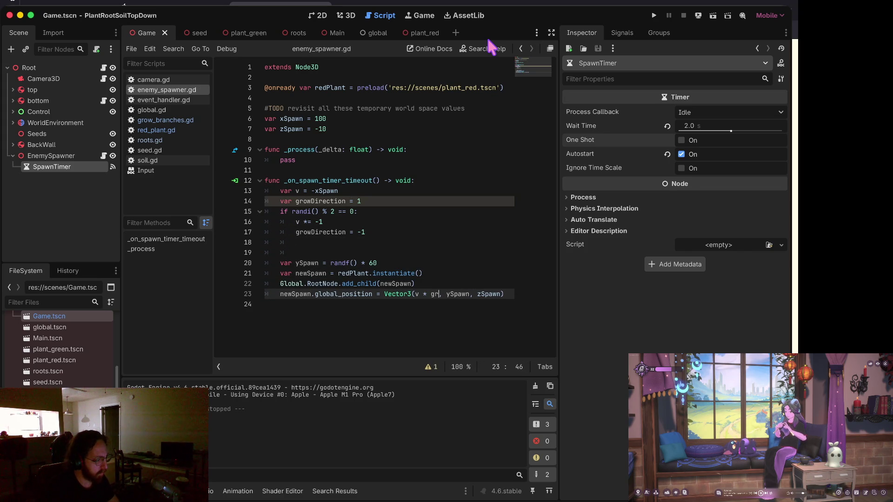
key(Return)
key(Up)
key(Return)
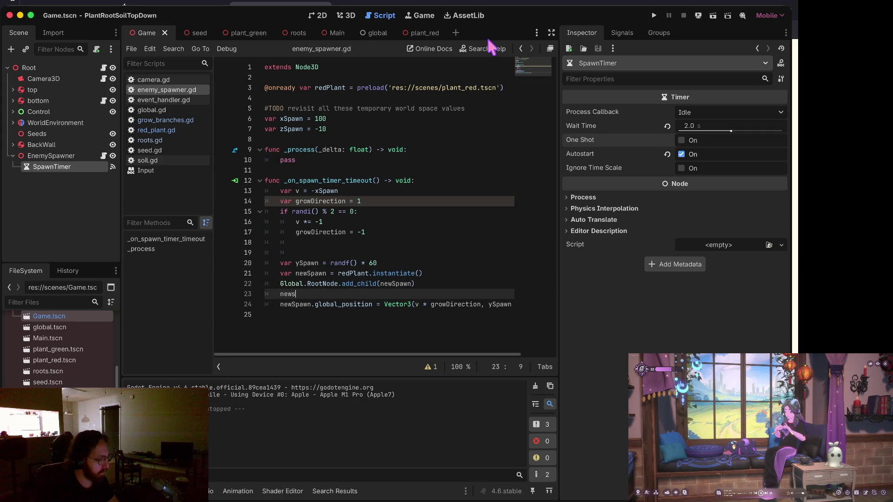
key(Return)
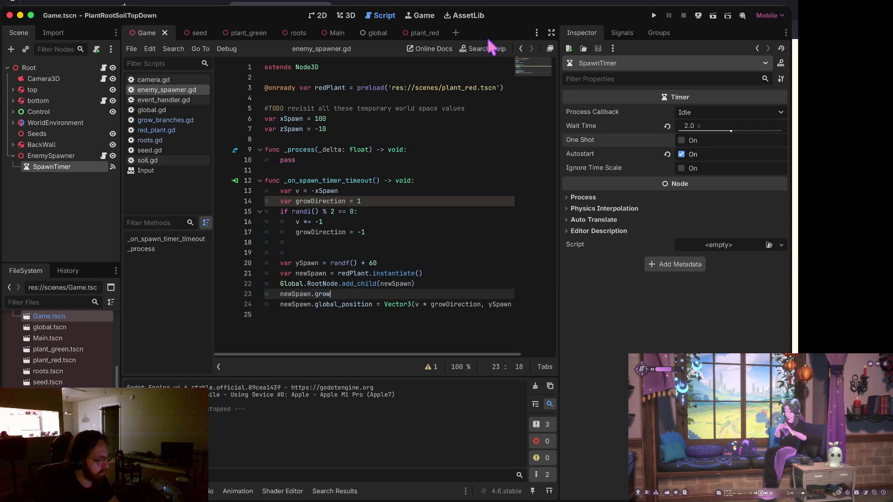
text(_direction = g)
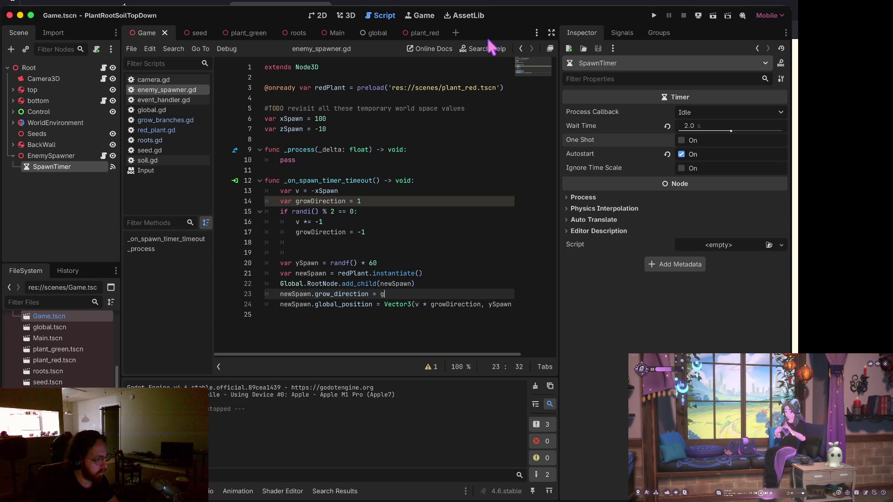
key(Return)
key(Up)
key(Up)
key(Up)
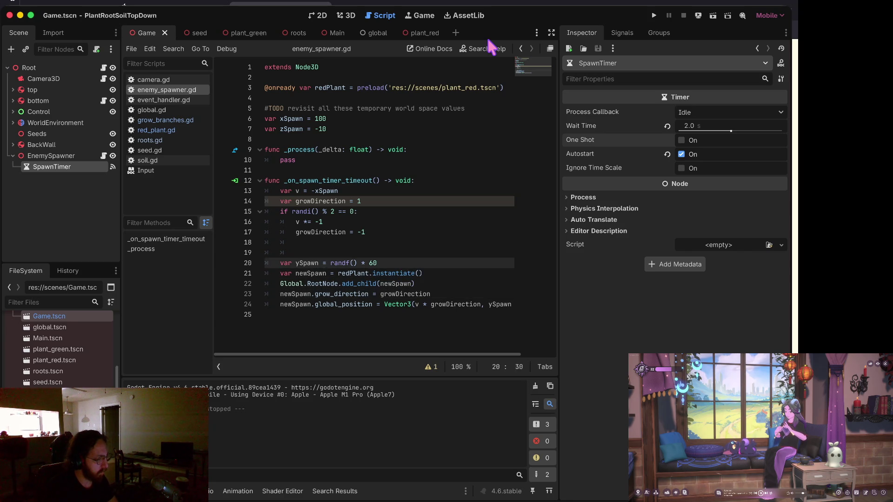
key(ctrl+shift+k)
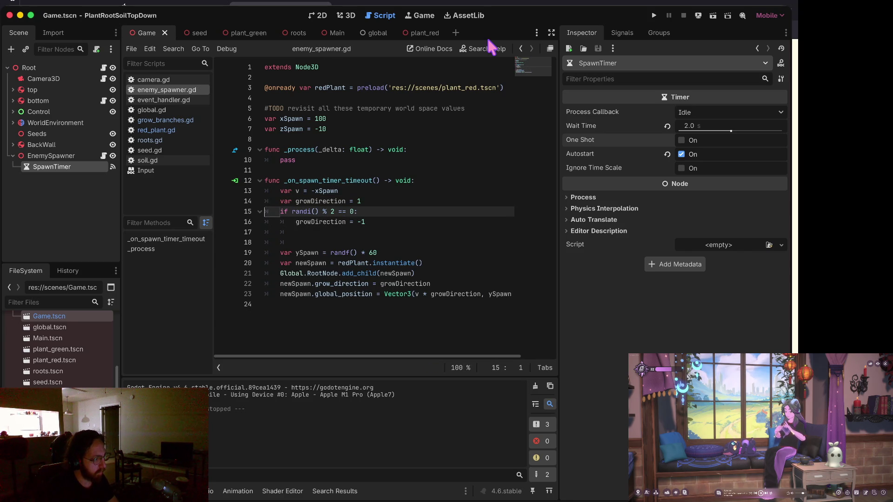
key(Down)
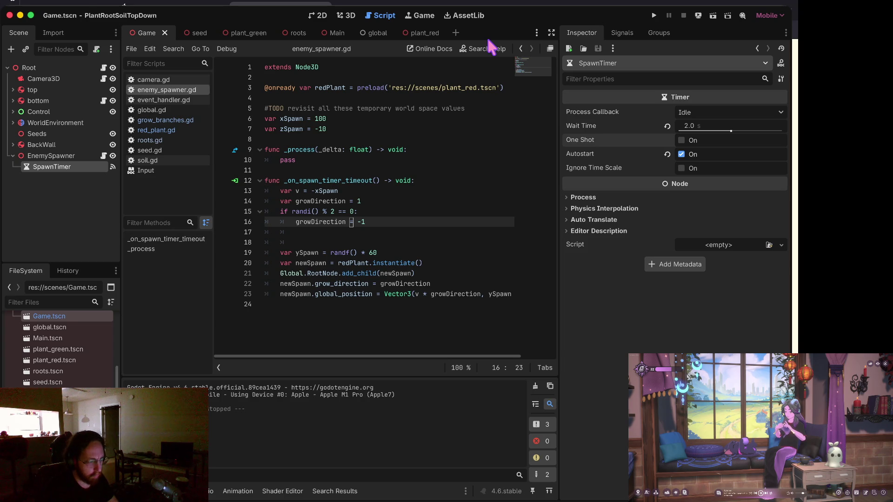
Test-run the game, then restore v *= -1 and revert the position to Vector3(v, ySpawn, zSpawn)
key(super+b)
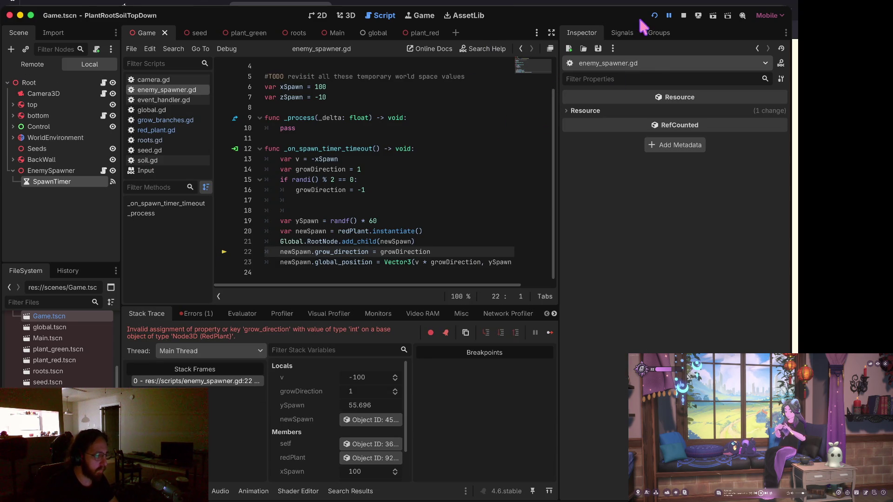
click(683, 15)
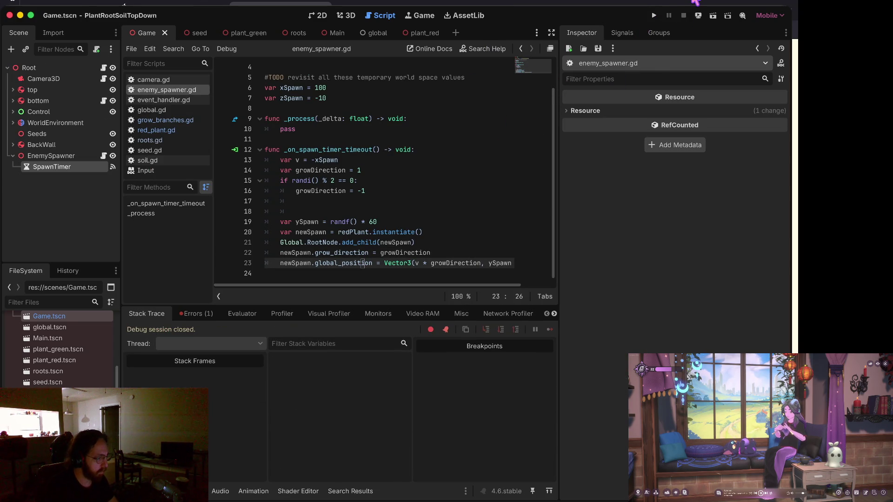
key(Up)
key(Up)
key(Up)
key(End)
key(Up)
key(Up)
key(Up)
key(Down)
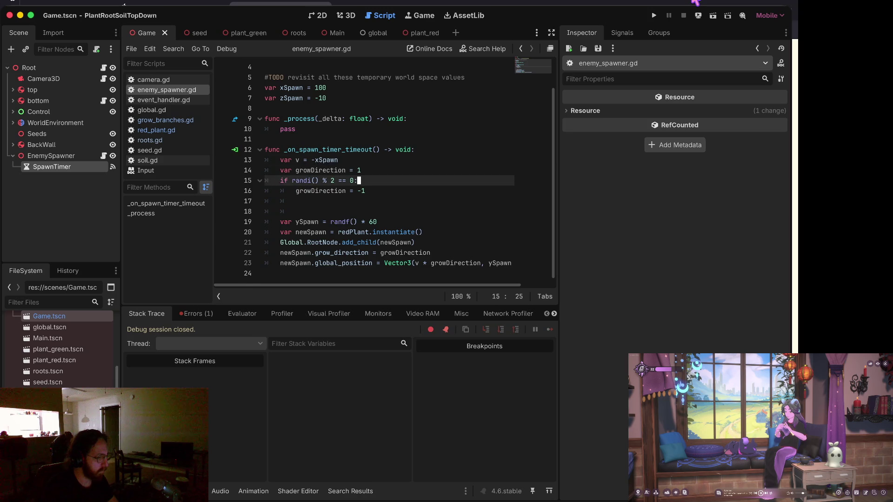
key(Return)
text(v 9)
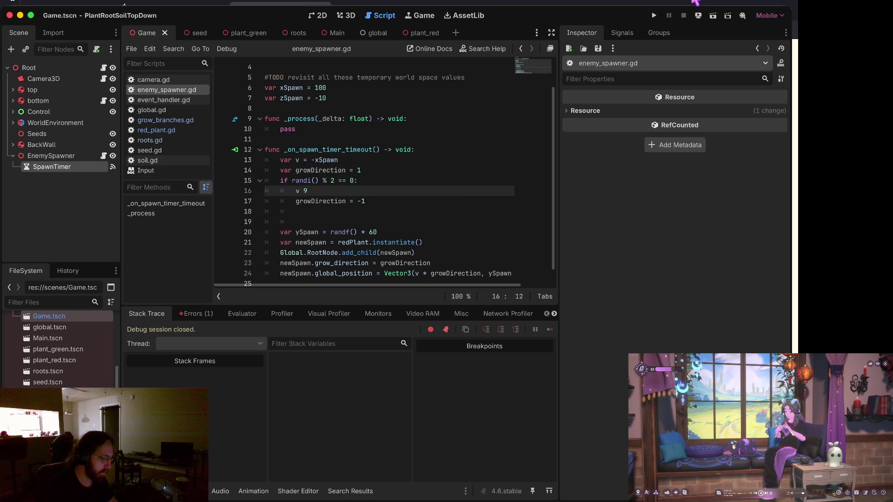
key(Down)
key(Down)
key(Down)
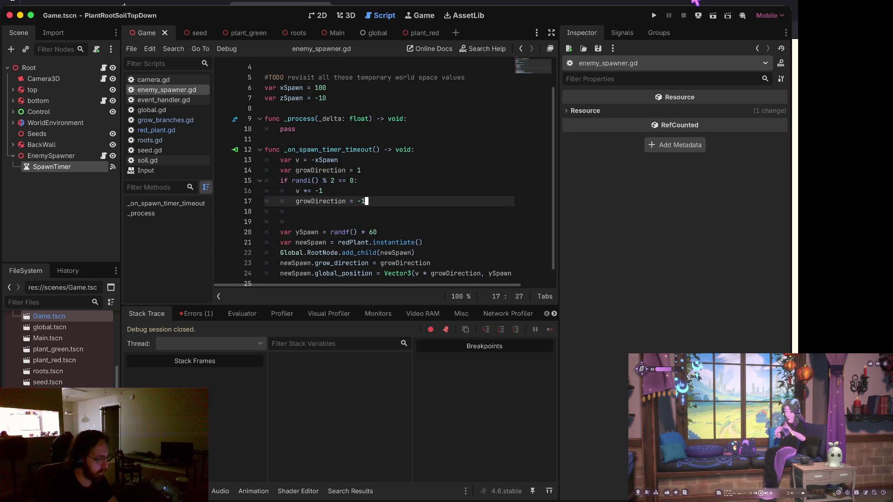
key(ctrl+z)
key(ctrl+z)
key(ctrl+z)
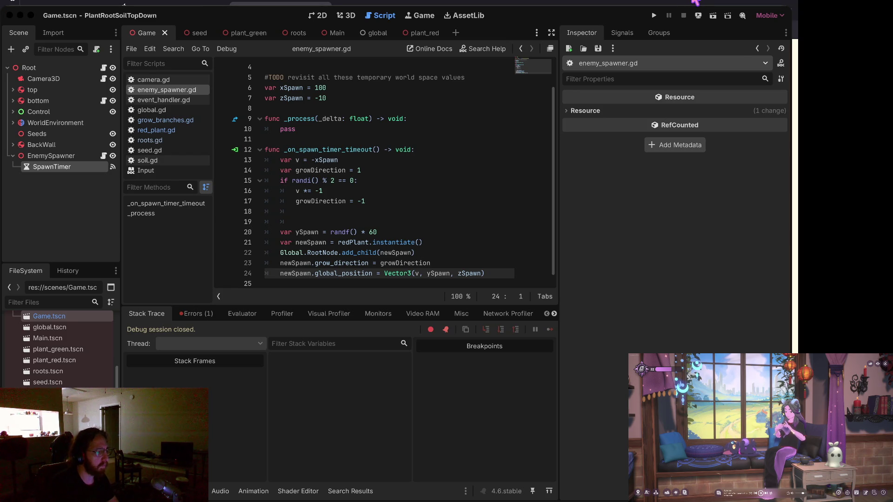
key(ctrl+Right)
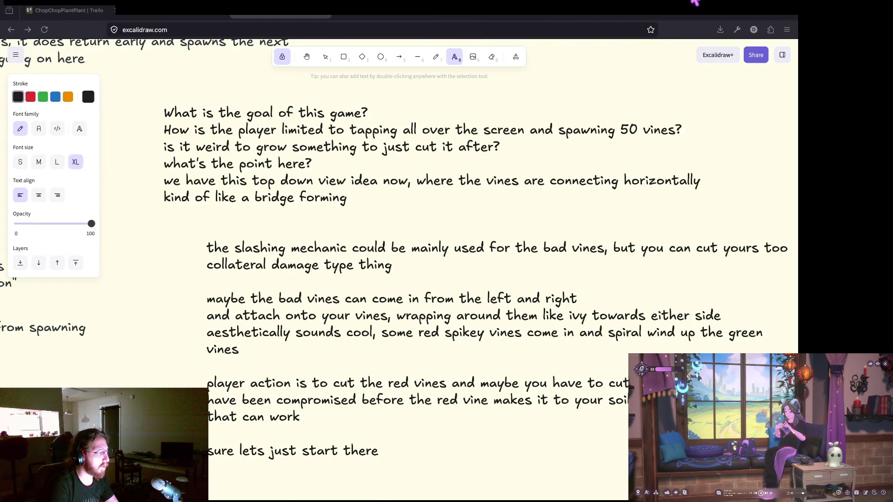
Open twitch.tv in a new tab and navigate to the streamer's own channel address
key(ctrl+t)
text(twitch.tv/)
key(Return)
click(423, 29)
text(ed)
key(Return)
key(ctrl+l)
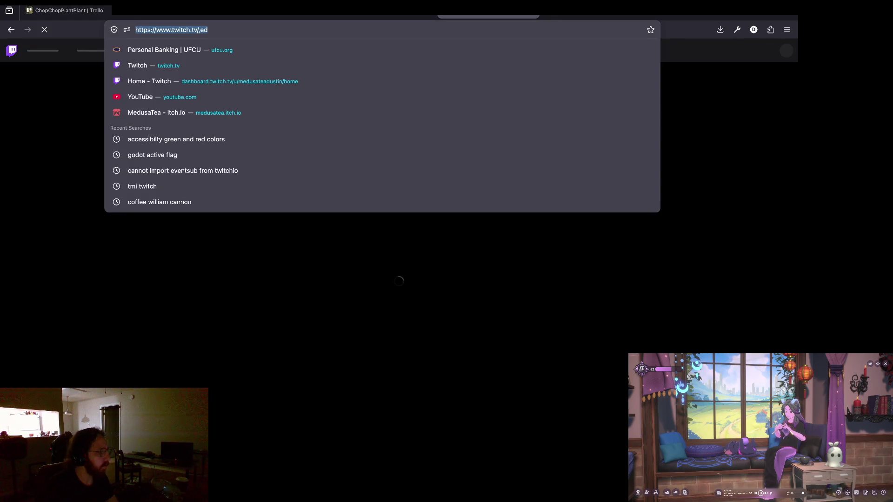
key(End)
key(BackSpace)
key(BackSpace)
text(m)
key(Escape)
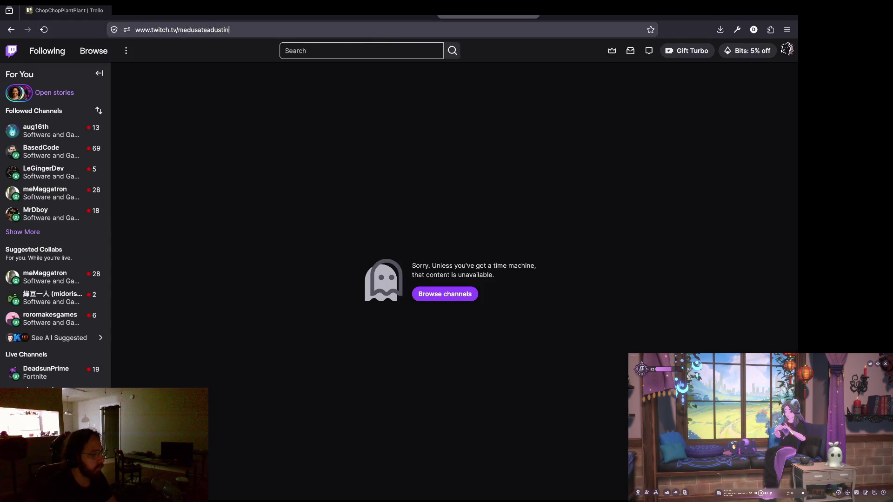
key(Return)
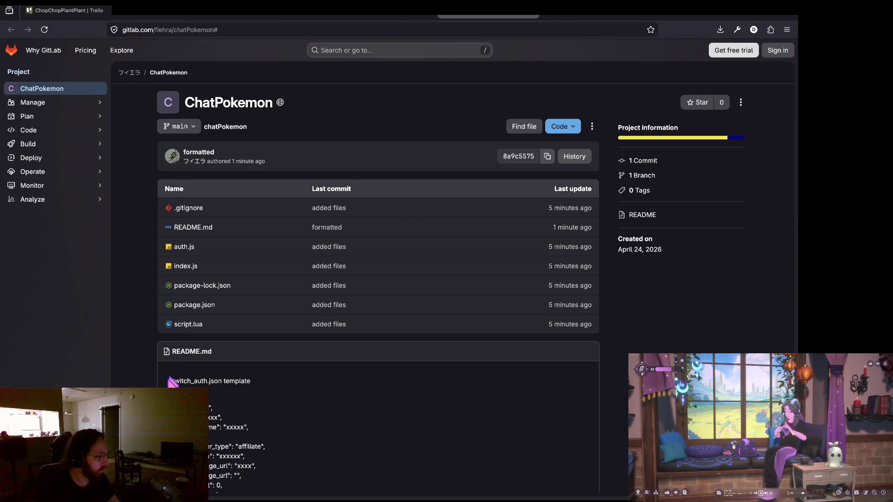
Review the ChatPokemon README, highlighting its JSON template and closing lines
scroll(150, 360, down, 3)
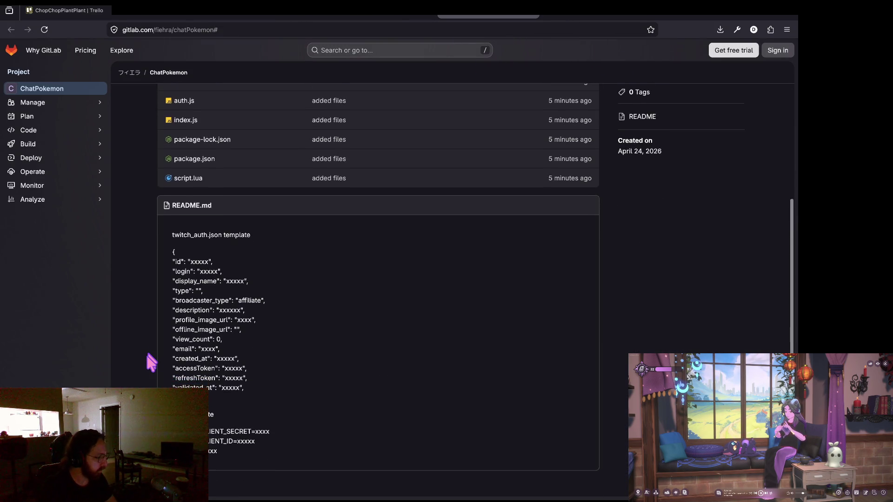
scroll(150, 358, up, 1)
drag(173, 270, 322, 418)
click(329, 437)
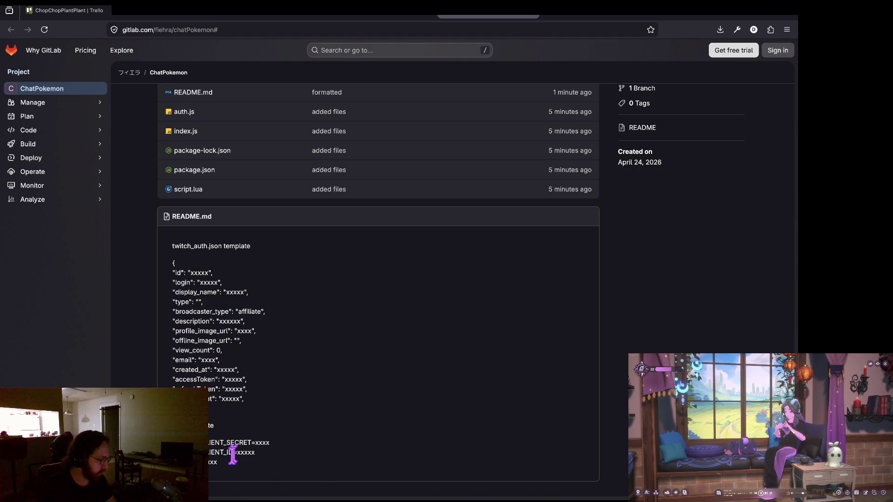
mouse_move(233, 469)
mouse_down()
mouse_move(243, 442)
mouse_move(214, 443)
mouse_up()
click(243, 442)
click(215, 455)
Open index.js from the ChatPokemon repository file list
scroll(212, 444, up, 3)
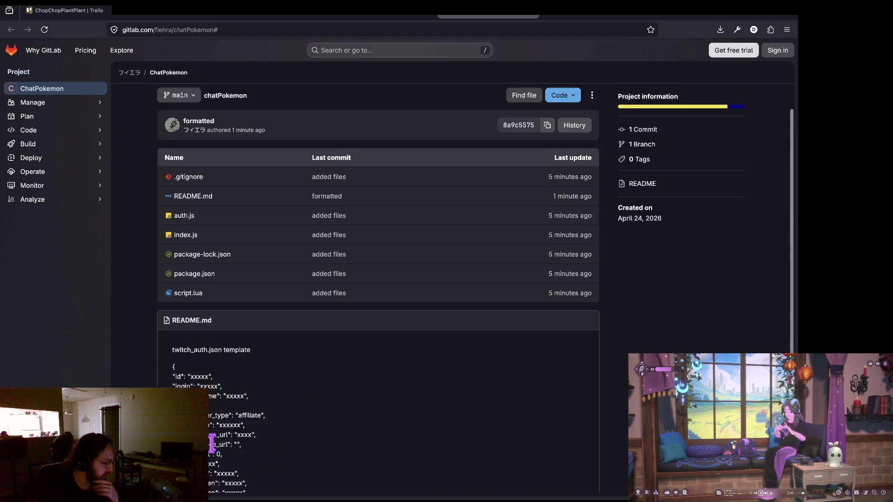
scroll(213, 455, down, 3)
key(ctrl+a)
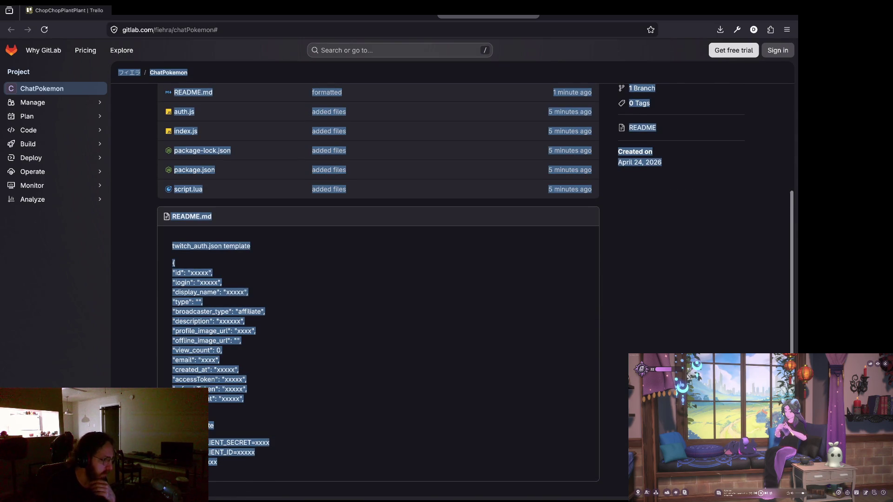
click(262, 253)
scroll(259, 253, up, 3)
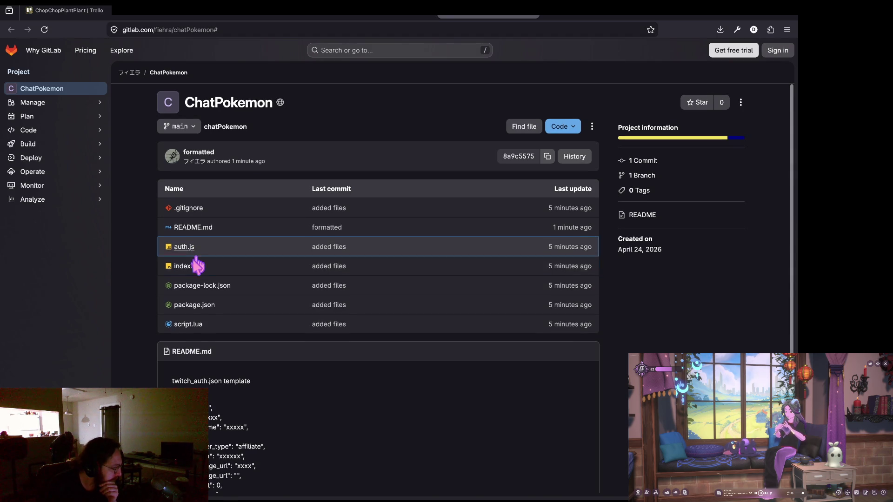
click(191, 275)
scroll(294, 273, down, 10)
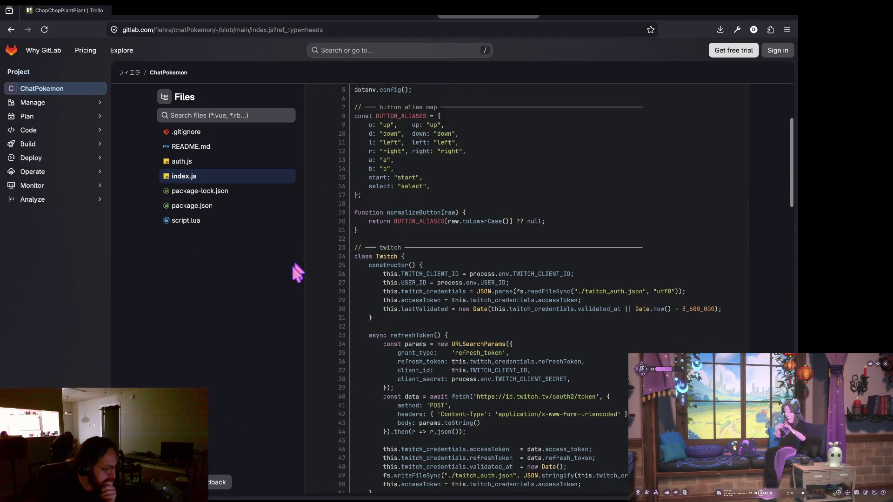
Read the Twitch class constructor and refreshToken token-refresh code in index.js
scroll(298, 272, up, 10)
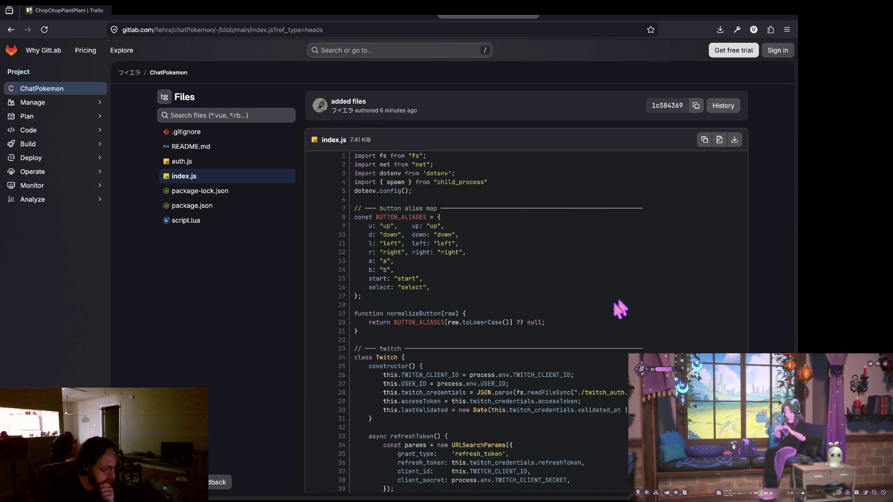
scroll(620, 309, down, 5)
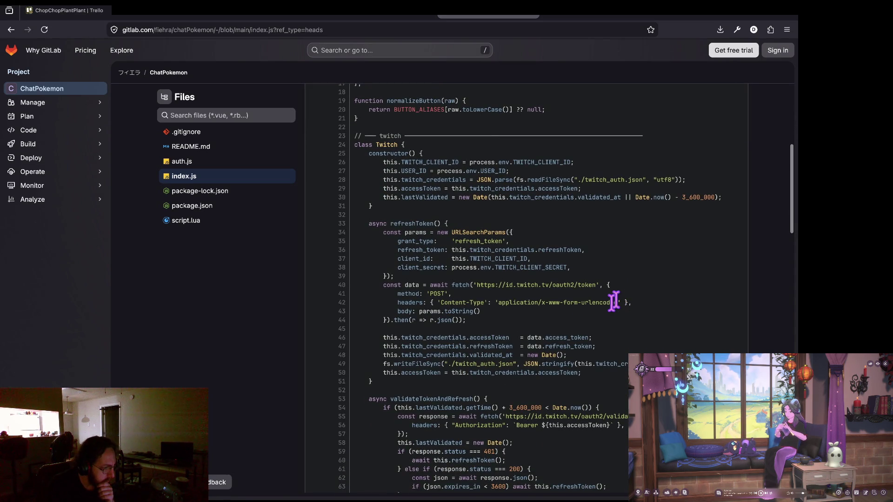
mouse_move(374, 162)
mouse_down()
mouse_move(618, 170)
mouse_move(688, 199)
mouse_up()
click(692, 211)
scroll(684, 235, down, 1)
scroll(684, 234, down, 3)
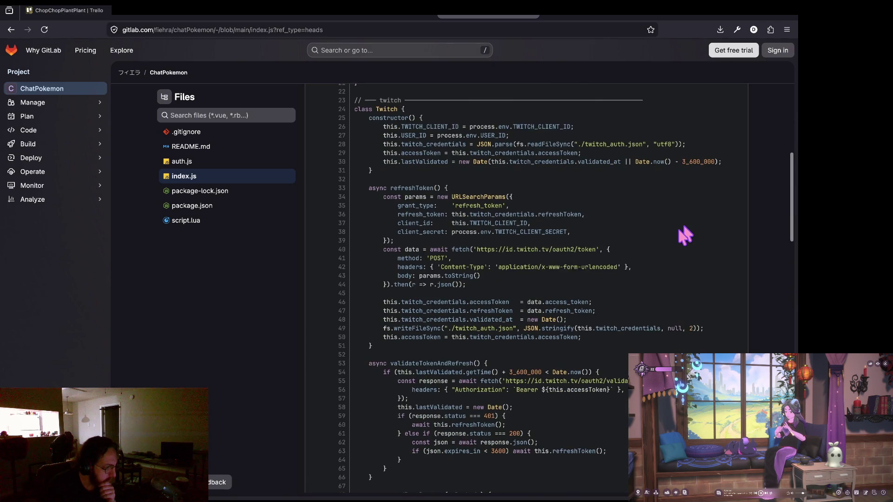
scroll(684, 235, down, 1)
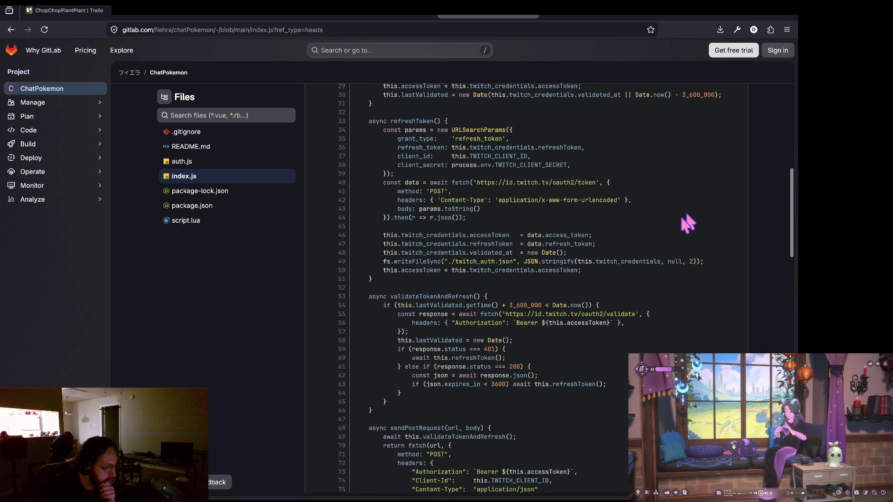
scroll(687, 225, down, 1)
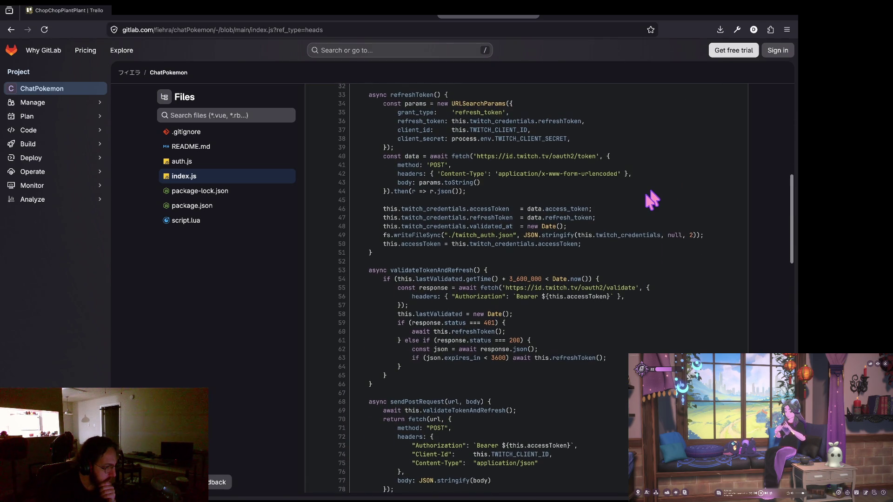
scroll(647, 192, up, 1)
scroll(647, 192, down, 1)
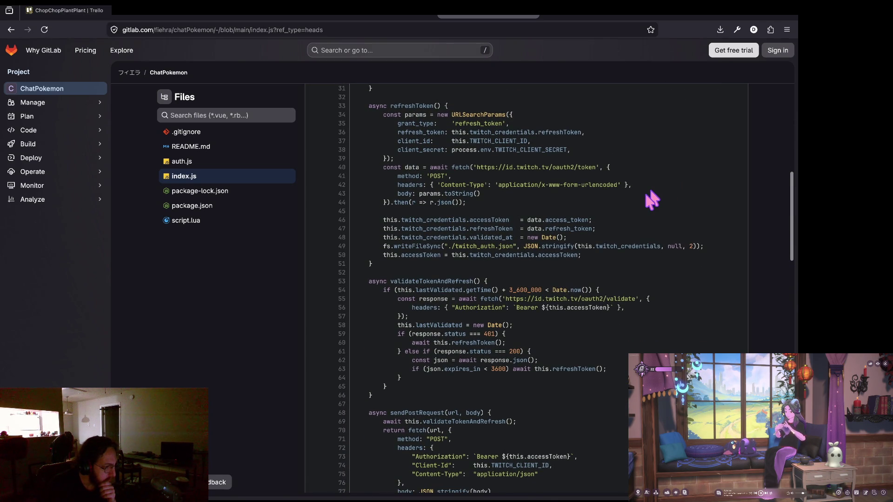
scroll(655, 239, down, 1)
mouse_move(387, 126)
mouse_down()
mouse_move(426, 126)
mouse_move(702, 263)
mouse_up()
click(702, 263)
Scroll further down index.js to the subscribeToEvent function
scroll(702, 263, down, 5)
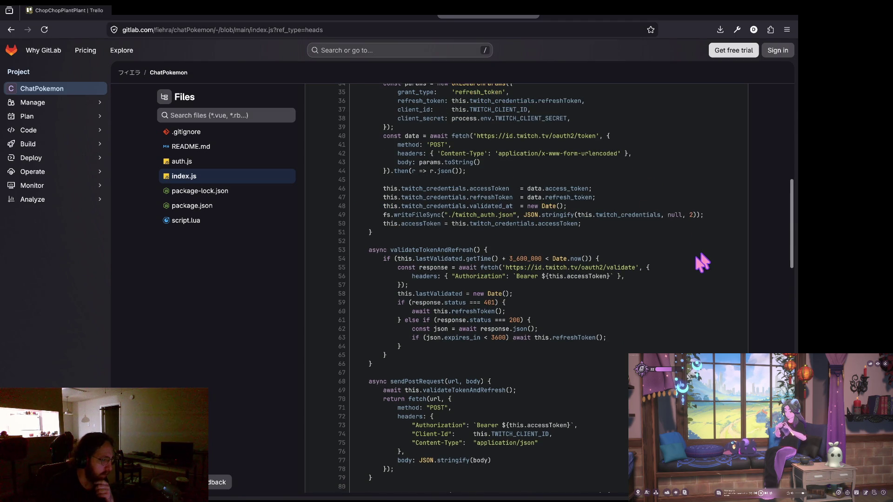
scroll(702, 263, up, 3)
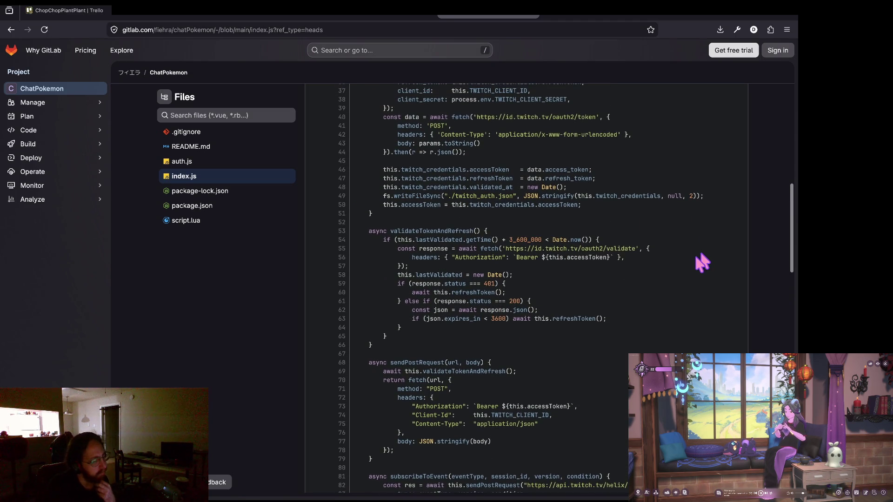
scroll(619, 302, down, 5)
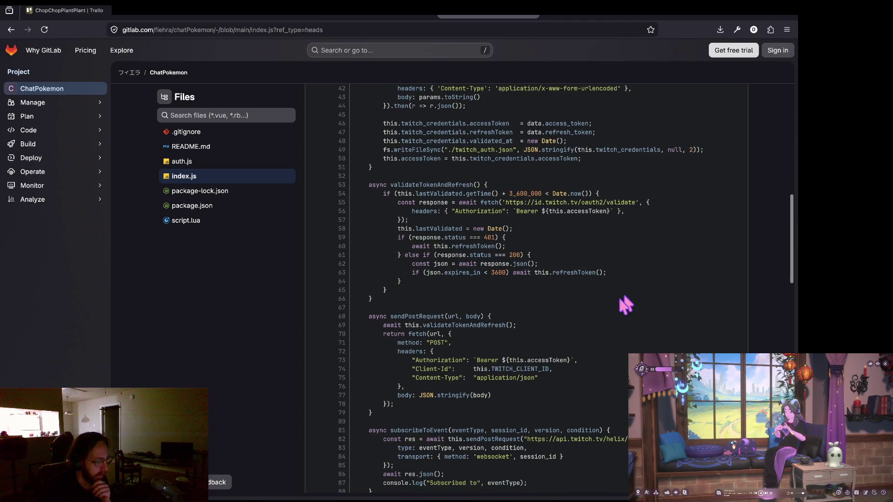
scroll(645, 296, down, 1)
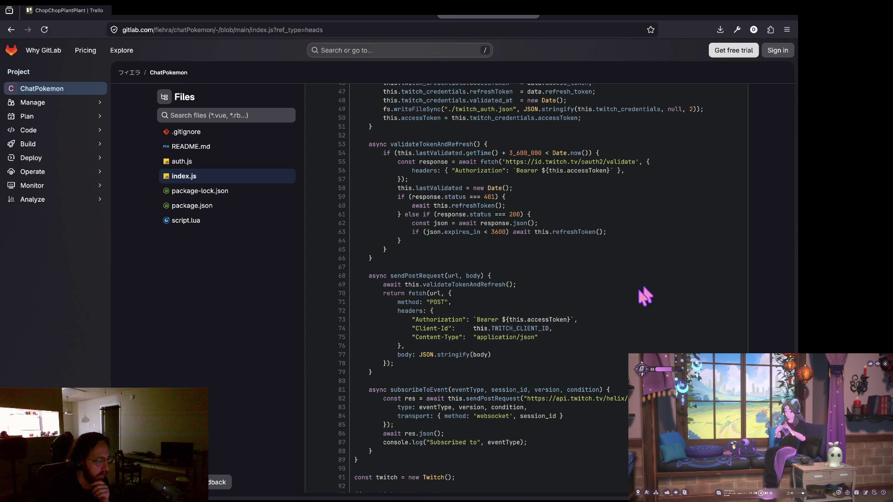
scroll(645, 296, down, 1)
scroll(644, 296, down, 1)
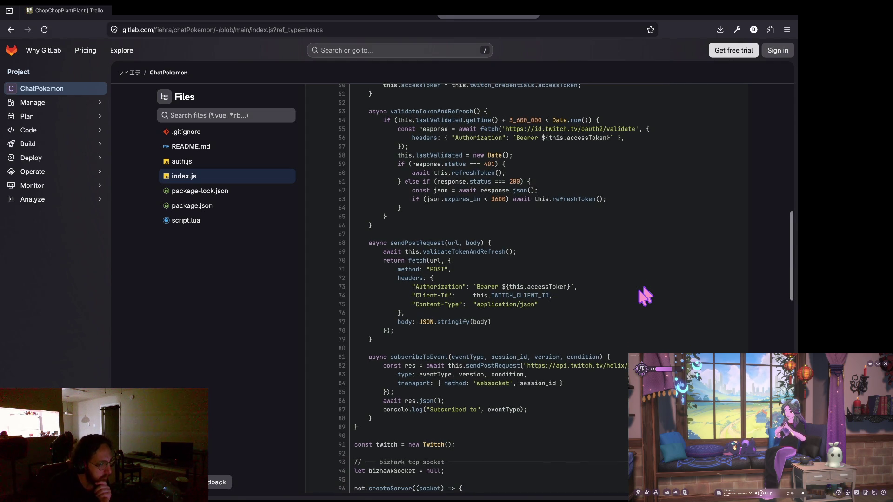
scroll(645, 296, down, 9)
scroll(645, 296, up, 1)
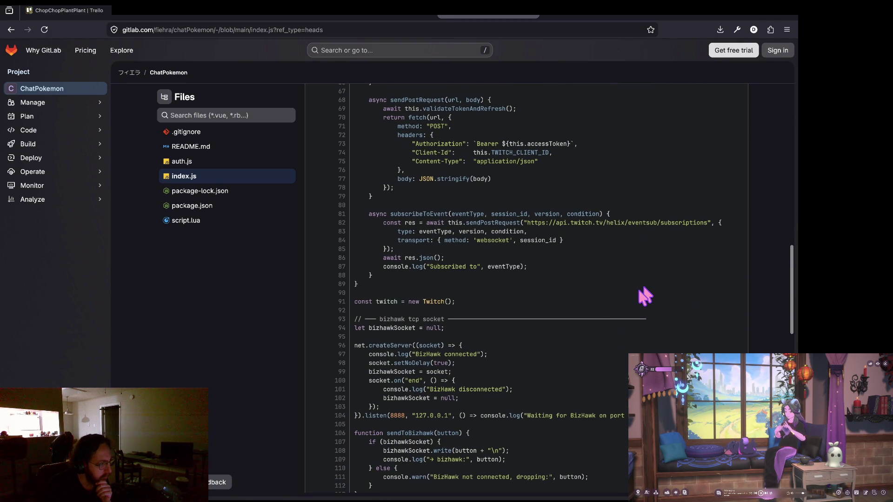
scroll(645, 296, down, 1)
Highlight the helix/eventsub/subscriptions URL, then enter twitchio.dev in a new tab
mouse_move(356, 202)
mouse_down()
mouse_move(588, 230)
mouse_move(618, 245)
mouse_move(618, 207)
mouse_up()
click(612, 251)
double_click(614, 209)
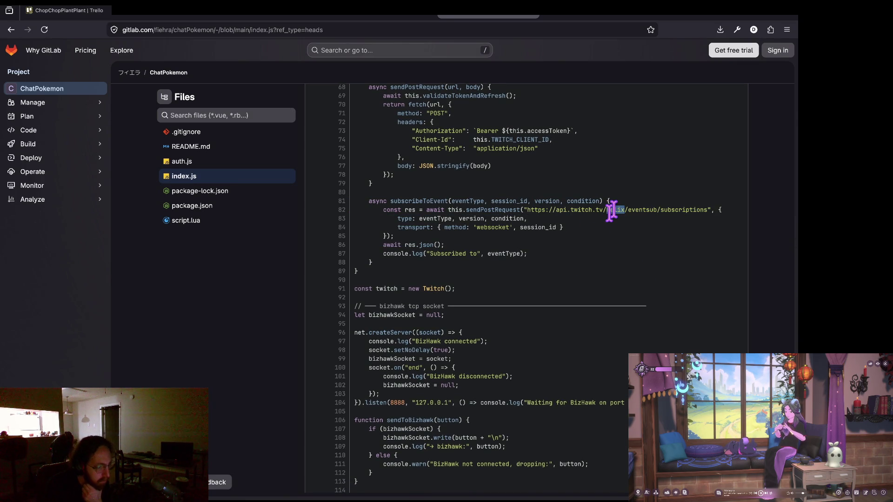
mouse_move(515, 210)
mouse_down()
mouse_move(697, 207)
mouse_move(506, 208)
mouse_up()
click(702, 208)
click(506, 207)
mouse_move(428, 210)
mouse_down()
mouse_move(713, 208)
mouse_move(519, 212)
mouse_up()
click(720, 212)
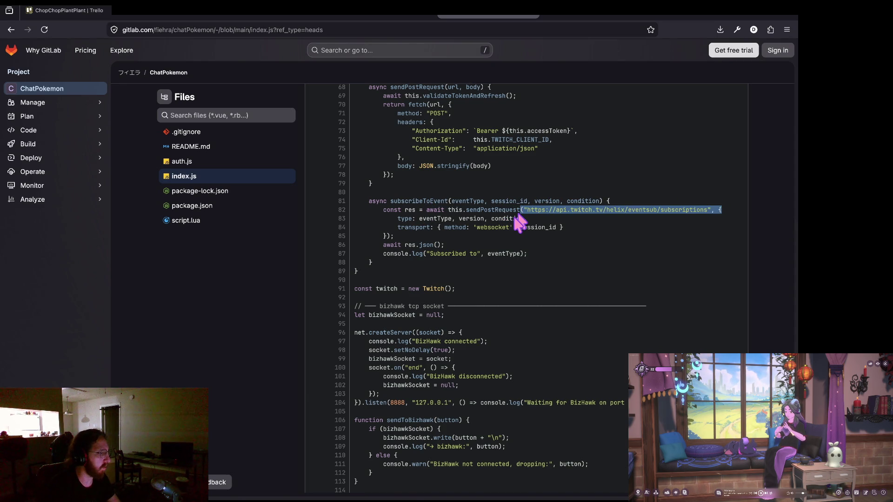
key(ctrl+t)
text(twit)
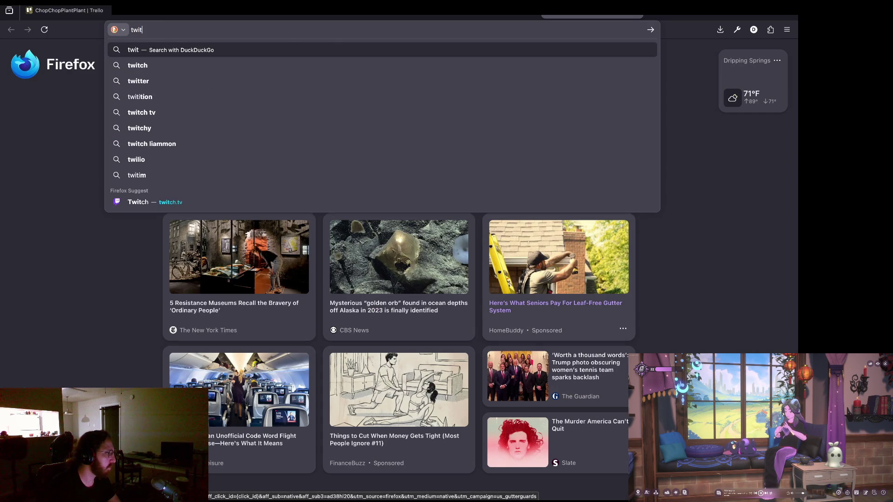
text(chio.dev)
Load the TwitchIO documentation and open its Quickstart bot example
key(Return)
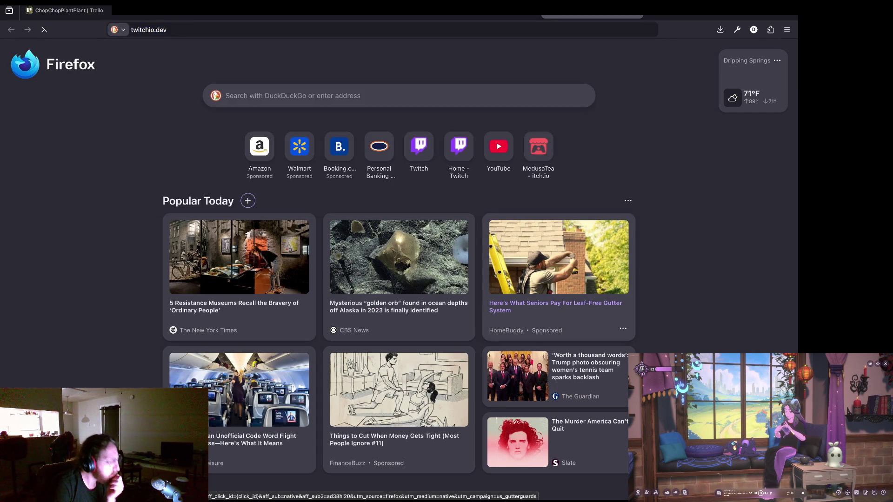
scroll(256, 251, down, 1)
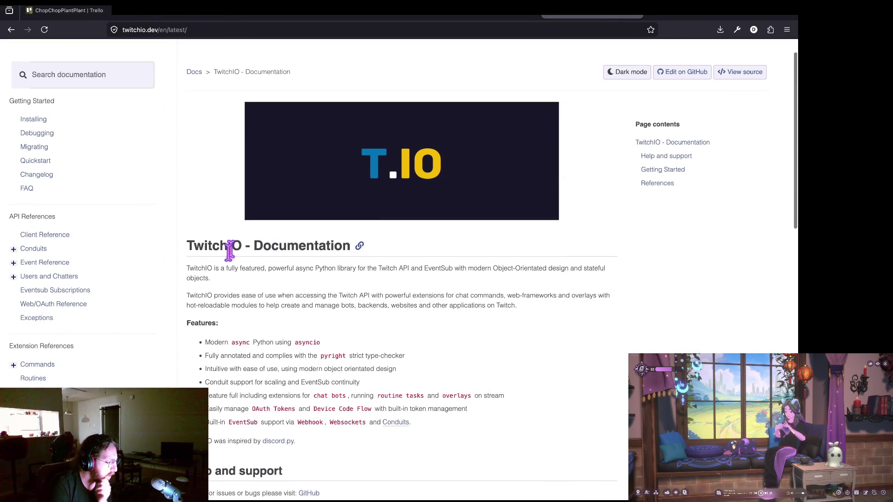
scroll(298, 262, down, 2)
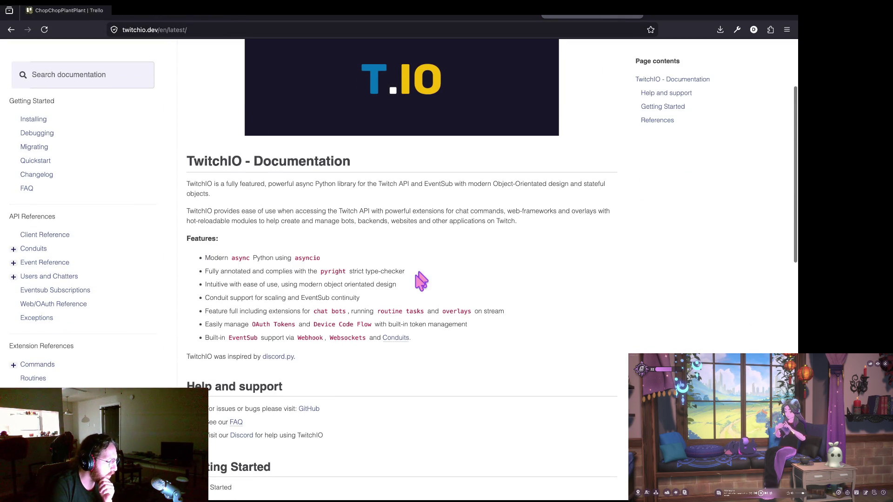
scroll(313, 256, down, 10)
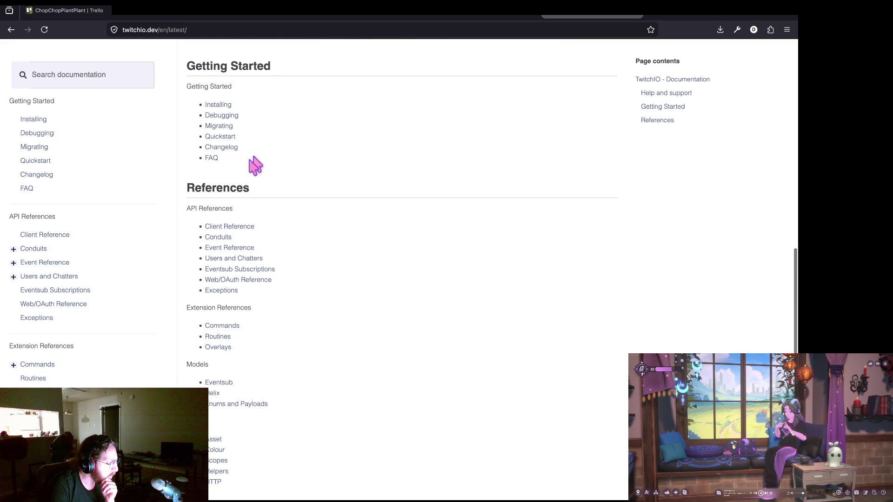
click(223, 138)
scroll(368, 375, down, 20)
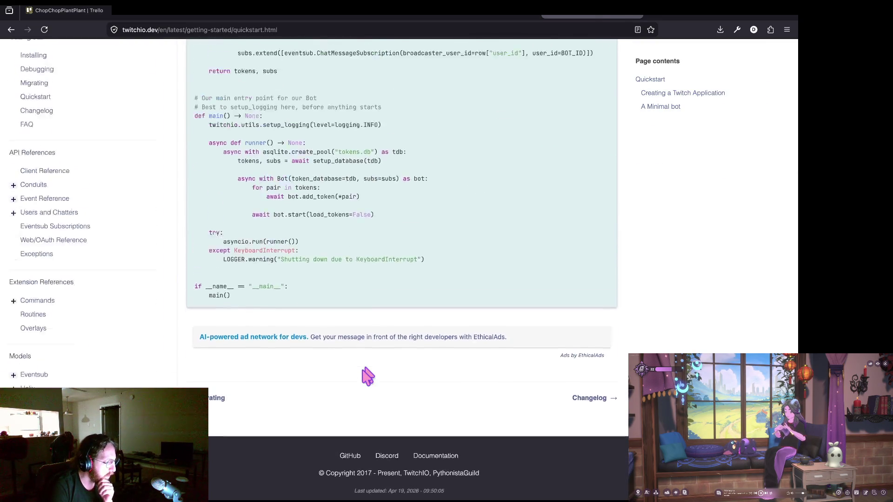
scroll(367, 376, up, 7)
scroll(364, 369, up, 3)
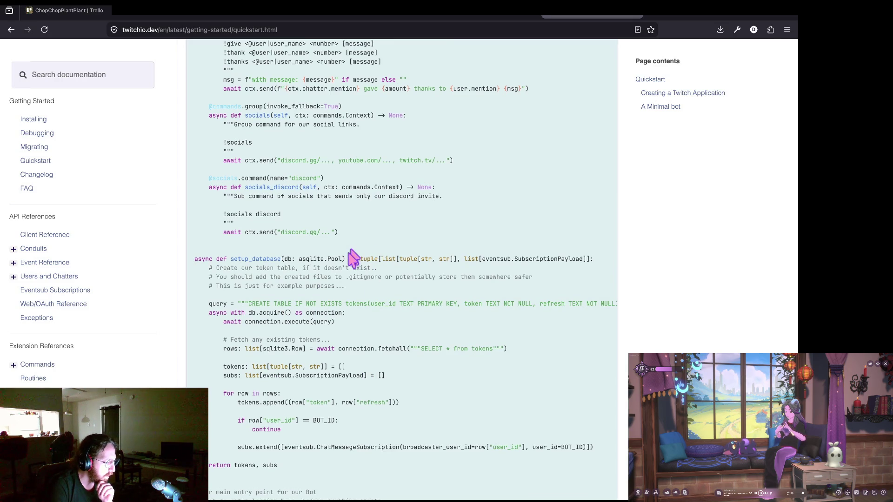
scroll(352, 258, down, 2)
Highlight the ChatMessageSubscription call and the three twitchio imports, then return to GitLab
drag(257, 391, 317, 392)
click(294, 391)
double_click(354, 391)
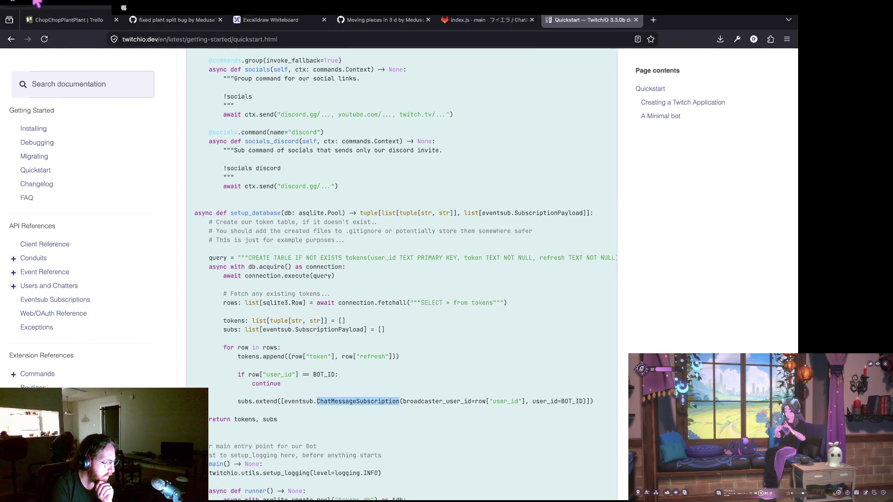
drag(404, 391, 605, 394)
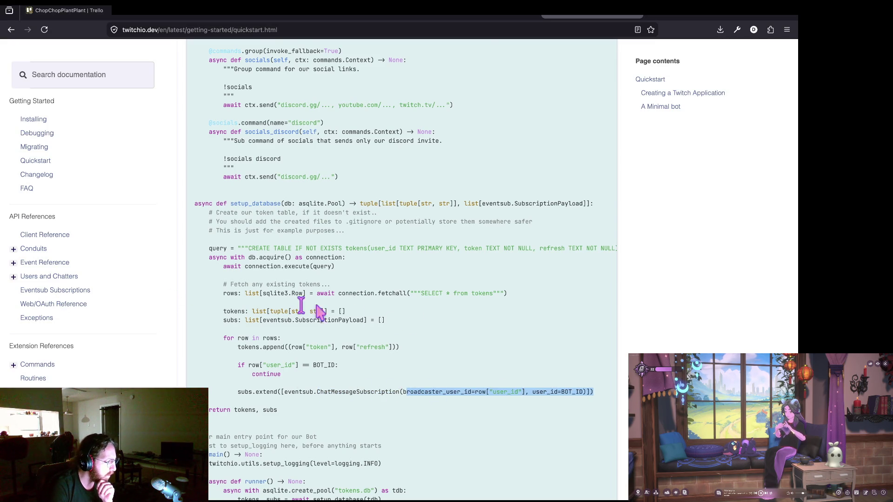
scroll(414, 283, up, 10)
scroll(414, 284, up, 15)
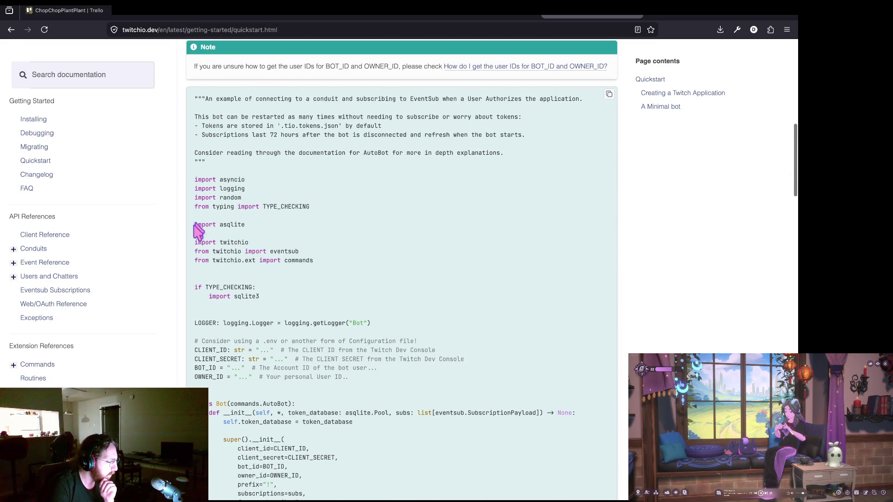
drag(194, 243, 358, 278)
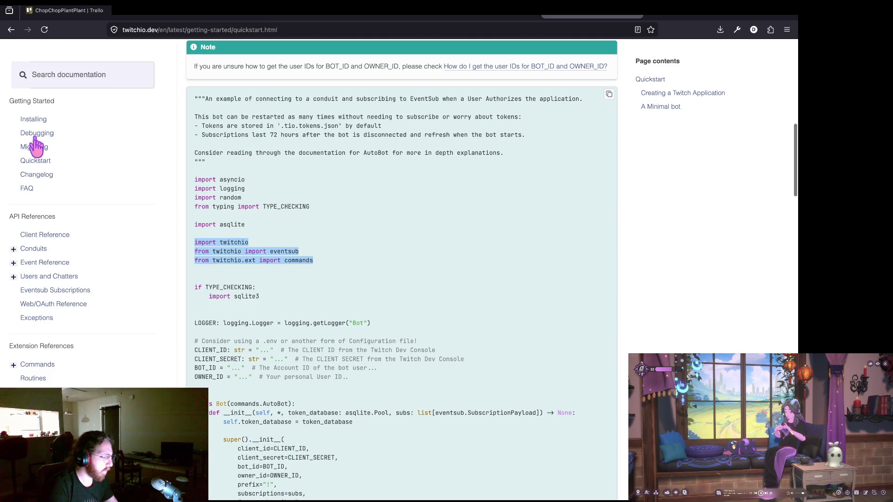
key(ctrl+Tab)
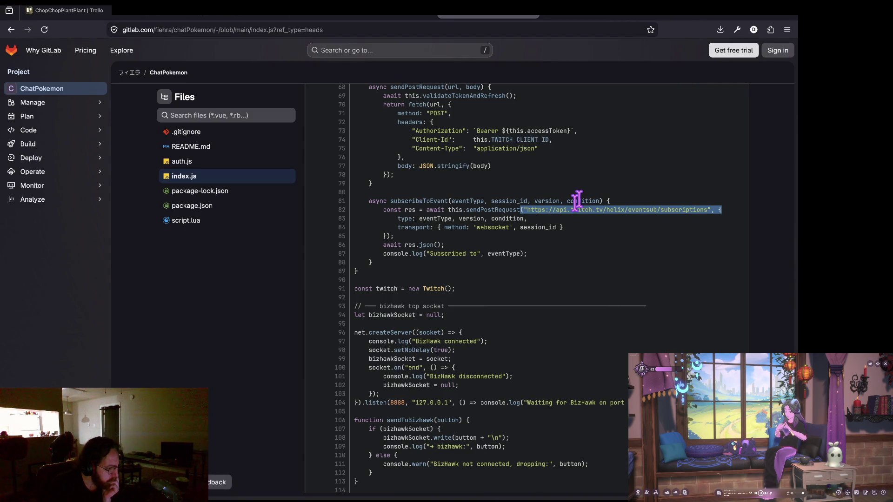
Re-read the EventSub subscription request on lines 82–84 of index.js
click(617, 212)
drag(526, 213, 705, 212)
click(686, 235)
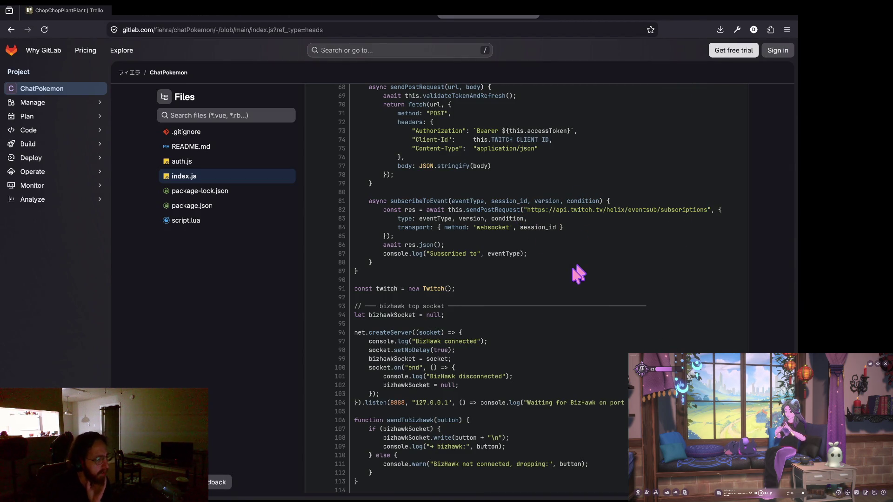
scroll(578, 274, down, 4)
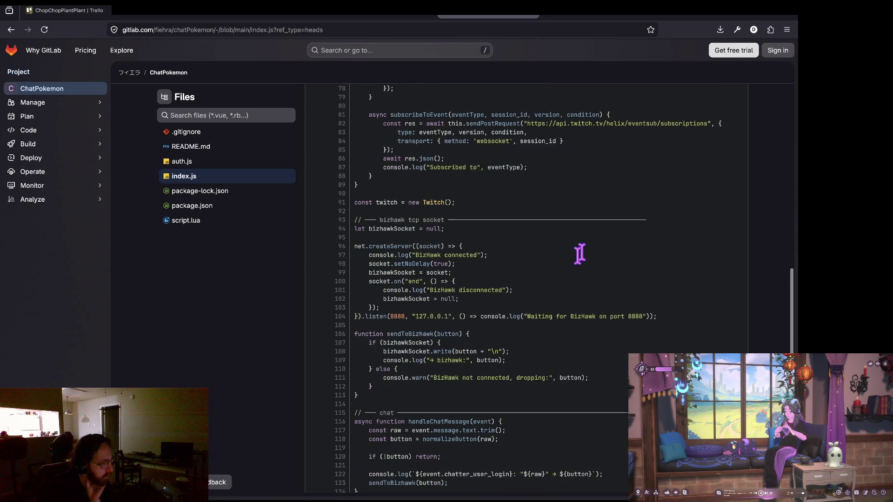
click(613, 107)
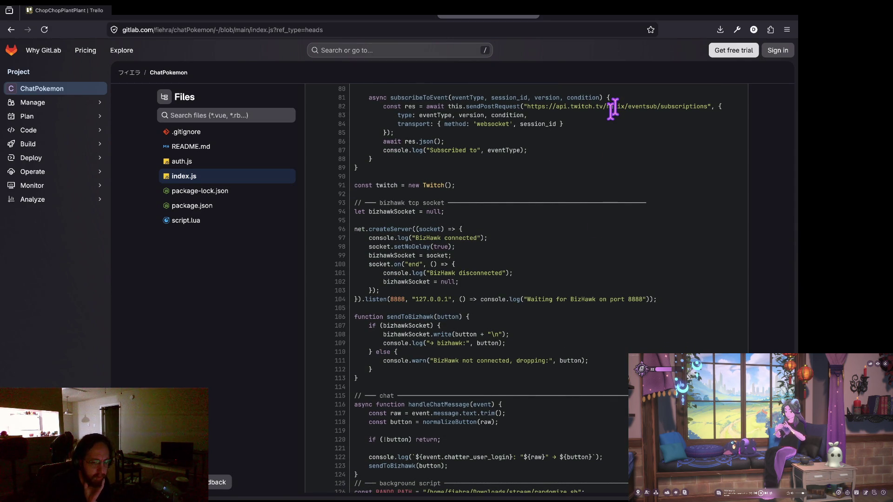
click(613, 107)
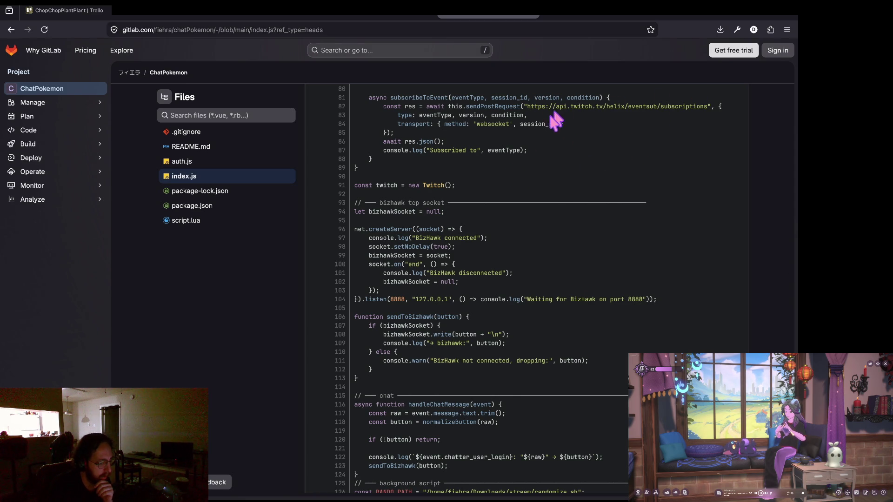
drag(527, 106, 677, 123)
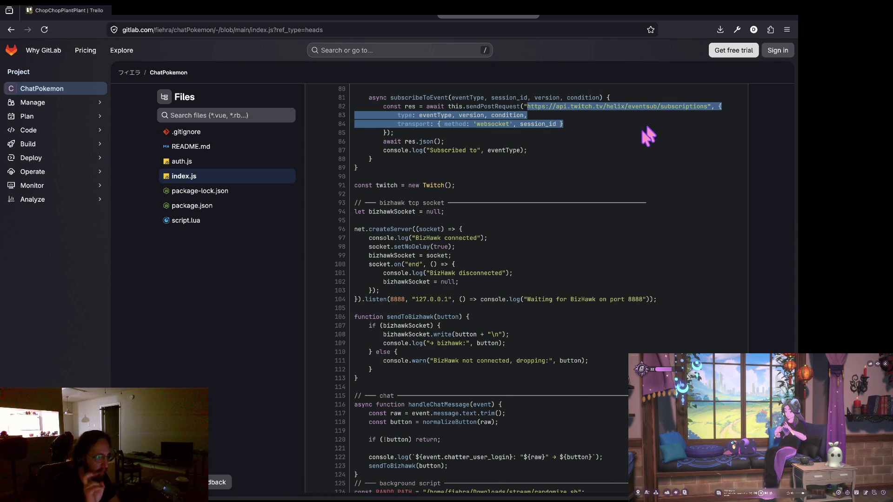
click(611, 131)
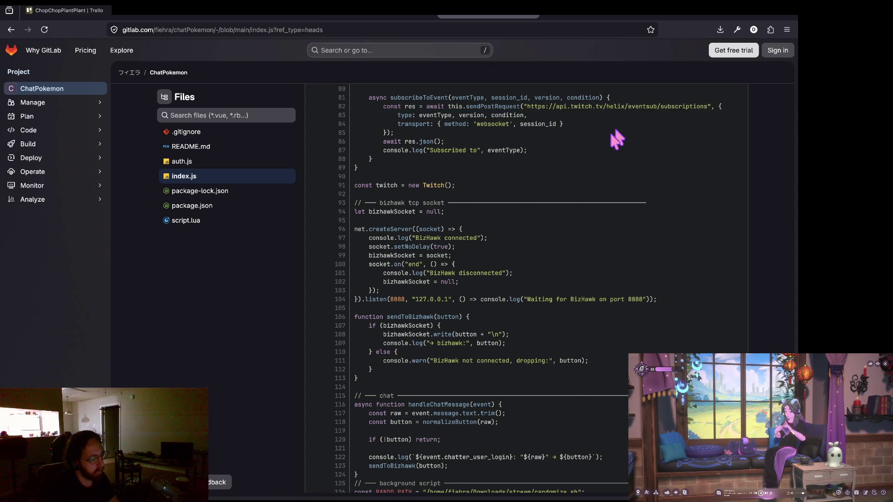
Search the page for 'handleChat' and read the chat handler and channel points redemption line
scroll(561, 176, down, 3)
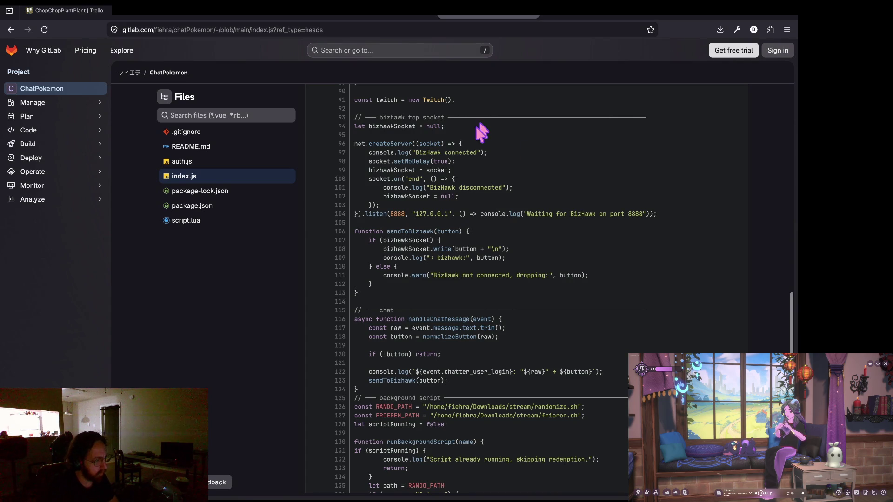
scroll(453, 134, down, 2)
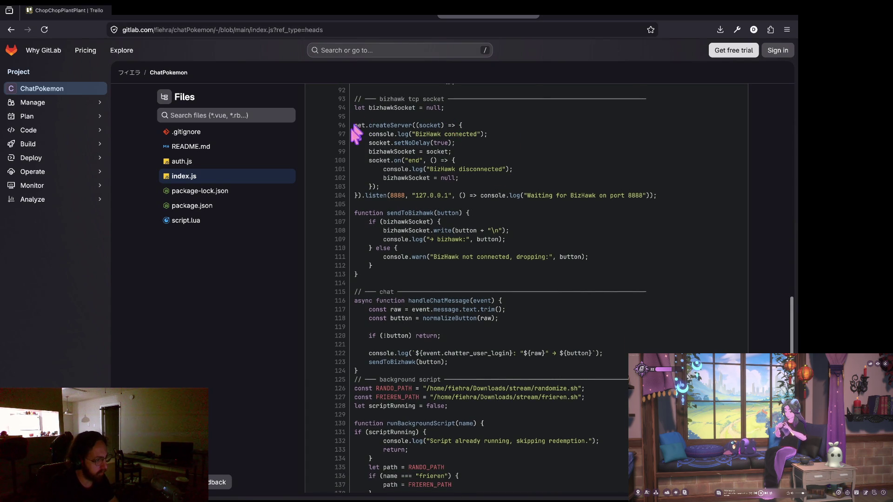
scroll(384, 153, down, 5)
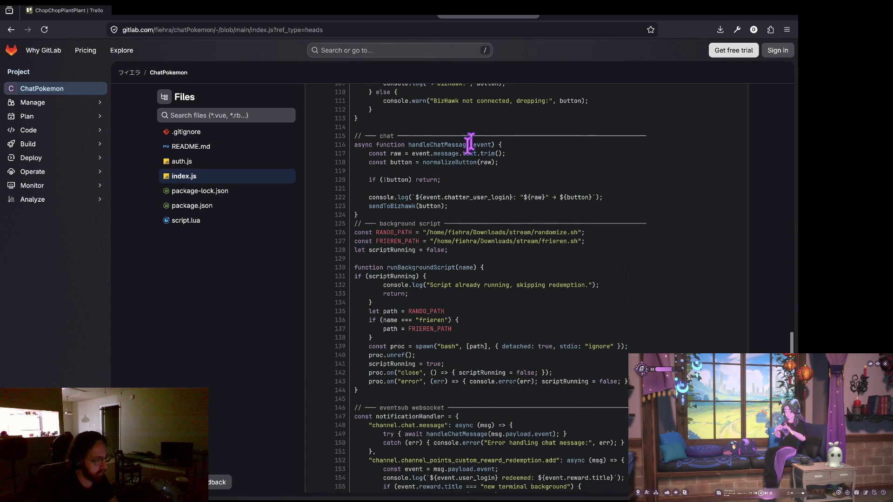
drag(361, 145, 538, 149)
click(534, 152)
key(ctrl+f)
text(handleChat)
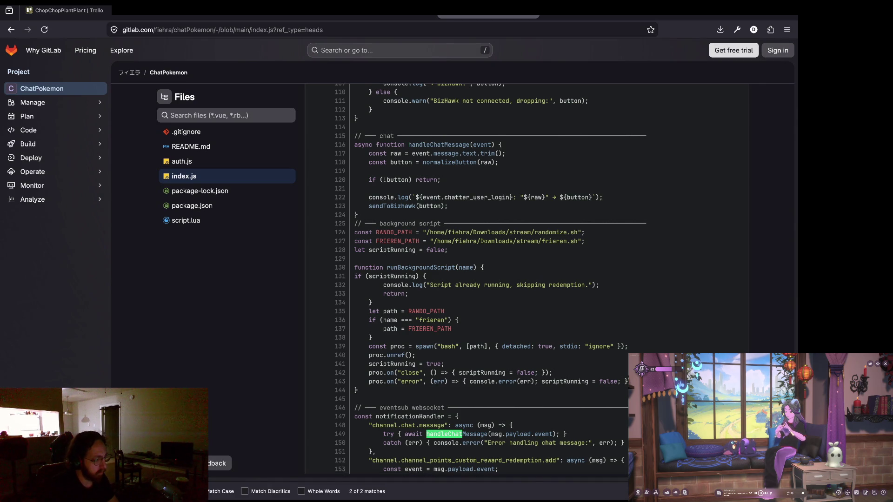
scroll(516, 275, down, 4)
mouse_move(361, 306)
mouse_down()
mouse_move(628, 322)
mouse_move(387, 307)
mouse_move(551, 375)
mouse_up()
click(551, 372)
triple_click(547, 350)
Review the eventsub notificationHandler block (lines 146–161), then open script.lua
scroll(546, 354, down, 4)
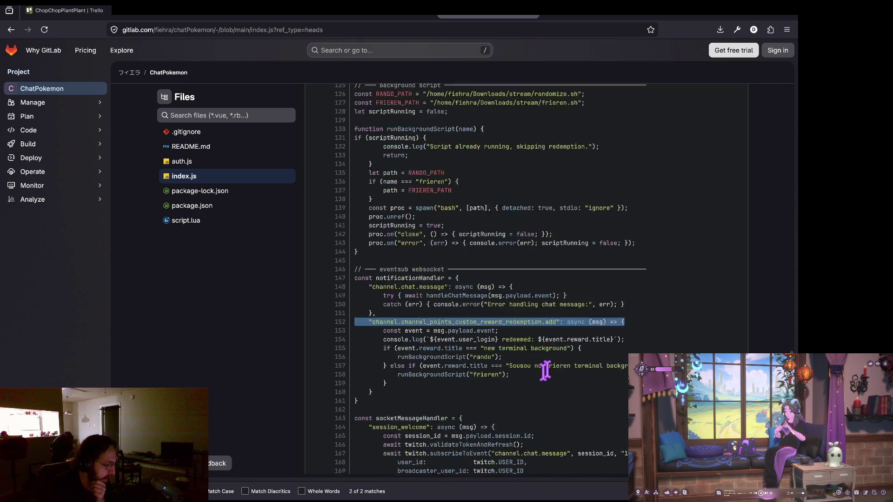
drag(371, 182, 470, 319)
click(471, 325)
scroll(472, 324, up, 5)
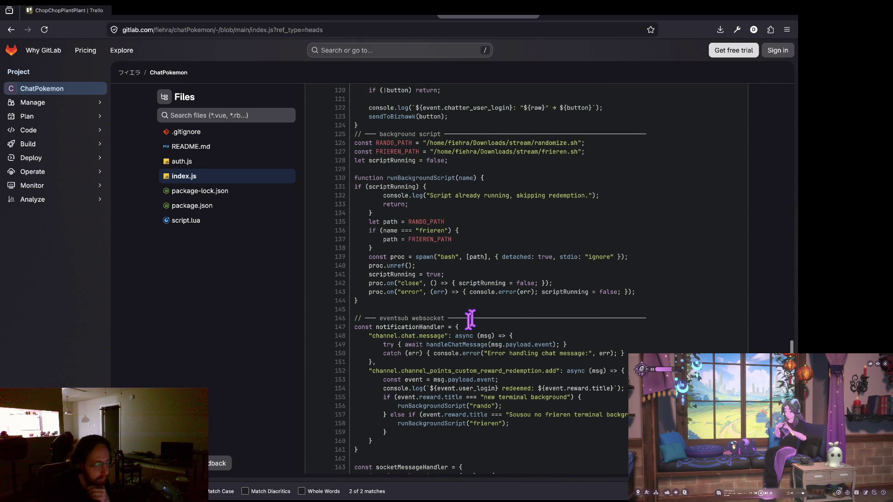
scroll(470, 319, down, 1)
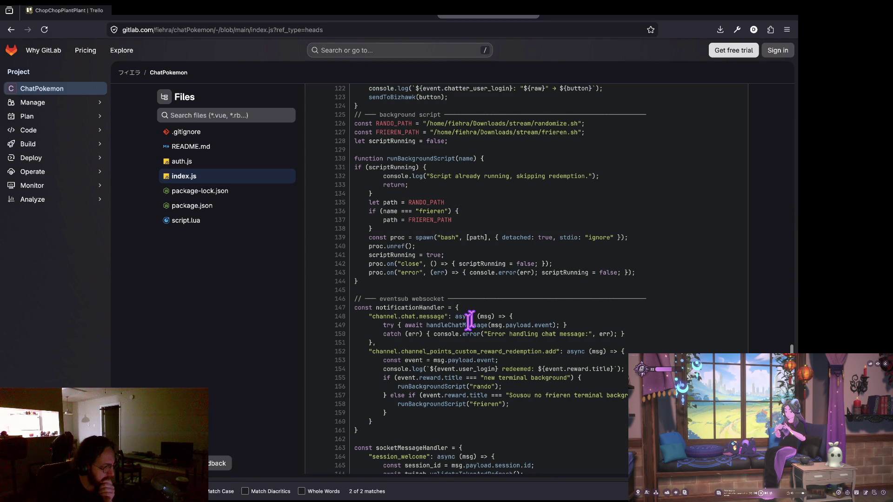
scroll(470, 320, up, 6)
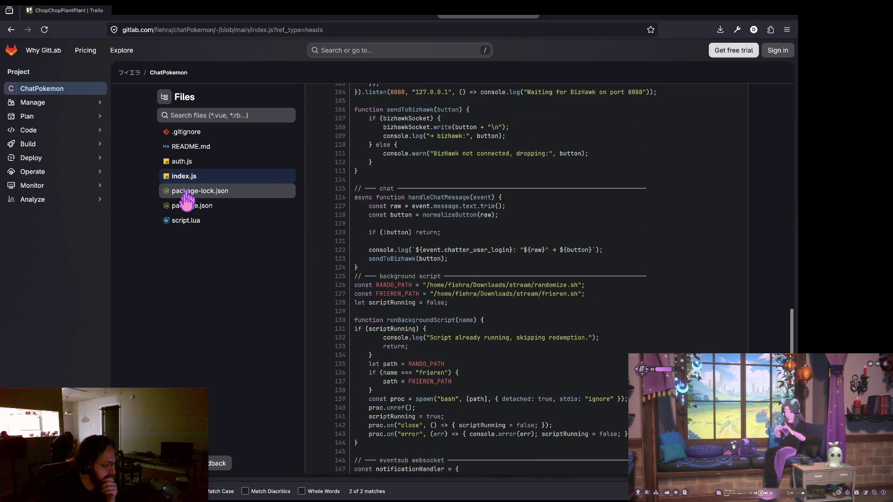
click(185, 222)
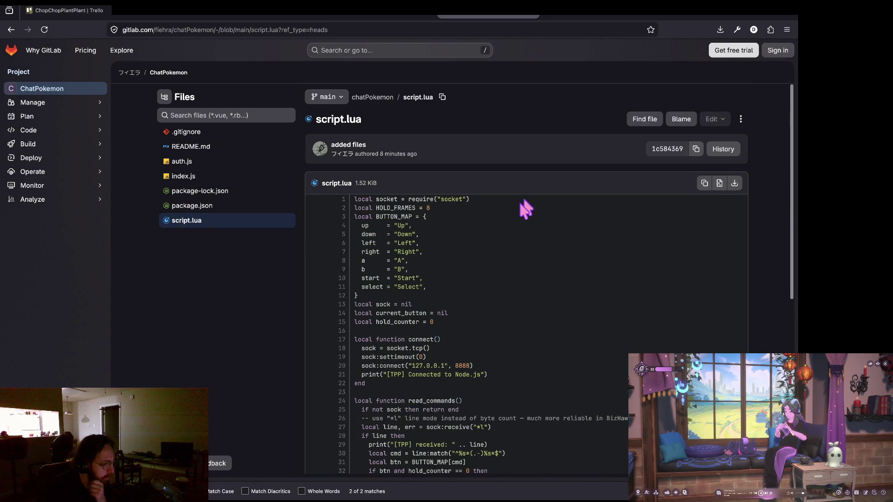
scroll(498, 274, down, 6)
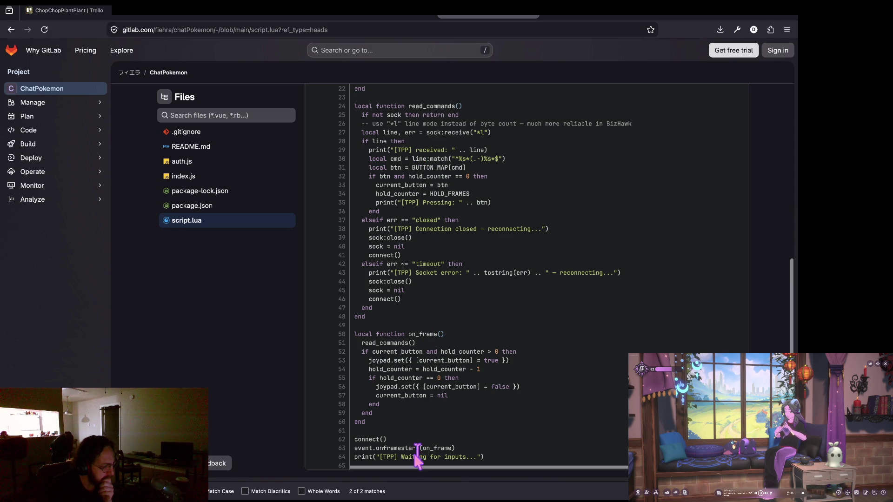
scroll(416, 455, up, 6)
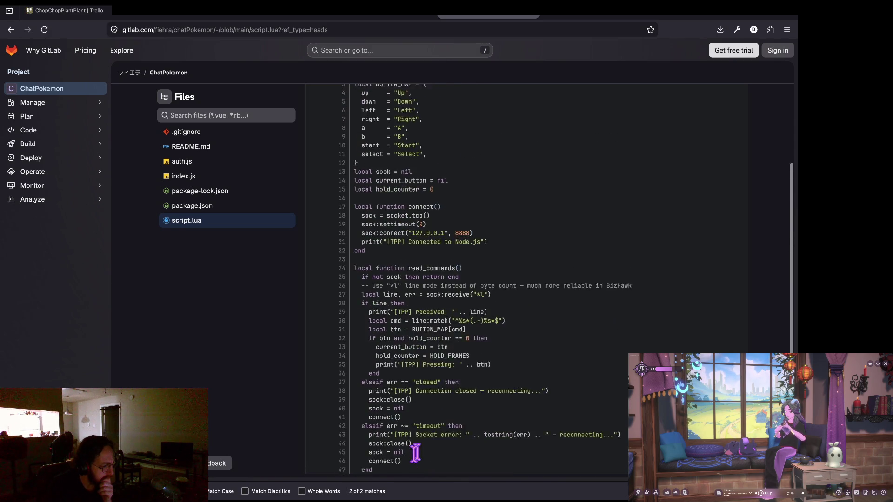
scroll(415, 455, down, 3)
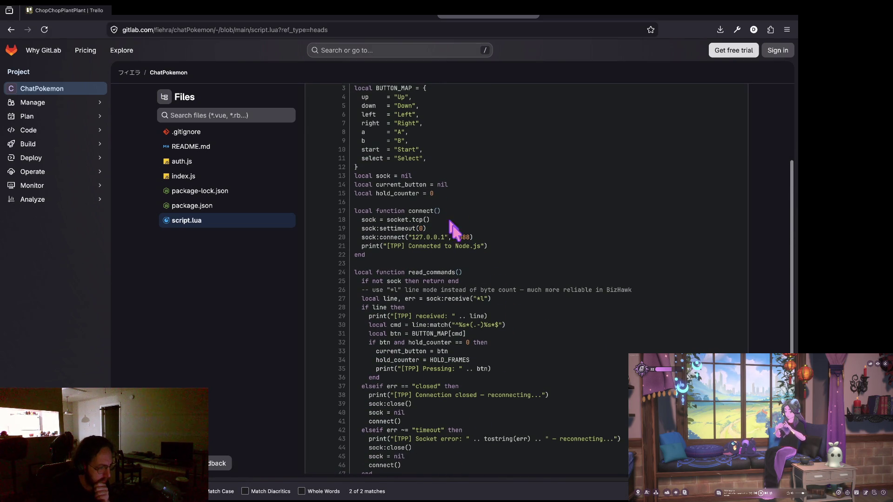
scroll(417, 262, down, 5)
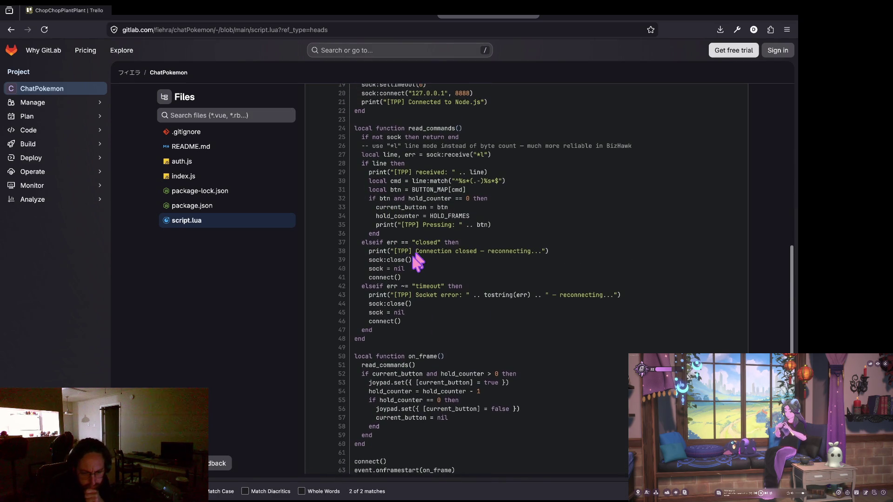
scroll(414, 255, down, 2)
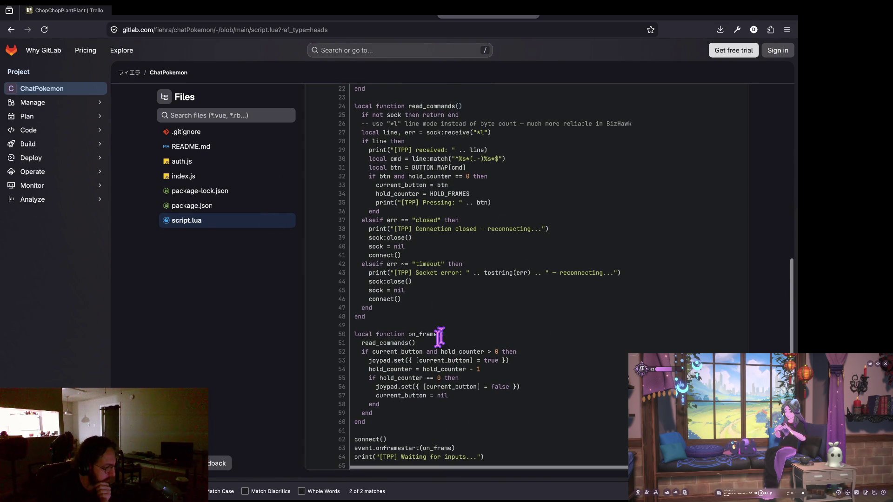
scroll(400, 453, up, 5)
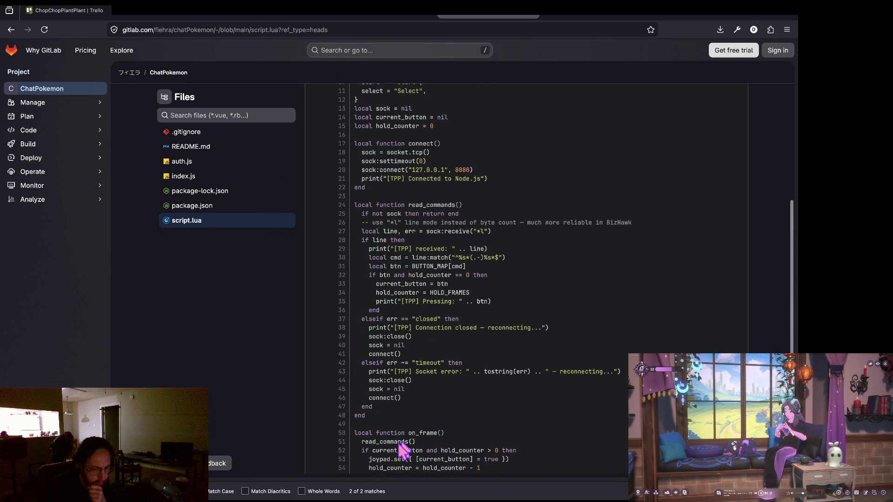
scroll(402, 446, up, 5)
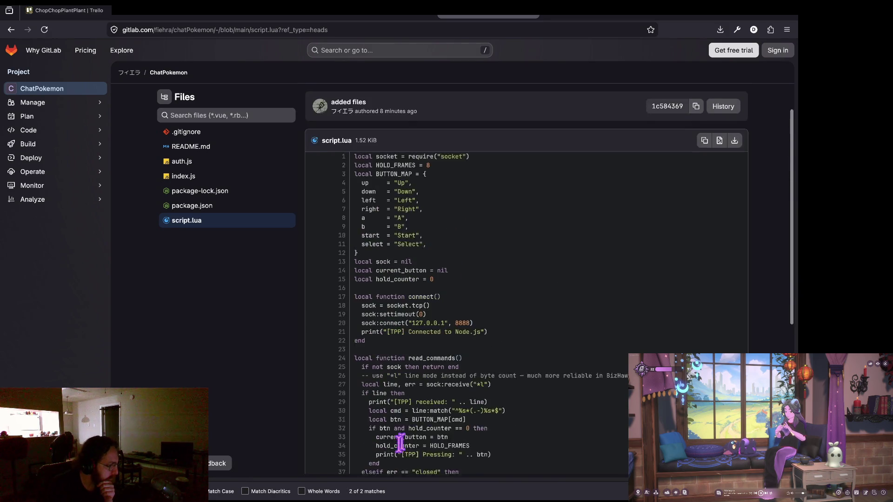
scroll(400, 443, down, 2)
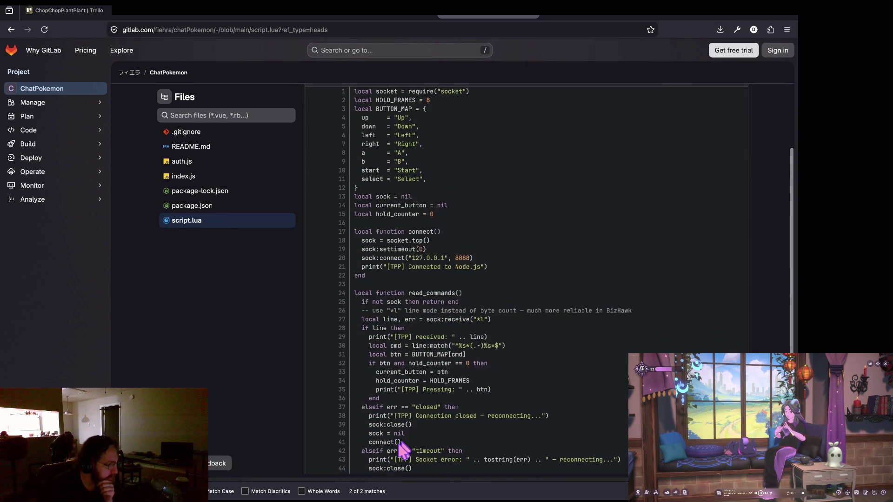
scroll(401, 448, down, 5)
drag(489, 162, 409, 140)
click(409, 140)
scroll(408, 140, down, 3)
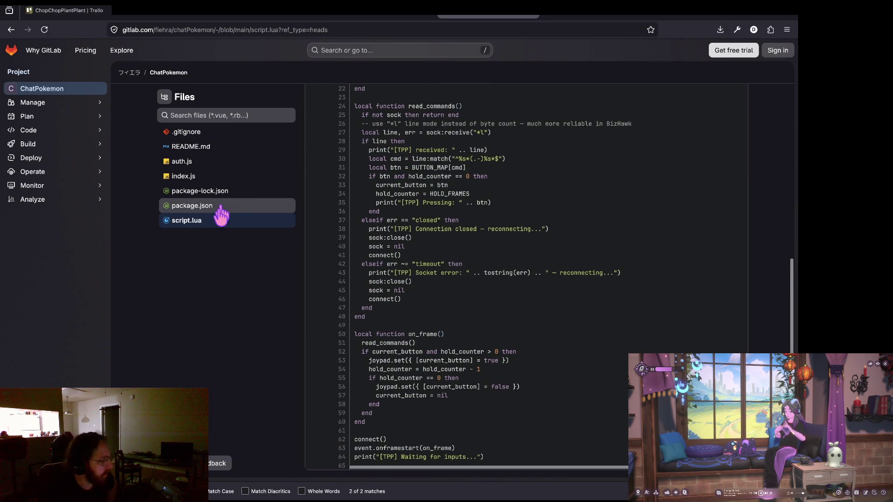
click(199, 162)
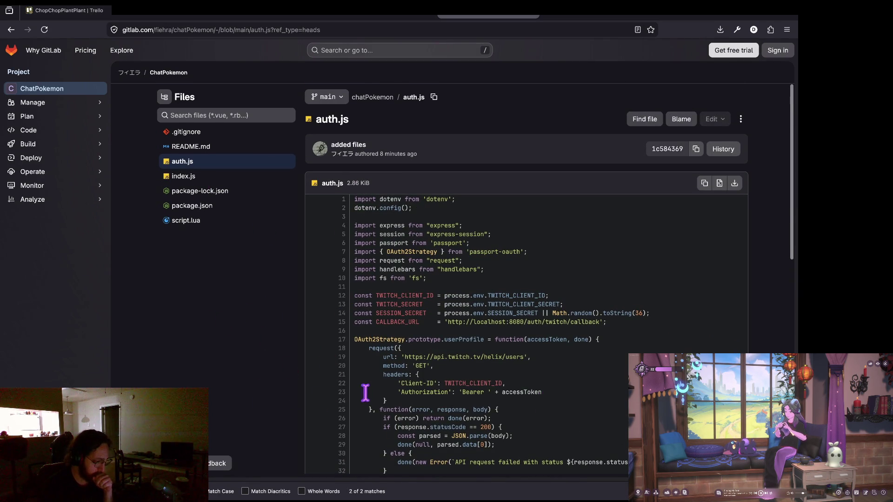
Scroll through auth.js around line 72, clearing stray text selections
scroll(444, 283, down, 10)
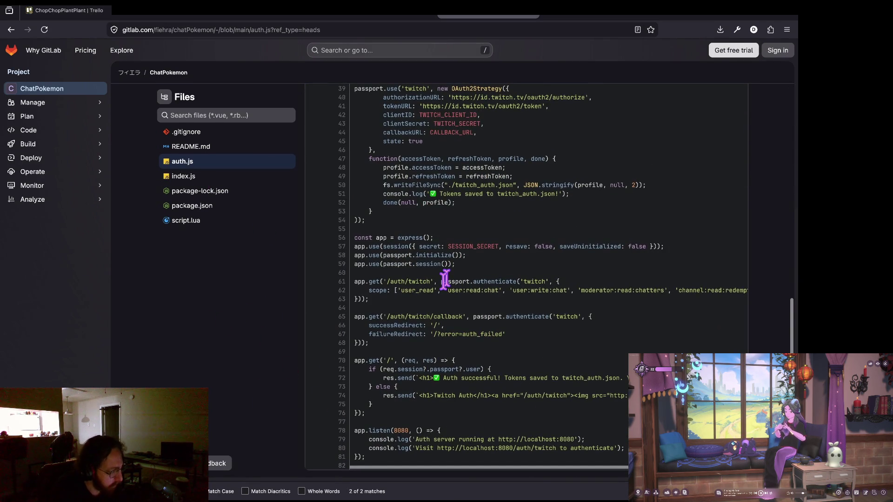
click(609, 378)
drag(620, 377, 486, 378)
click(486, 378)
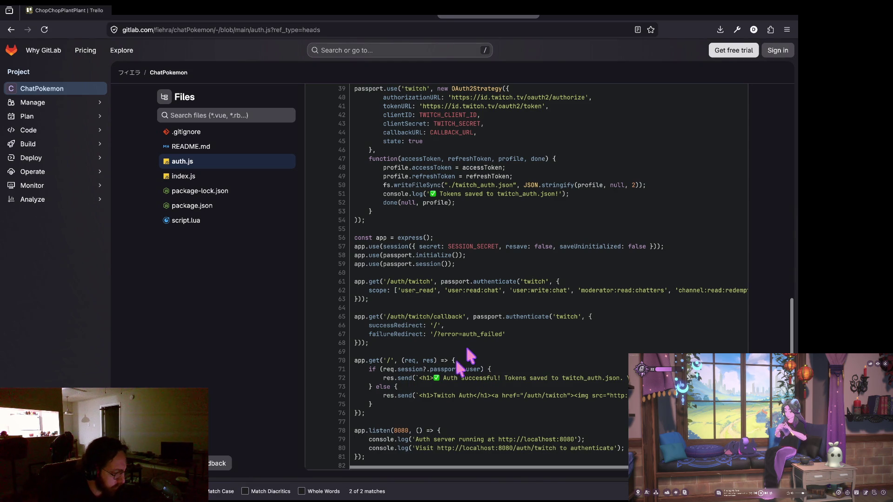
scroll(467, 356, up, 3)
scroll(467, 356, down, 3)
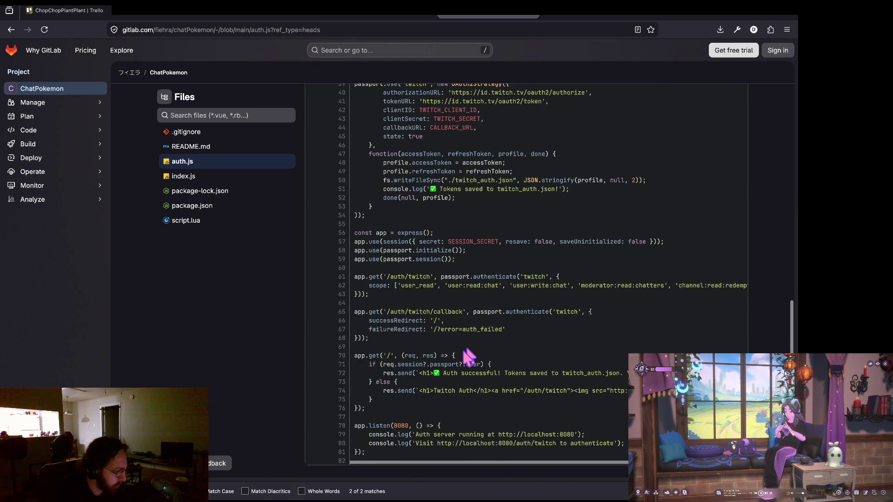
scroll(467, 356, up, 10)
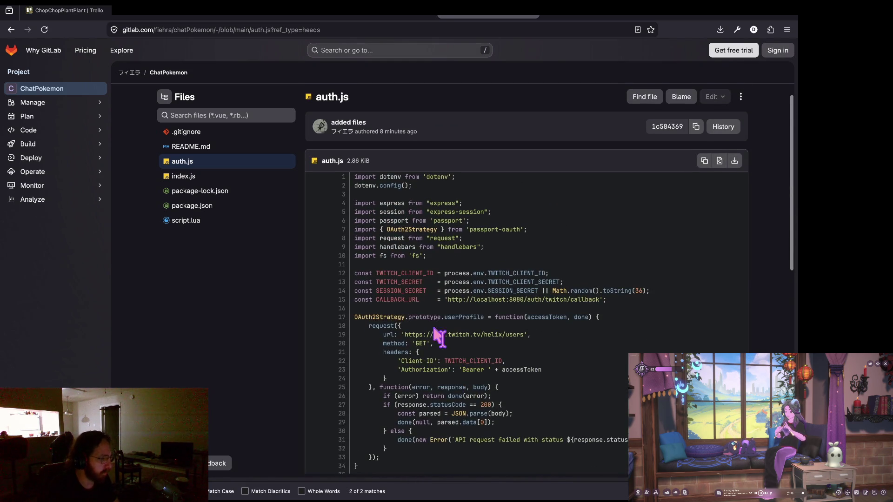
Inspect the dependencies section, lines 8–16, of package.json
click(222, 209)
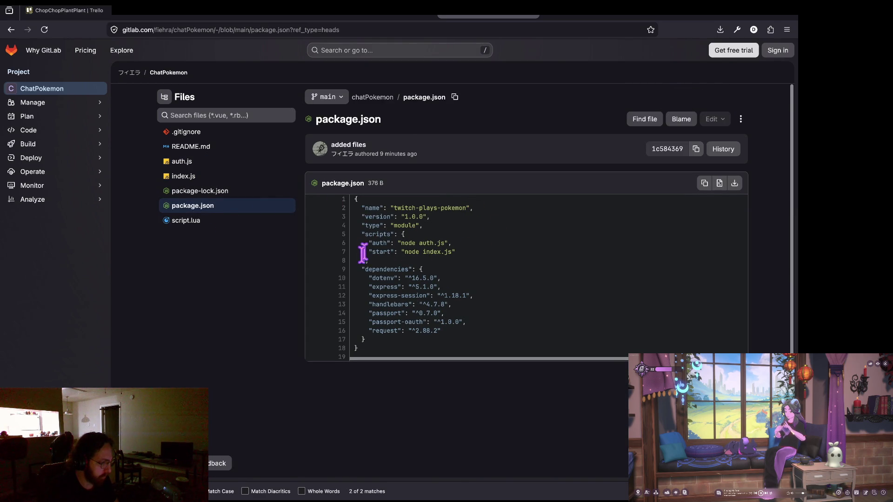
mouse_move(359, 261)
mouse_down()
mouse_move(449, 319)
mouse_move(455, 335)
mouse_move(351, 311)
mouse_up()
click(454, 337)
click(533, 318)
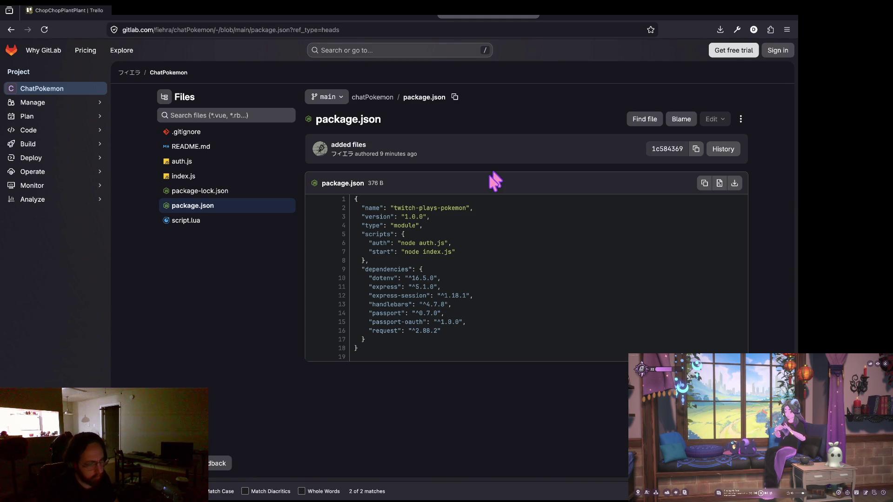
Reopen auth.js and read down to the /auth/twitch routes and port 8080 listener
click(224, 167)
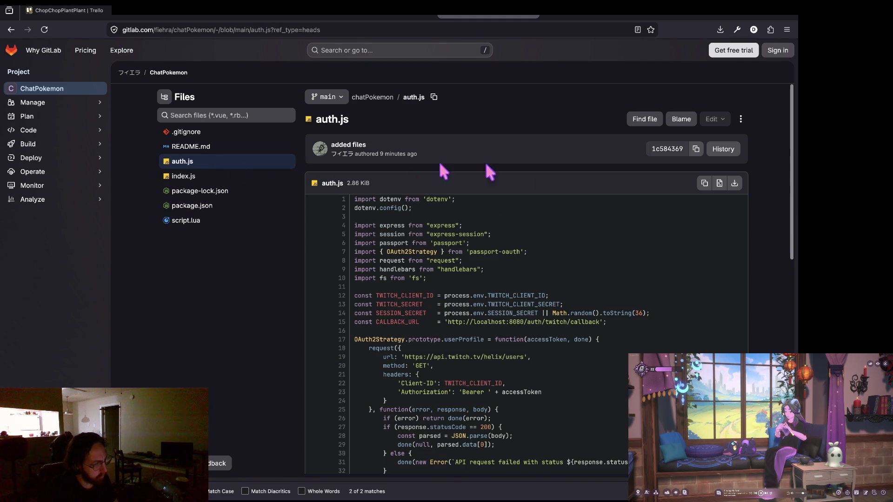
scroll(499, 227, down, 1)
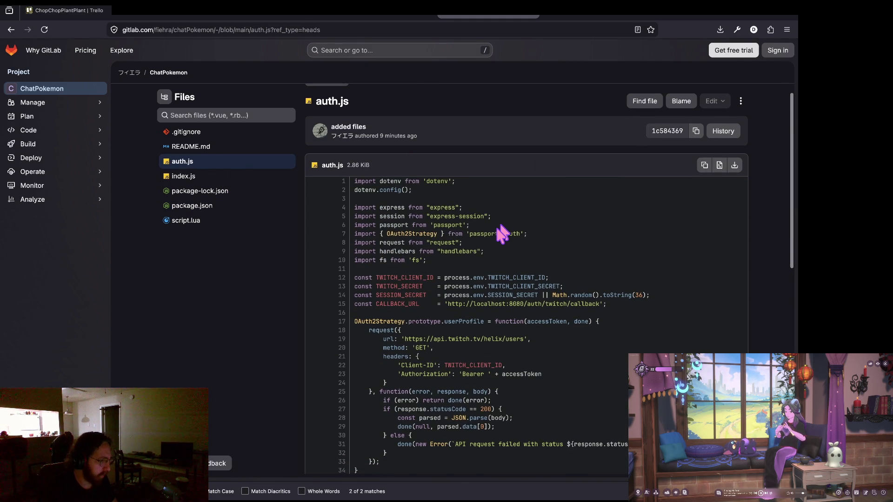
scroll(500, 231, down, 5)
scroll(500, 231, down, 10)
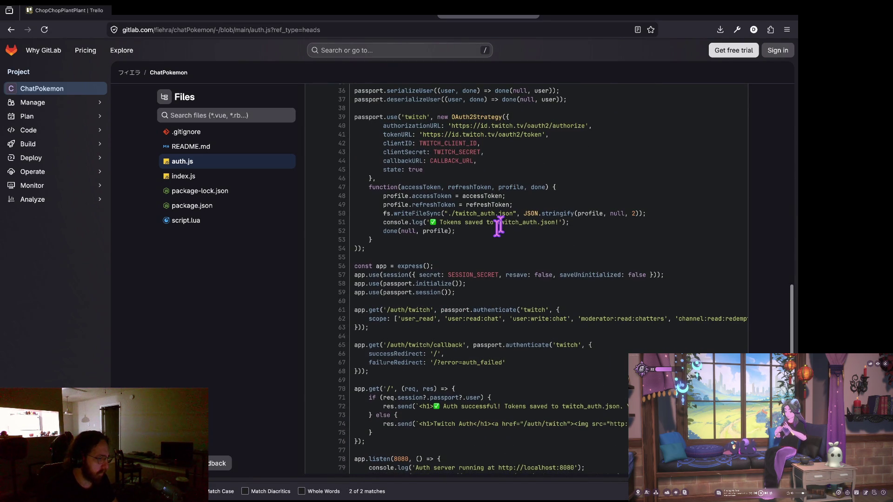
scroll(499, 227, down, 1)
click(217, 180)
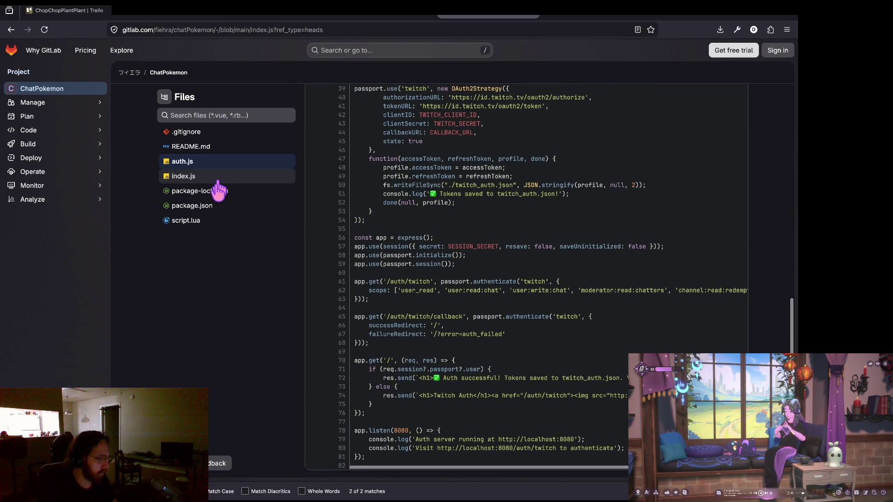
Jump to the 'auth' match in index.js and select line 28, which loads ./twitch_auth.json
scroll(528, 209, down, 5)
scroll(528, 209, up, 2)
scroll(530, 212, down, 2)
scroll(533, 212, down, 14)
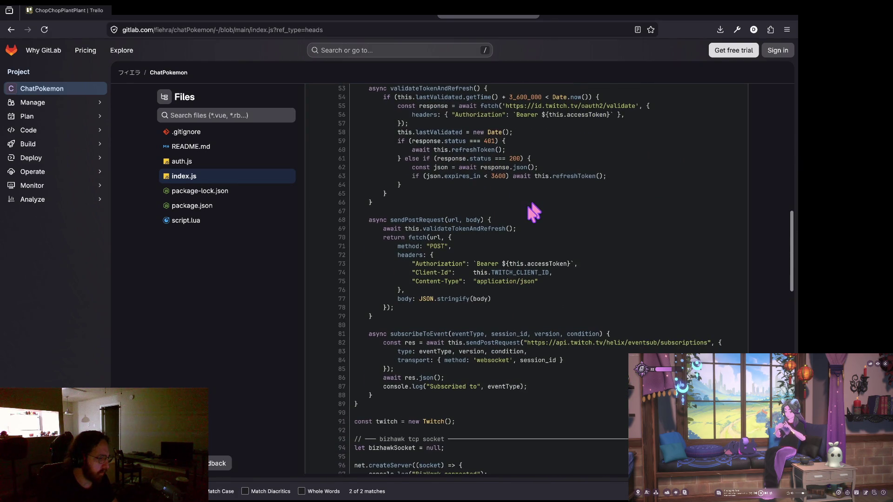
scroll(533, 212, up, 18)
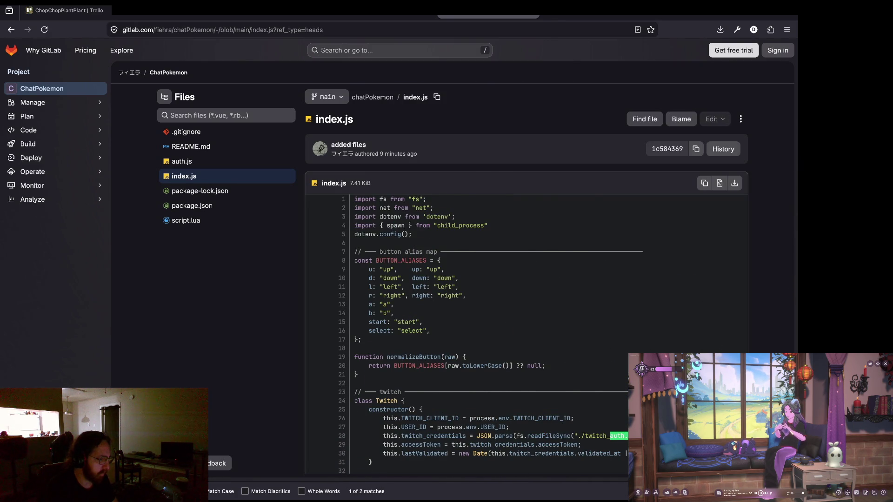
key(Return)
key(Return)
key(Return)
key(Return)
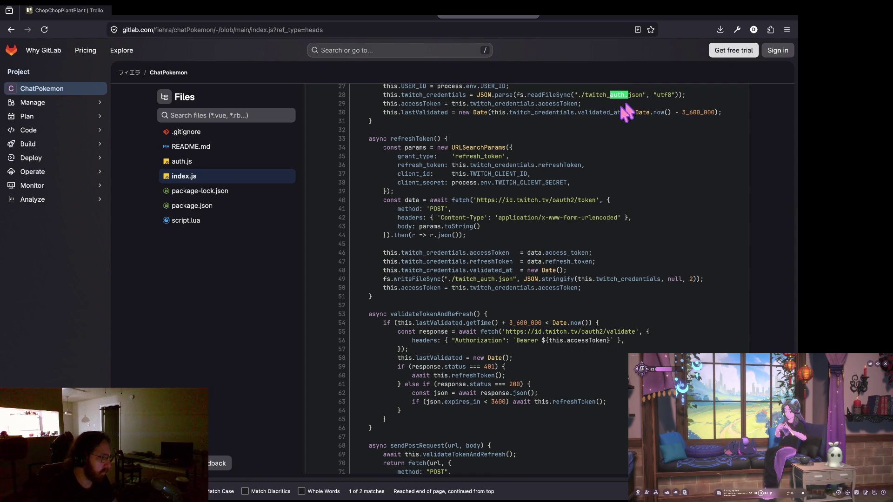
scroll(618, 95, up, 1)
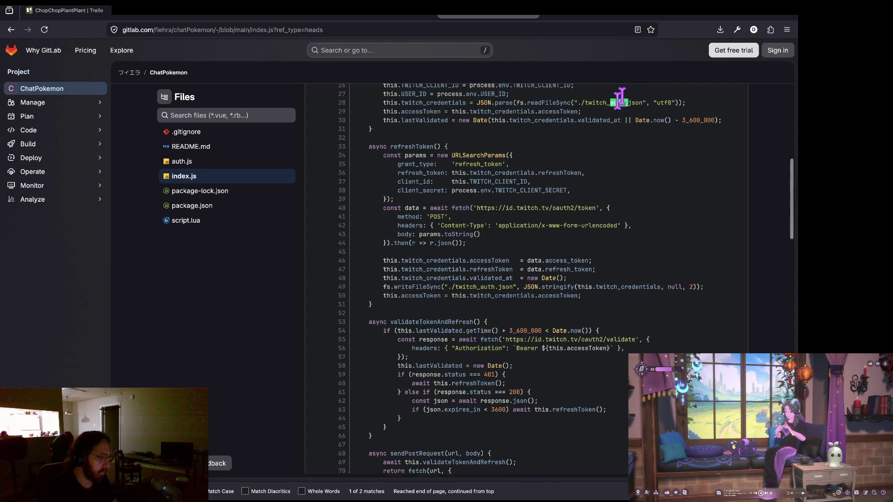
drag(409, 123, 647, 122)
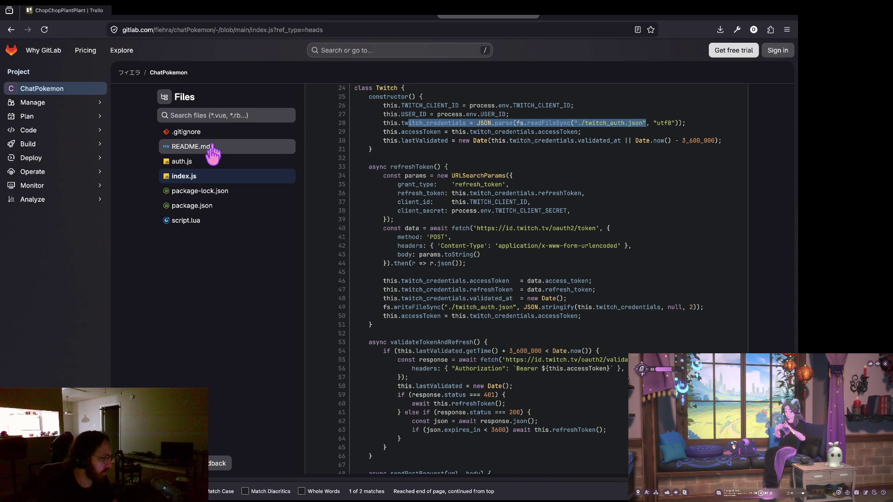
In README.md, select the twitch_auth.json template and the three .env template lines
click(209, 147)
scroll(462, 269, down, 1)
mouse_move(318, 198)
mouse_down()
mouse_move(463, 395)
mouse_move(427, 350)
mouse_move(368, 218)
mouse_up()
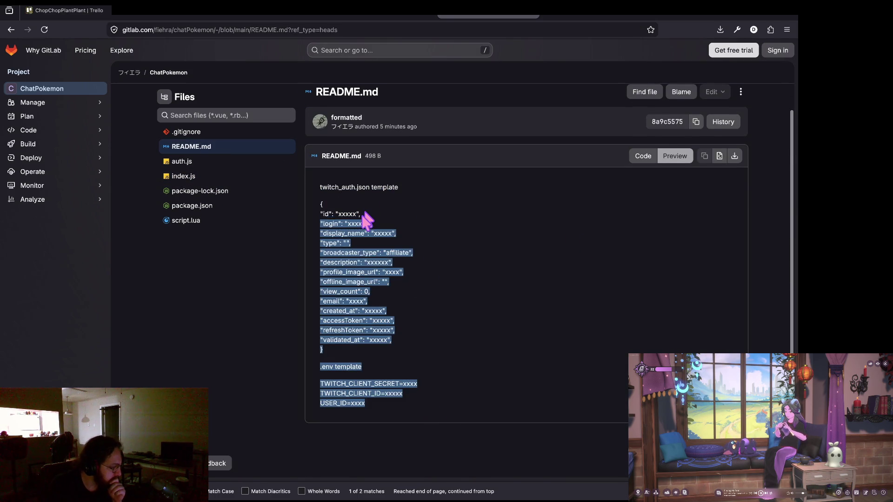
click(367, 219)
drag(350, 357, 318, 214)
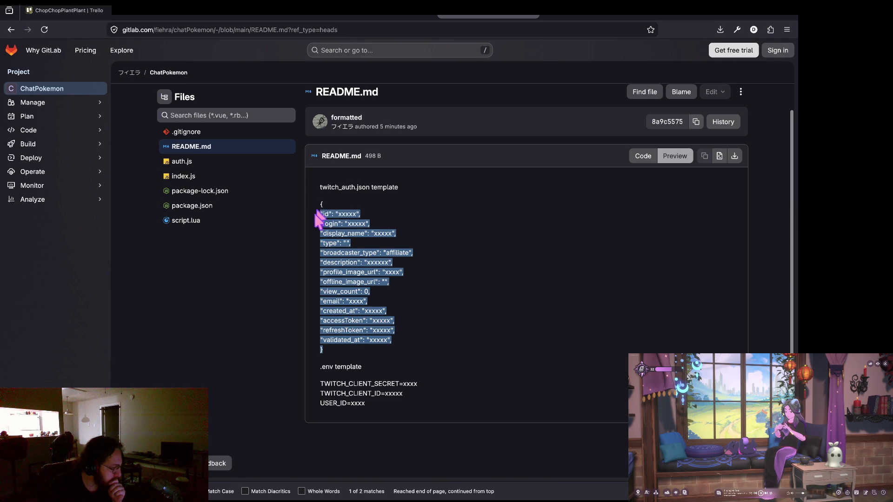
drag(325, 383, 418, 428)
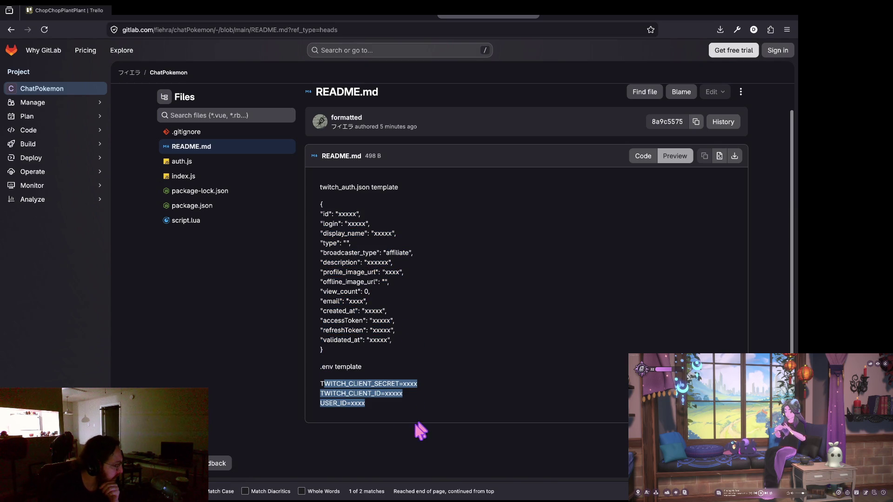
click(218, 207)
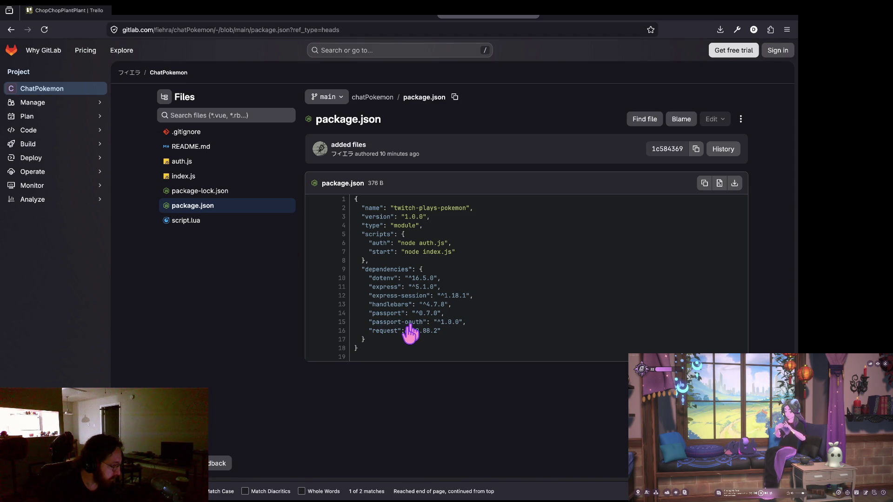
Skim the EventSub websocket handlers in index.js
click(204, 177)
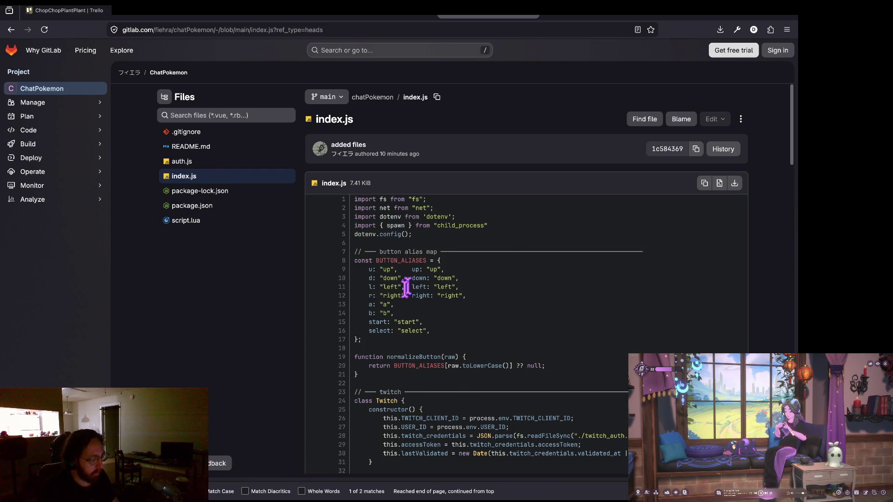
scroll(480, 356, down, 10)
scroll(480, 356, down, 17)
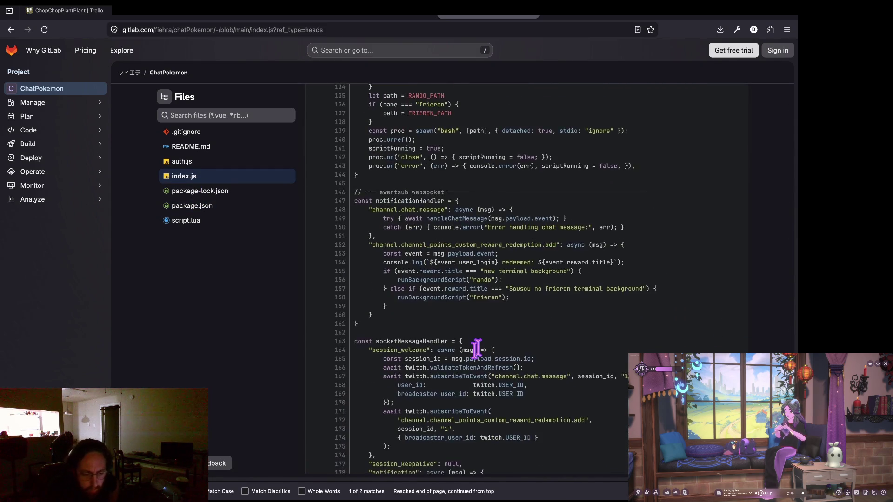
scroll(476, 349, down, 2)
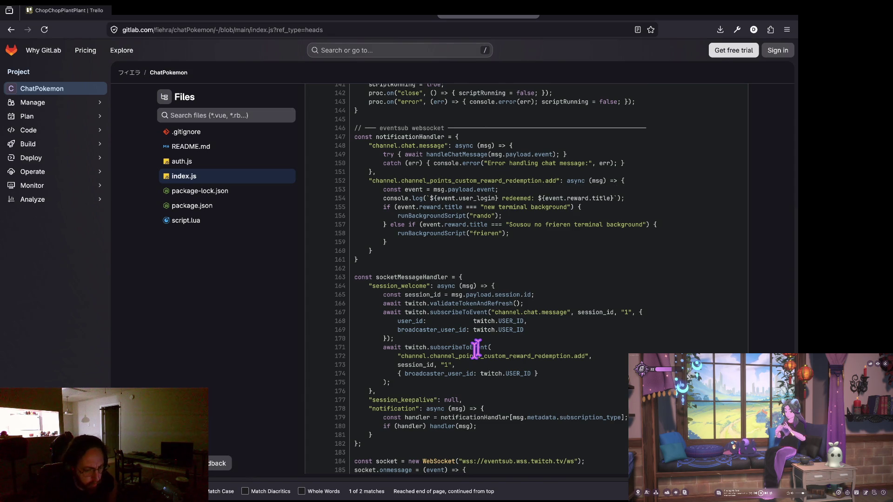
scroll(477, 349, up, 15)
Open auth.js and scroll through it, reloading it from the first line
click(205, 162)
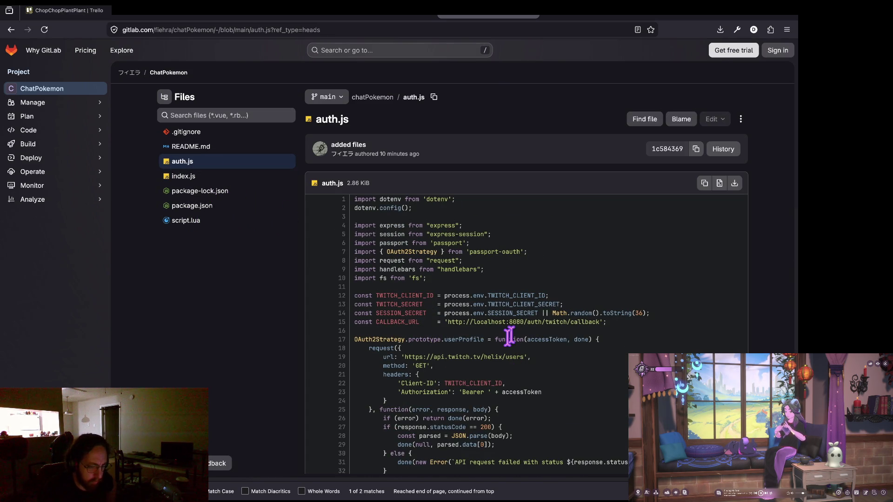
scroll(509, 335, down, 1)
scroll(510, 343, down, 5)
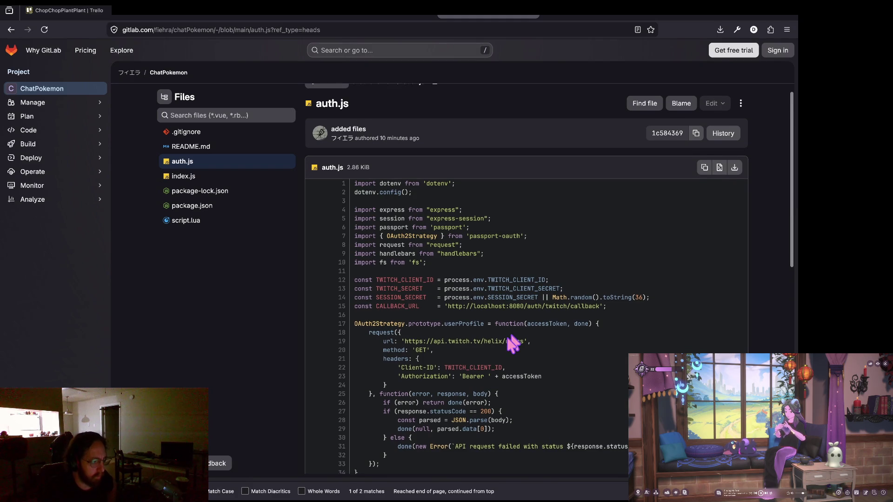
scroll(512, 342, down, 1)
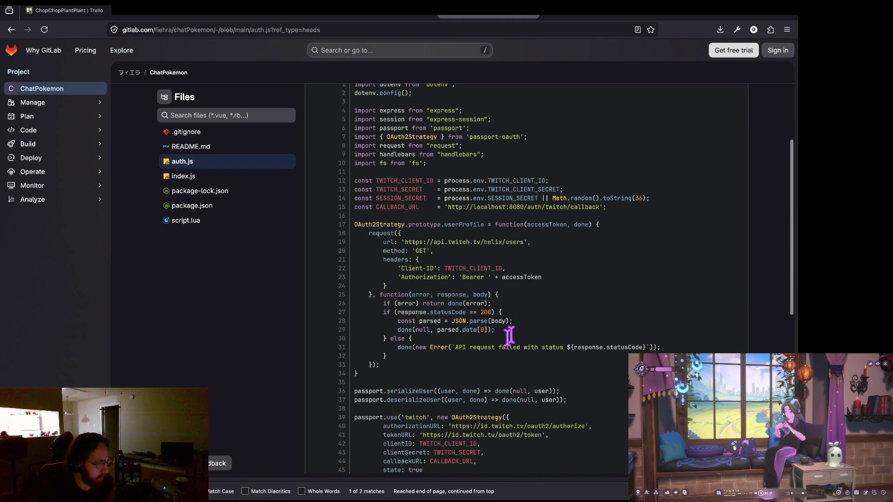
click(201, 163)
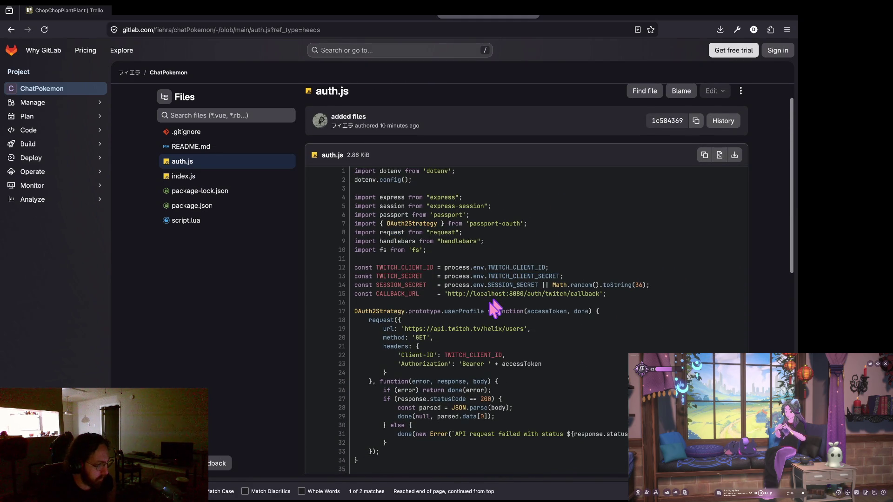
scroll(494, 308, down, 15)
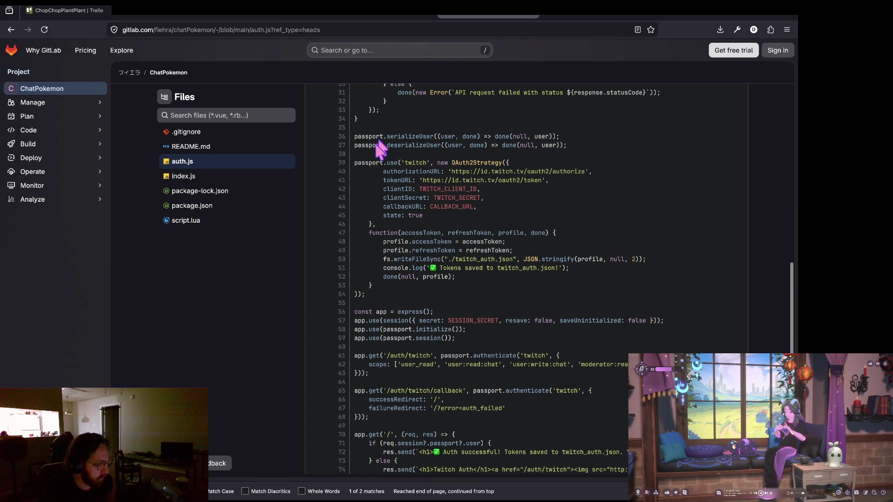
scroll(380, 148, up, 1)
scroll(381, 159, down, 4)
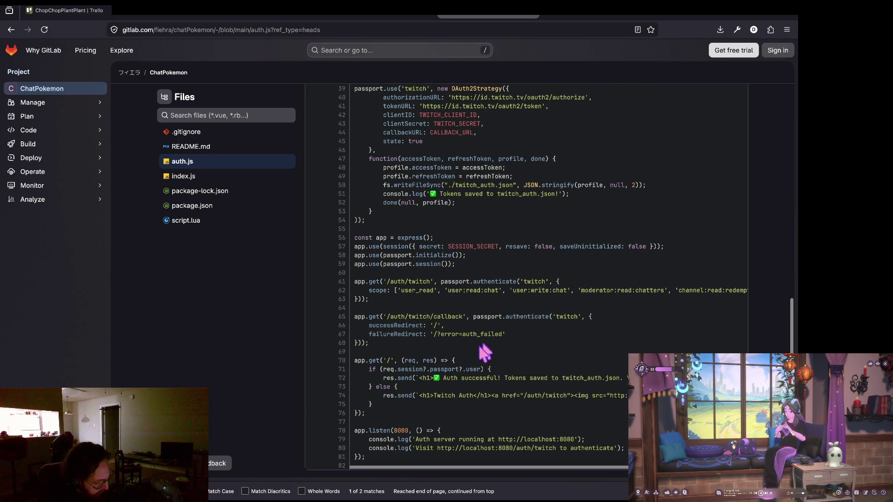
Select the CALLBACK_URL line in auth.js, then scroll back up to the imports and credential constants
drag(548, 465, 432, 135)
click(436, 142)
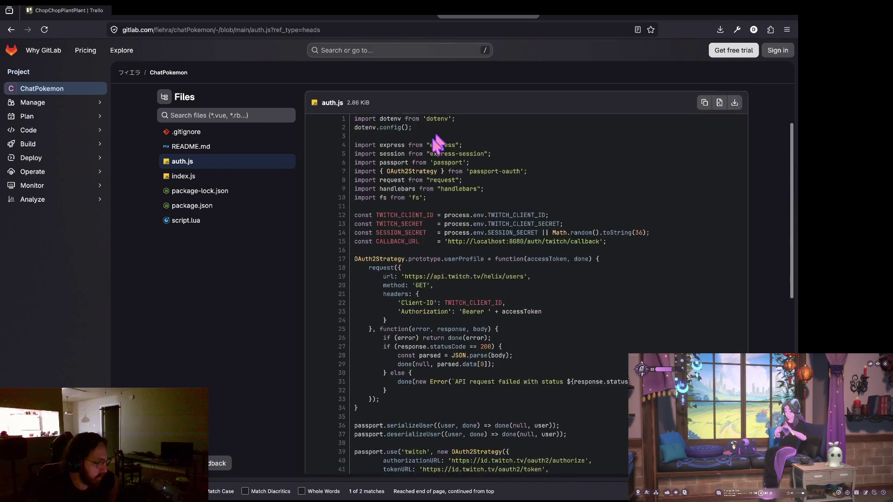
scroll(402, 160, up, 2)
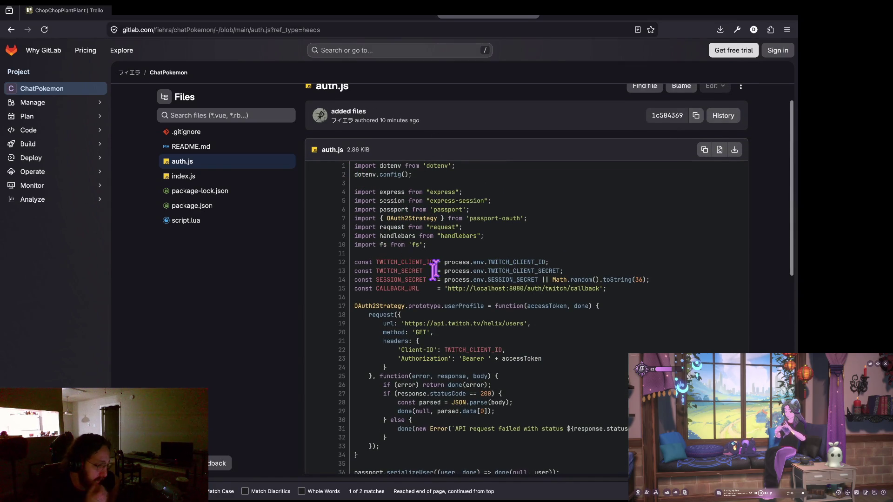
scroll(432, 268, down, 2)
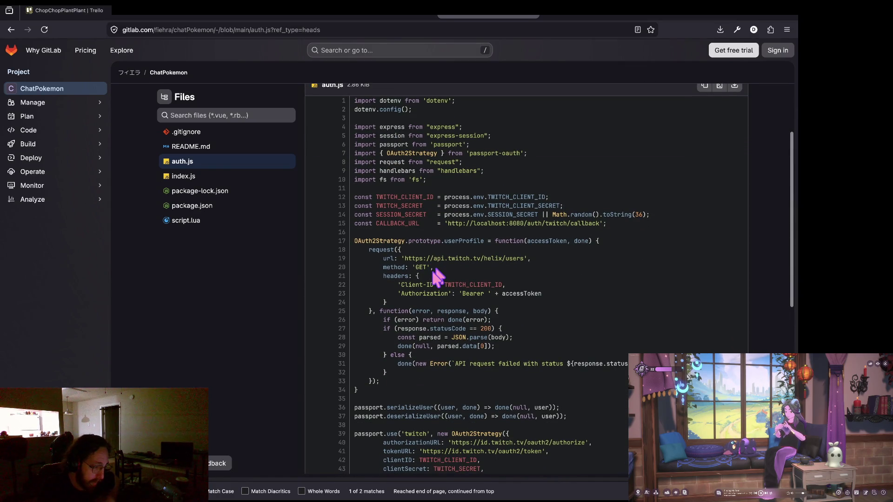
triple_click(497, 224)
click(597, 222)
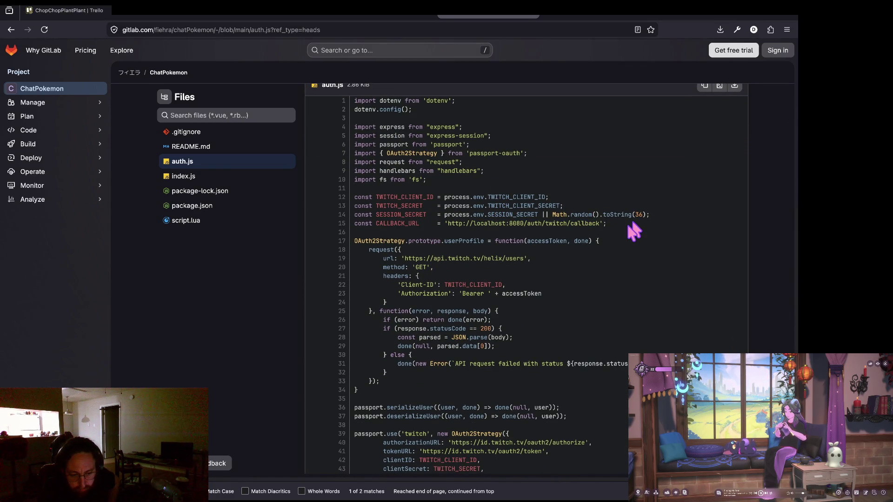
scroll(634, 232, down, 10)
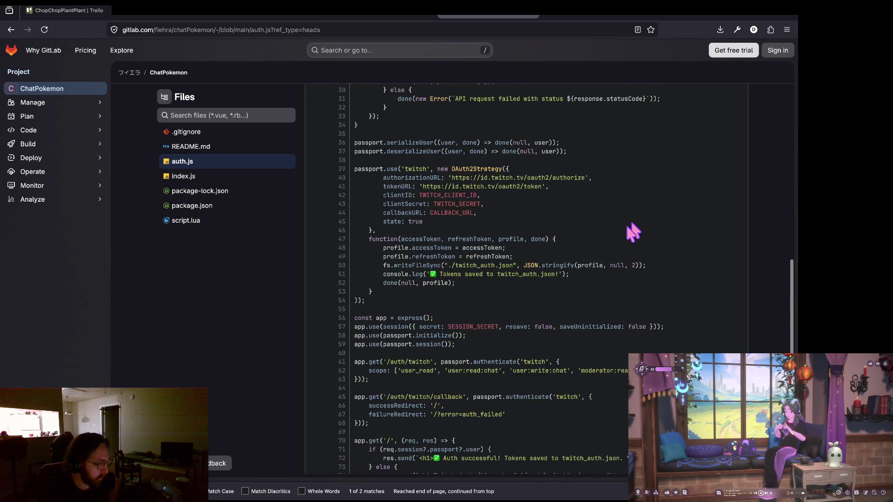
scroll(455, 171, up, 10)
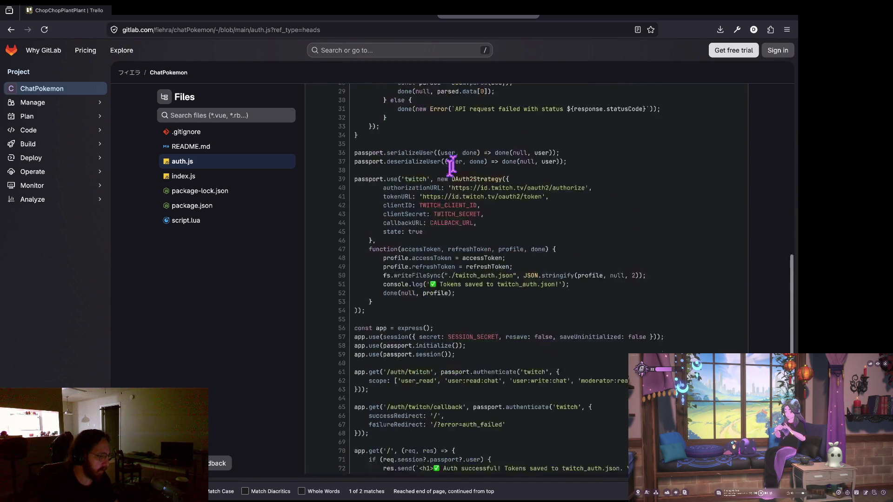
scroll(454, 173, up, 2)
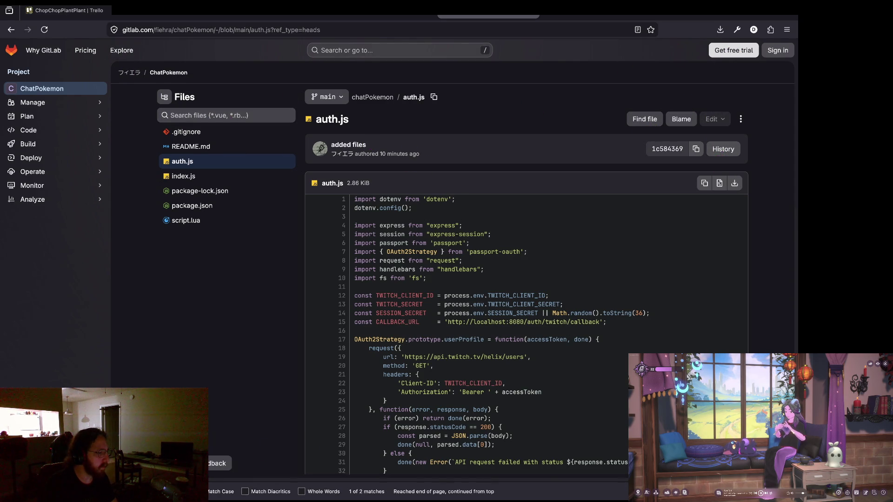
Copy the auth.js path and the repository's HTTPS clone URL, then switch to the terminal
key(Escape)
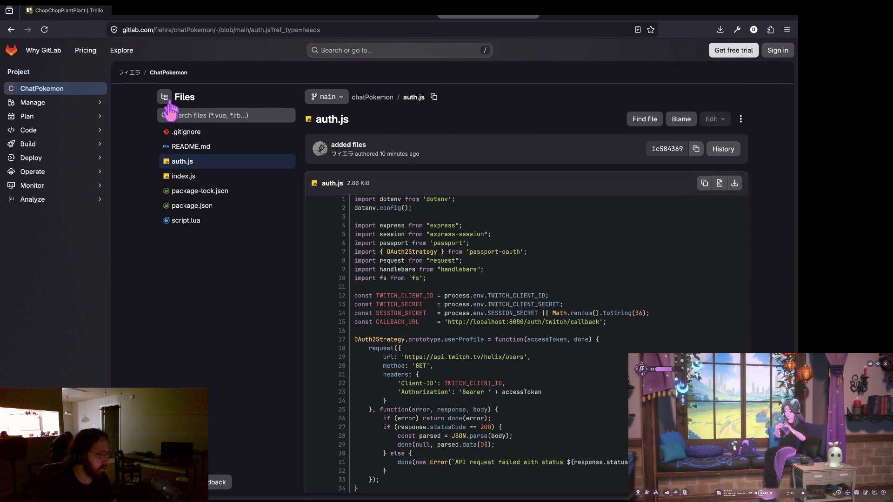
click(433, 97)
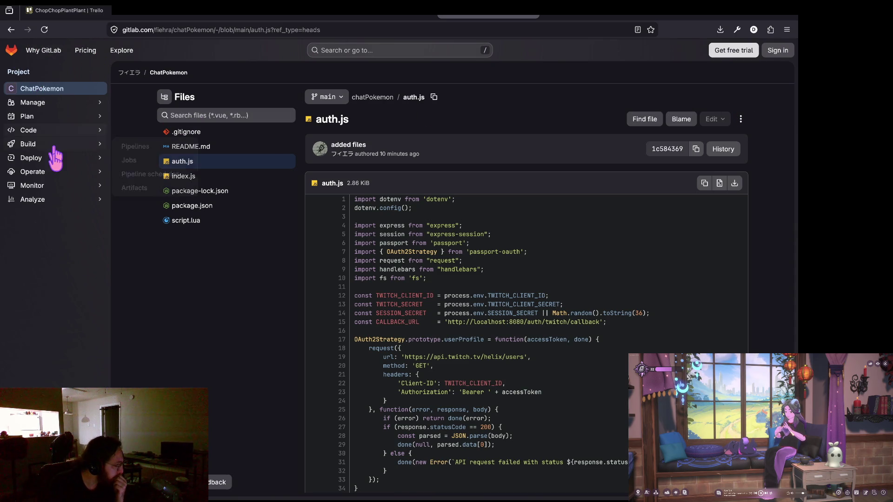
mouse_move(54, 109)
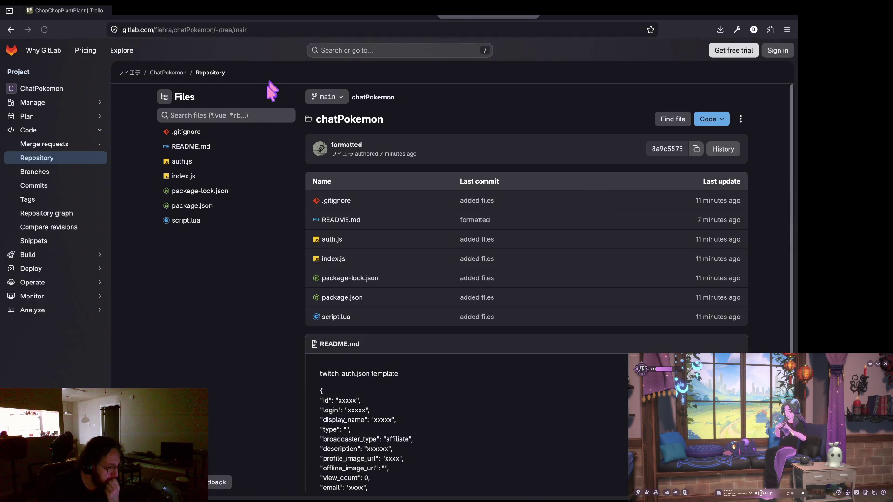
click(709, 119)
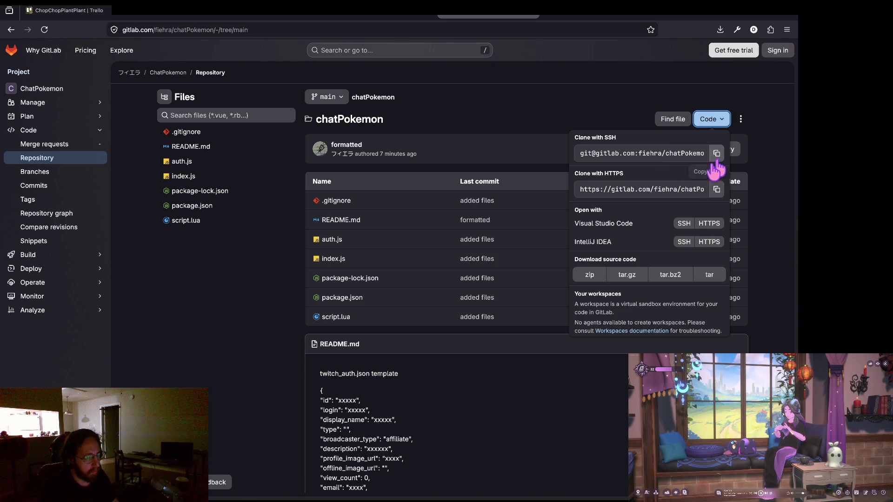
click(716, 188)
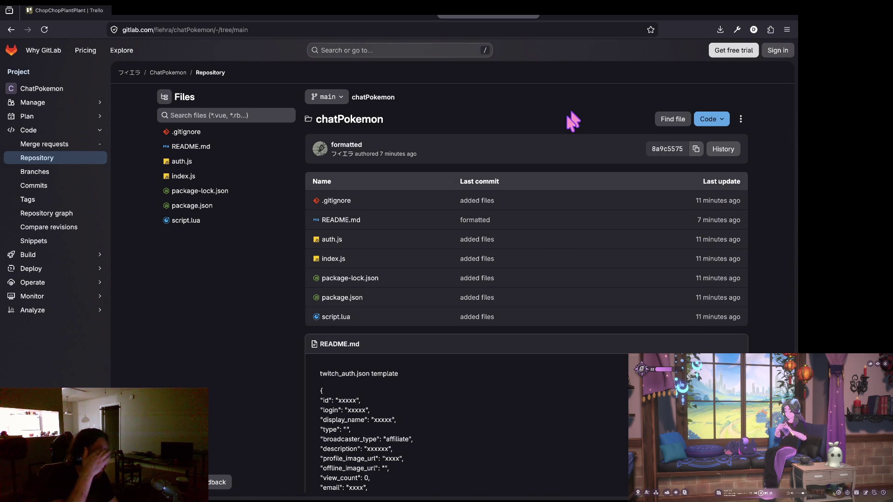
key(alt+Tab)
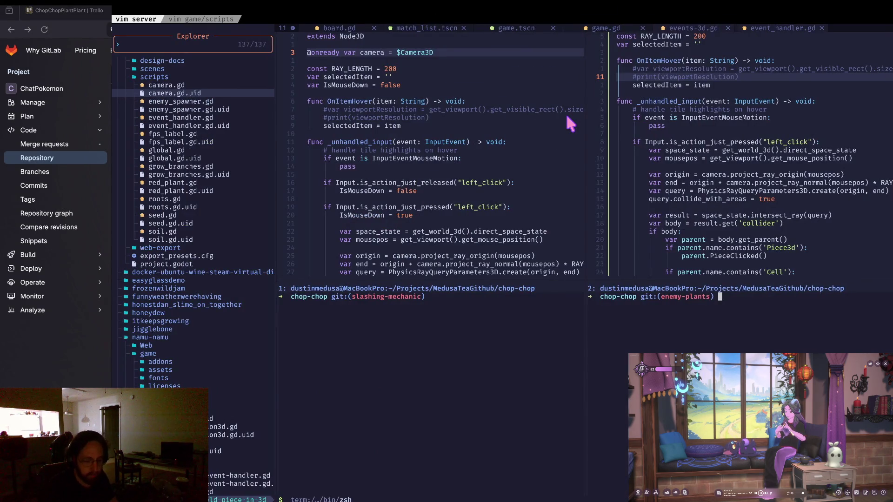
Clone chatPokemon into Projects with the pasted HTTPS URL and list its files
text(proej)
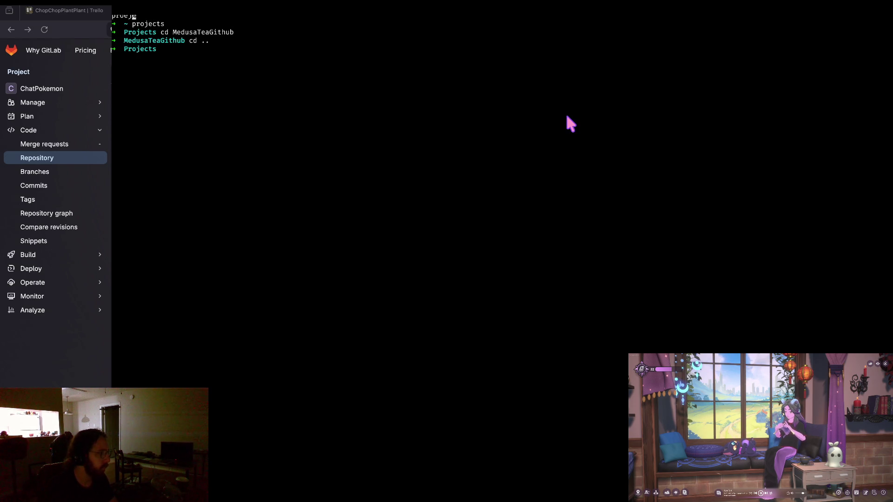
key(super+v)
key(Return)
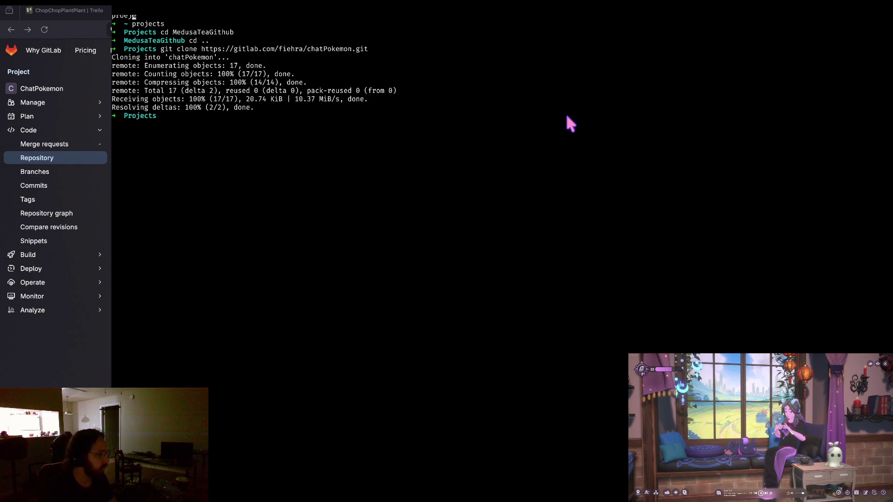
text(ls)
key(Return)
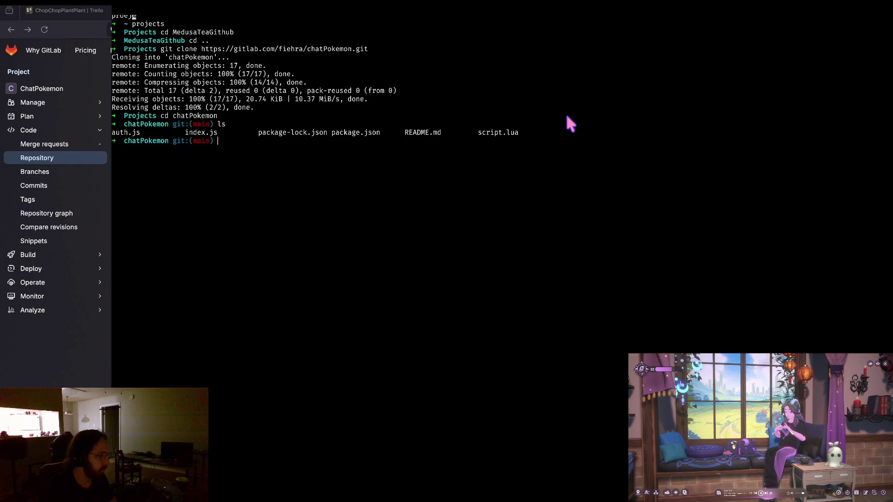
text(clear)
key(Return)
View index.js and its file tree in vim, then quit with :qa
key(ctrl+n)
key(j)
key(j)
key(k)
key(k)
key(Return)
scroll(566, 114, down, 10)
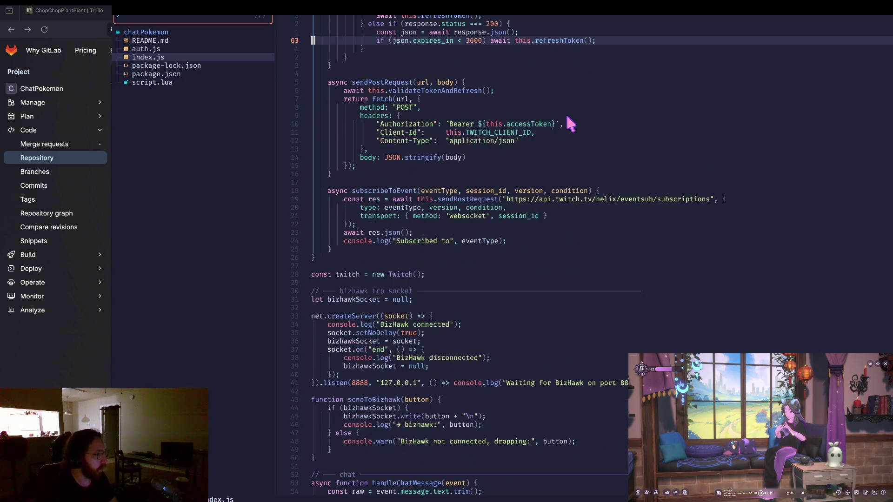
key(ctrl+h)
key(a)
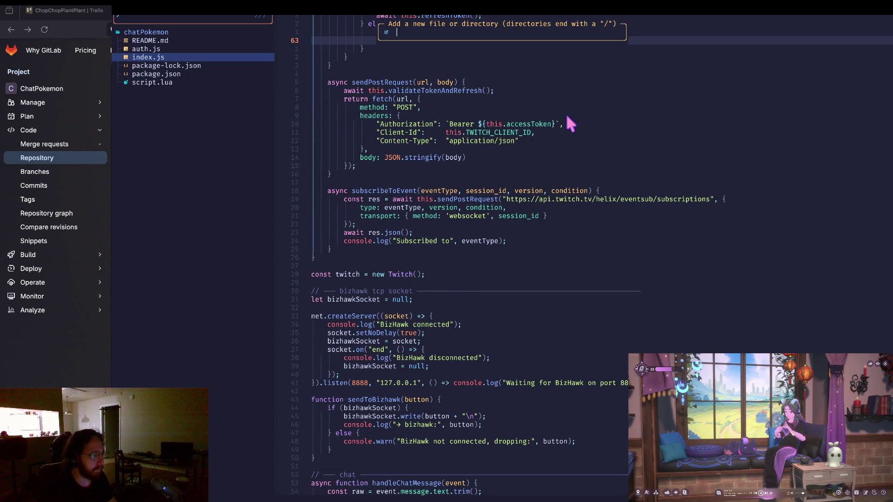
key(Escape)
text(j)
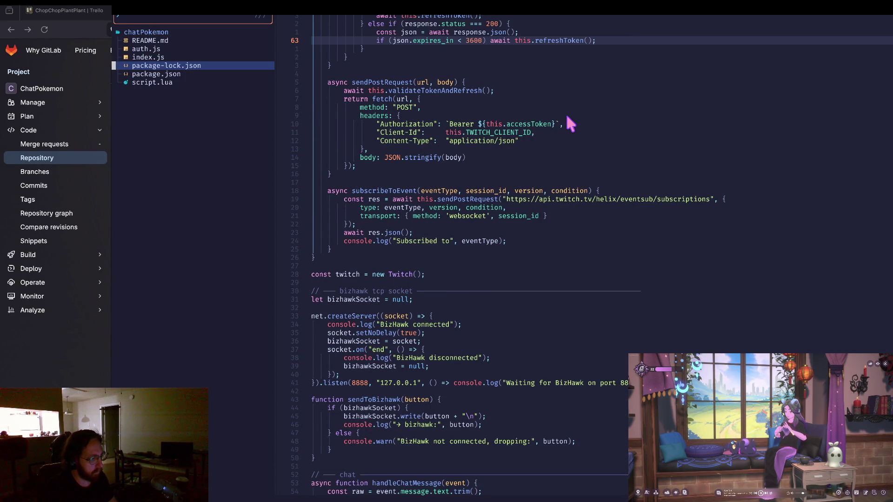
text(:qa)
key(Return)
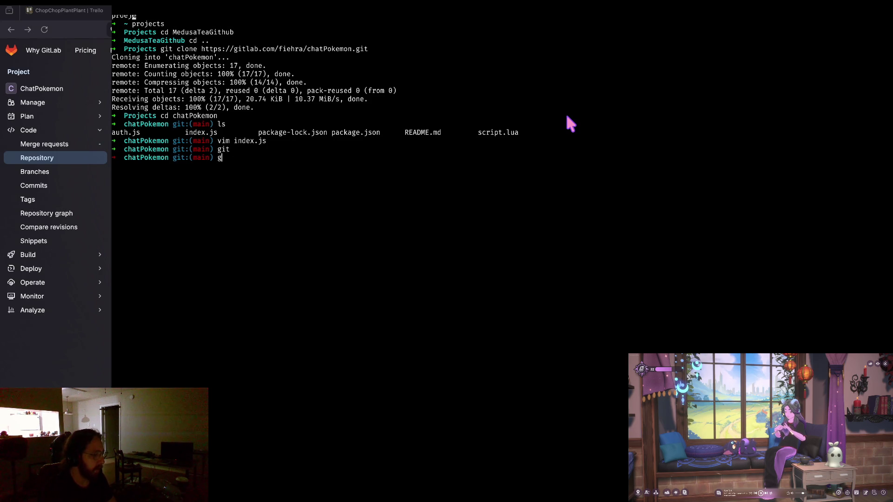
key(ctrl+c)
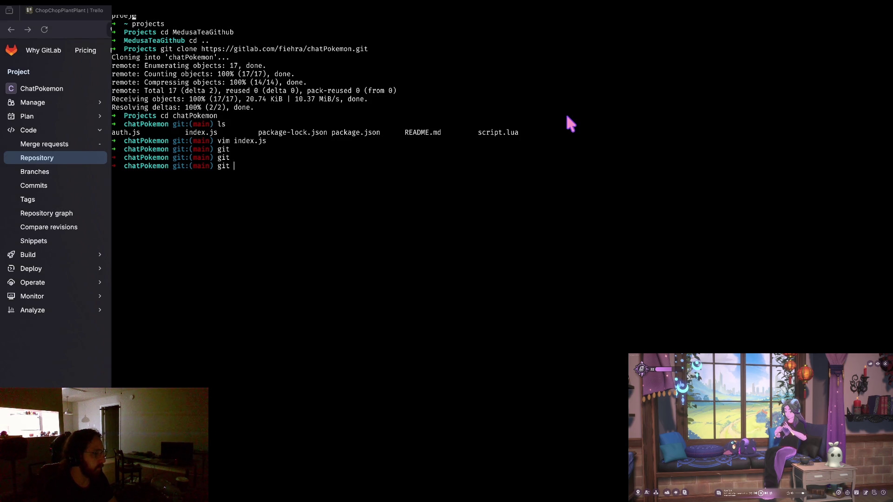
key(super+Tab)
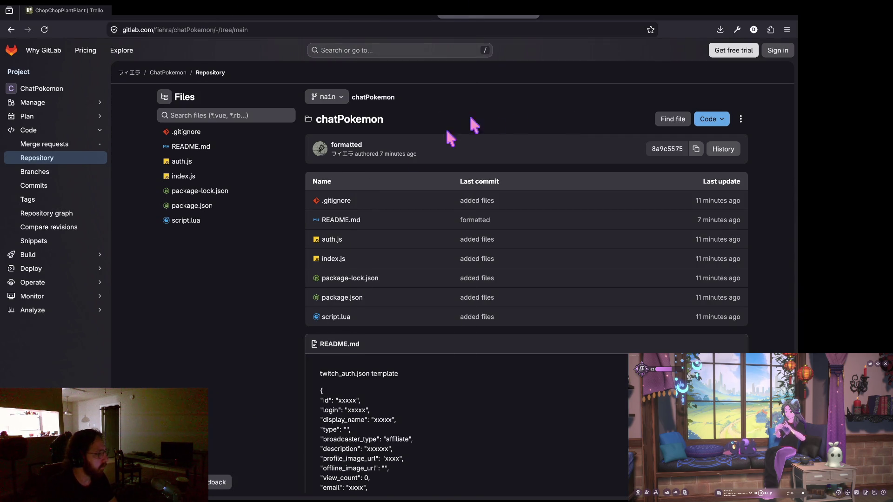
Scroll through the README's auth and .env templates on the chatPokemon repository page
scroll(259, 292, down, 3)
scroll(258, 292, up, 3)
scroll(258, 292, down, 3)
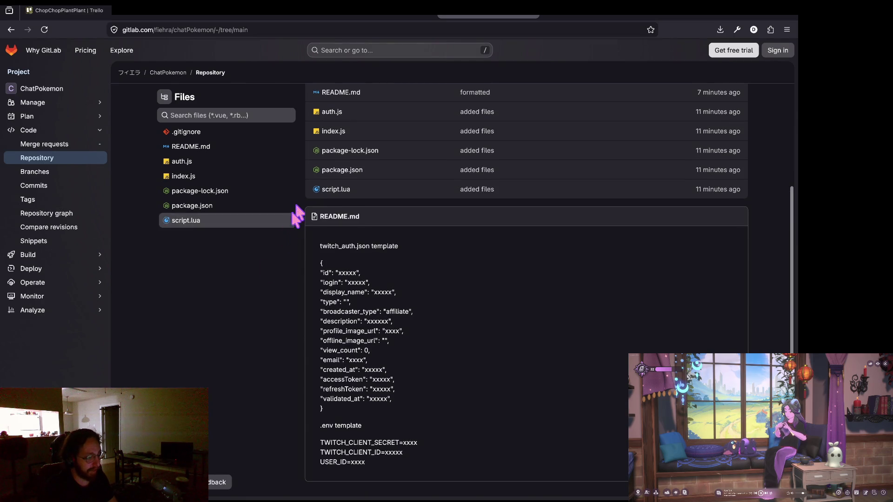
scroll(298, 211, up, 3)
scroll(297, 214, down, 3)
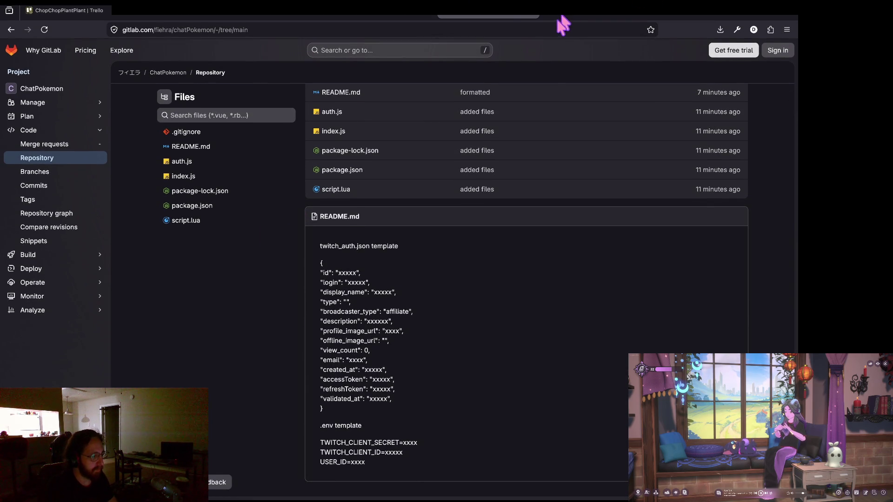
click(375, 14)
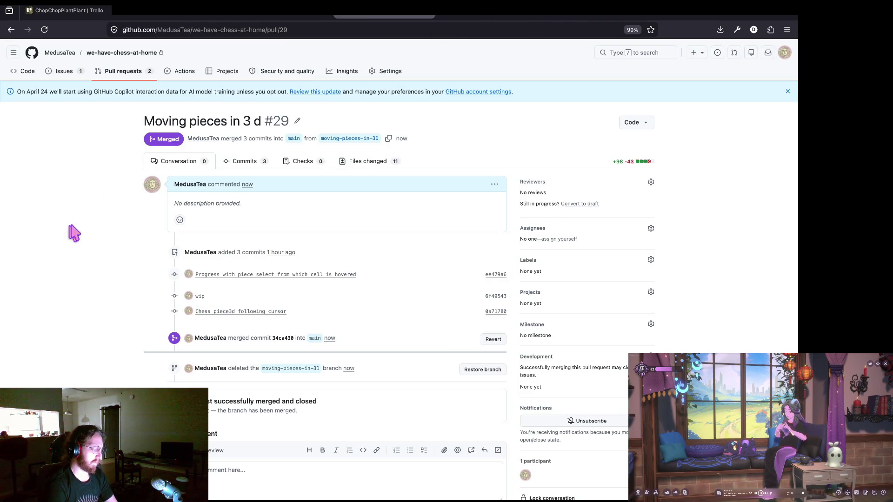
Glance at PR #29 and the ChopChopPlantPlant Trello board, then run the game in Godot
mouse_move(96, 2)
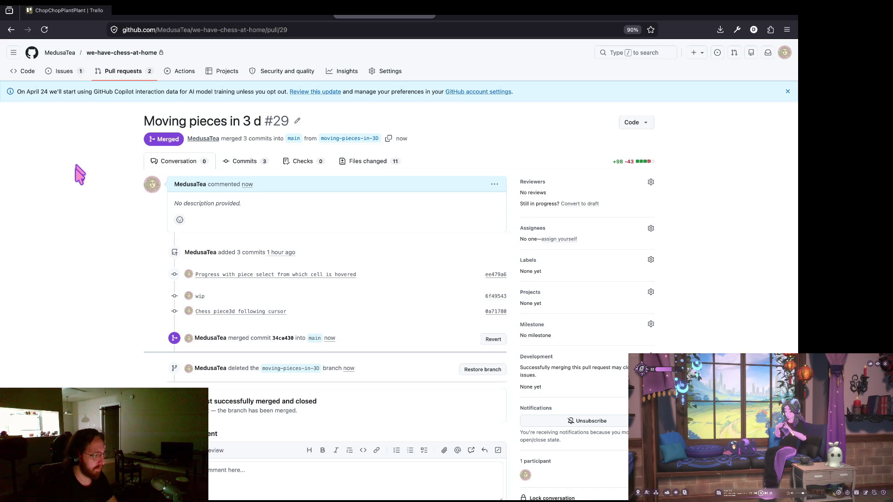
key(ctrl+Tab)
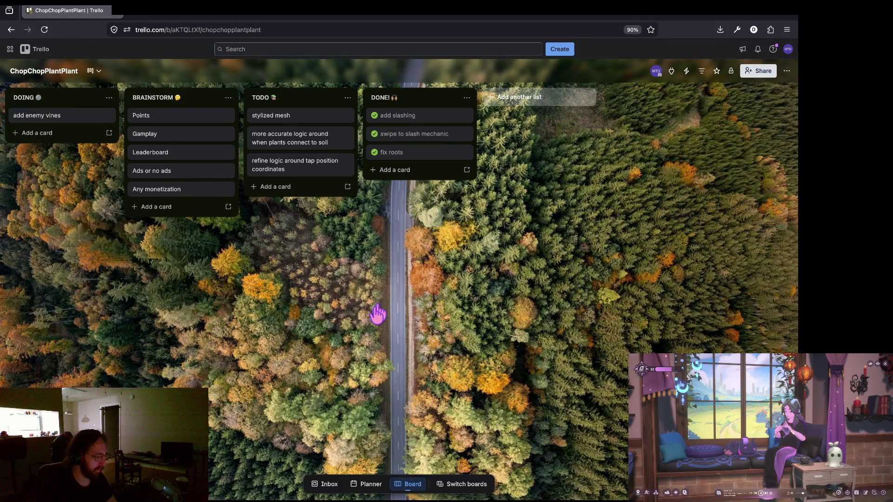
key(super+Tab)
key(super+b)
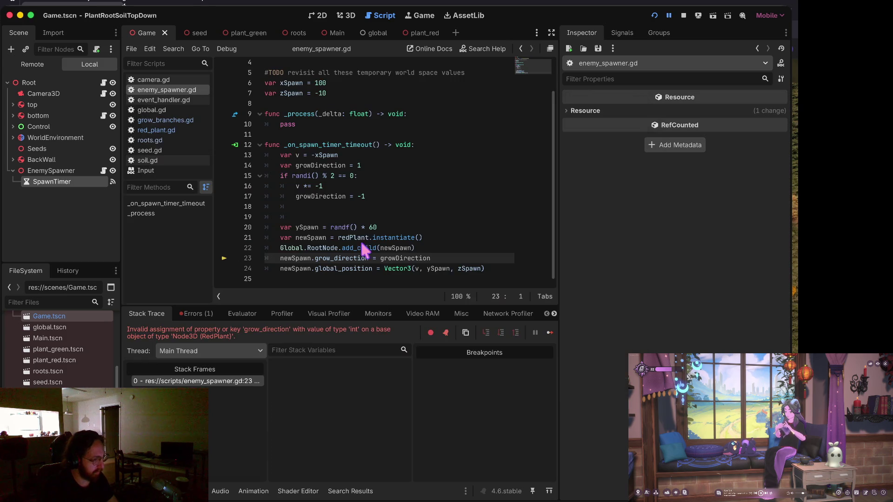
Mark the failing grow_direction assignment at lines 22–23 and stop the debug session
drag(298, 252, 366, 255)
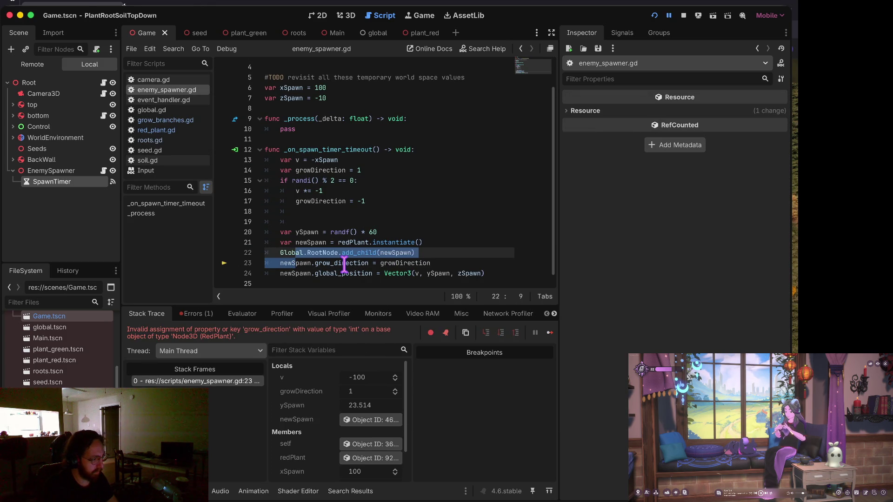
scroll(409, 203, up, 2)
scroll(410, 202, down, 2)
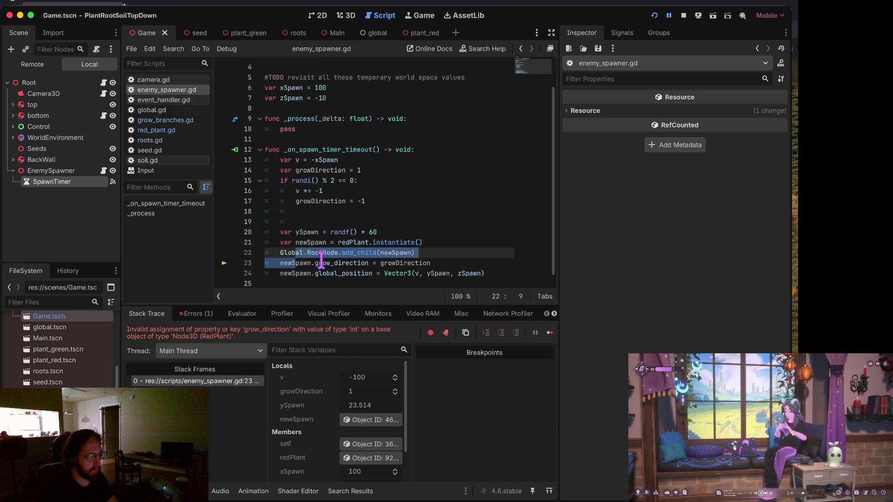
click(683, 15)
Switch between red_plant.gd and grow_branches.gd and select the growDirection variable
click(158, 129)
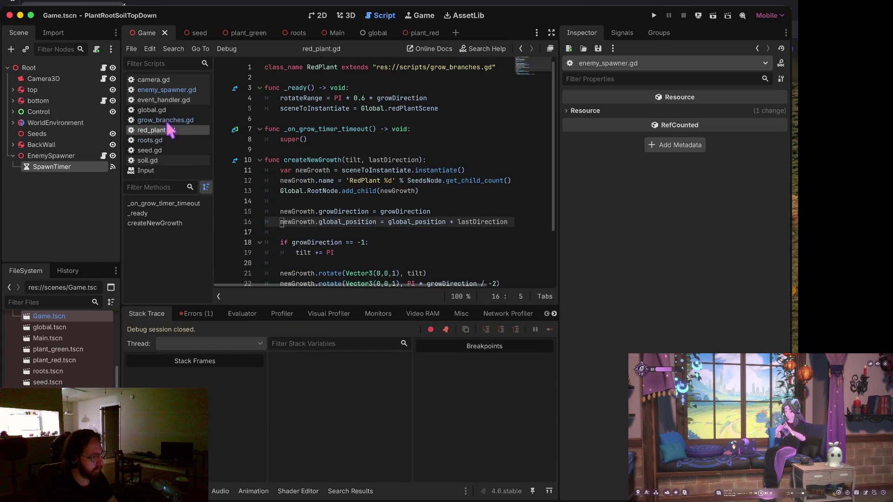
click(161, 120)
click(158, 129)
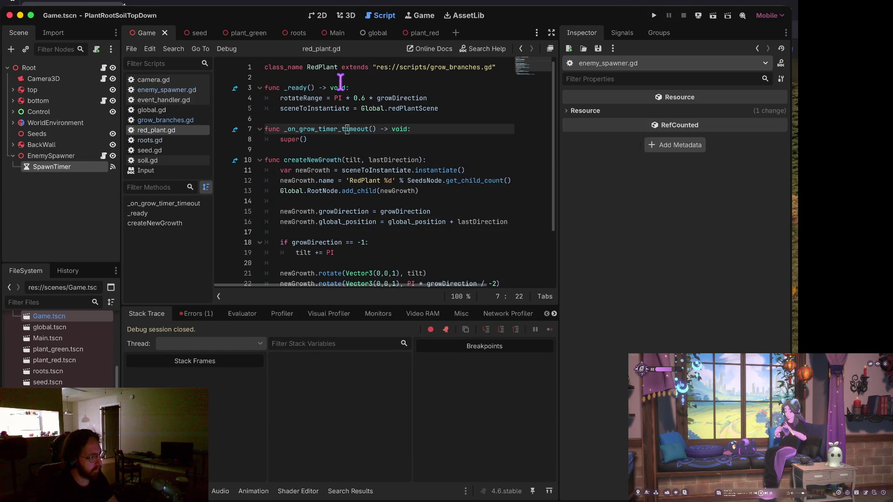
click(177, 120)
scroll(342, 100, up, 15)
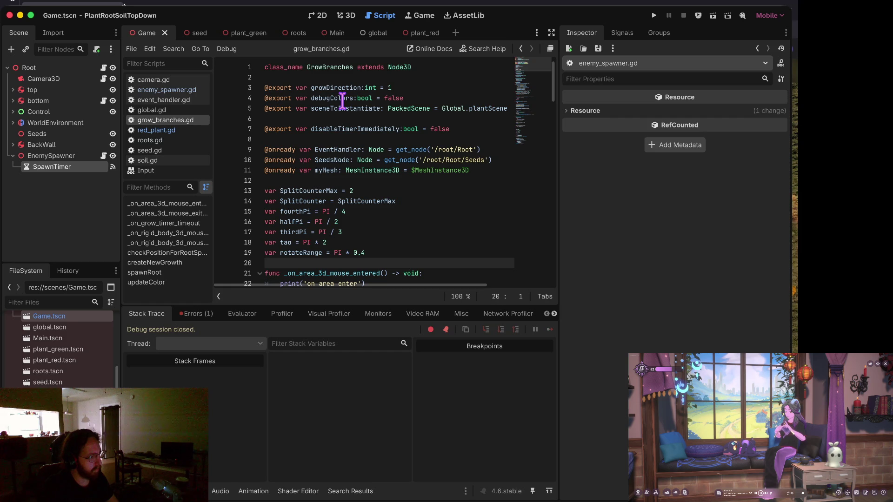
double_click(343, 87)
Return to red_plant.gd and scroll through it to compare against growDirection
click(181, 130)
scroll(351, 216, down, 2)
scroll(351, 216, down, 2)
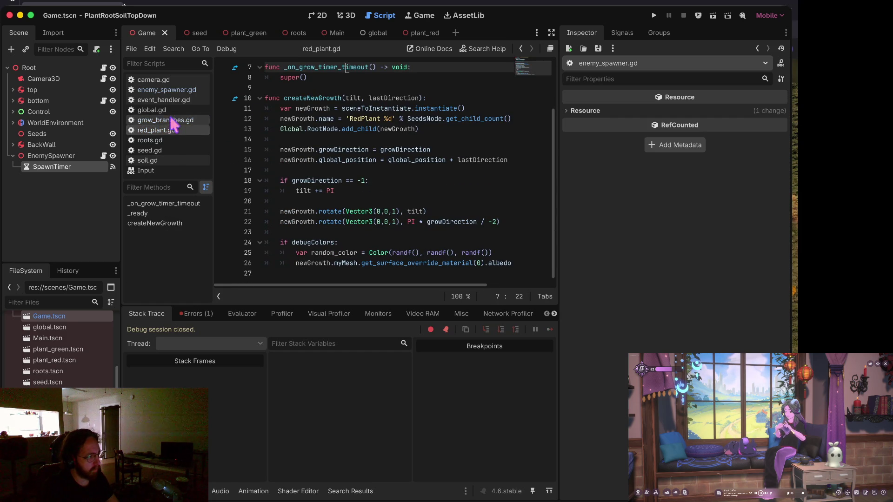
scroll(379, 139, up, 3)
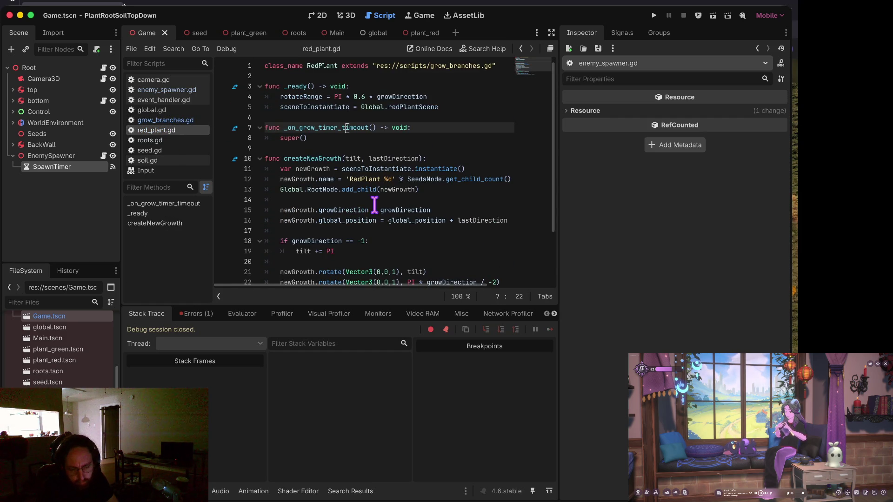
scroll(374, 205, down, 2)
scroll(375, 204, down, 1)
scroll(375, 205, down, 1)
scroll(374, 205, right, 1)
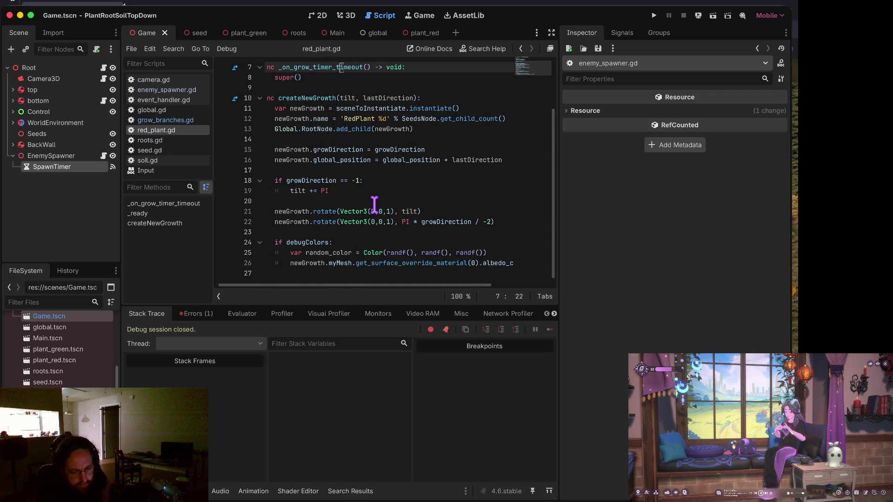
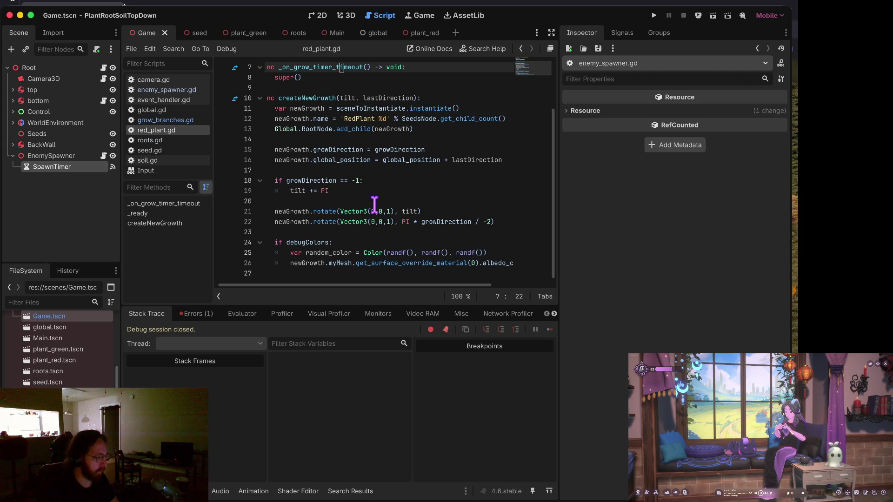
Step through the createNewGrowth lines in red_plant.gd, from global_position to the rotate calls
click(359, 150)
key(Home)
key(Up)
key(Up)
key(Up)
key(Down)
key(Down)
key(Down)
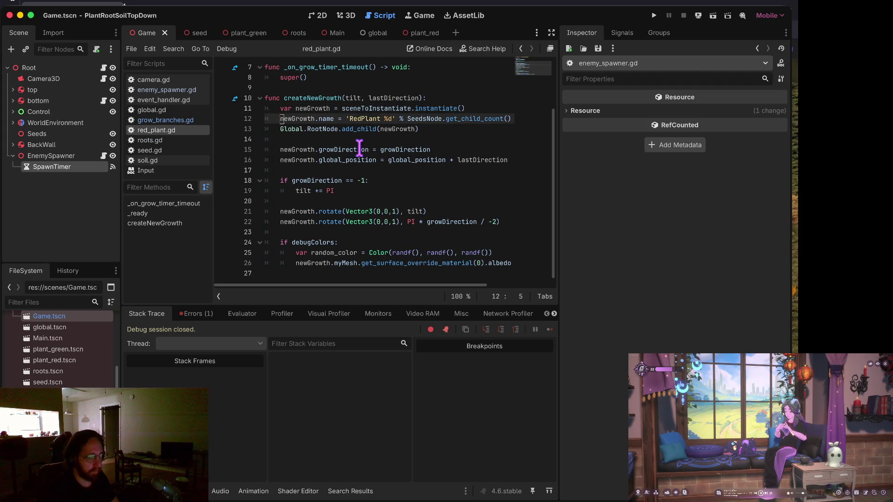
key(ctrl+Right)
key(ctrl+Right)
key(Down)
key(Down)
key(Down)
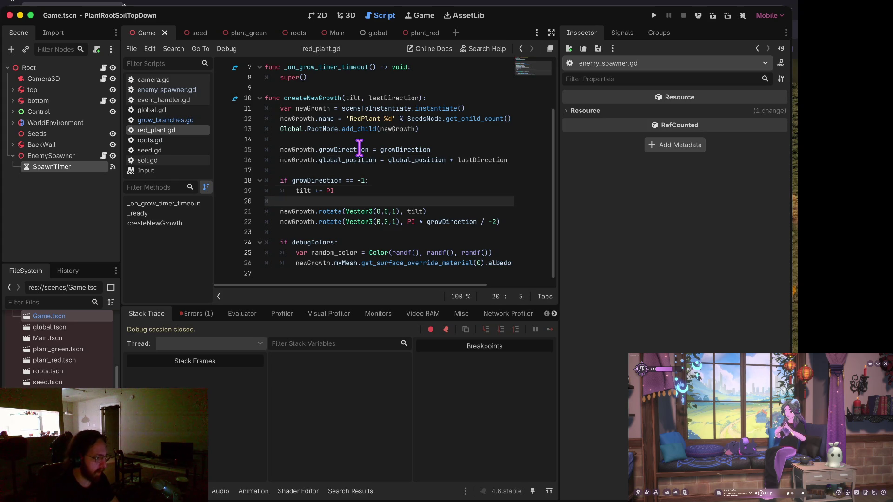
key(Up)
key(Up)
key(Up)
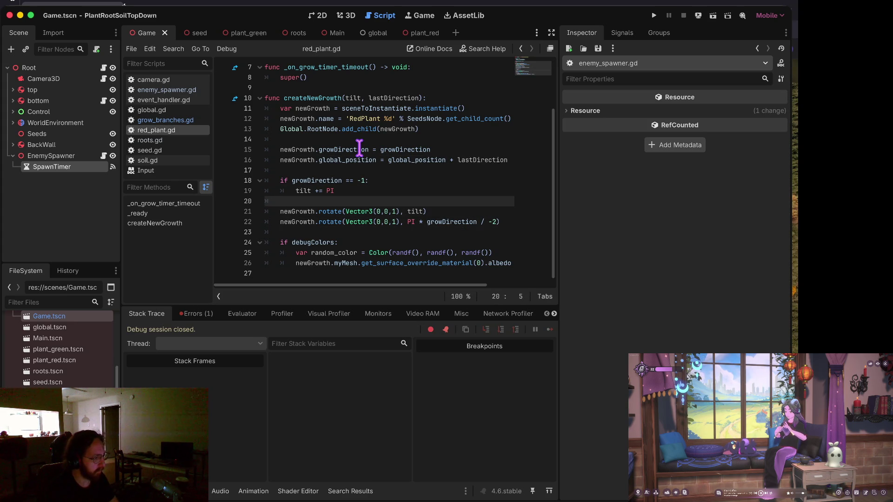
key(Up)
key(Up)
key(Up)
key(Down)
key(Down)
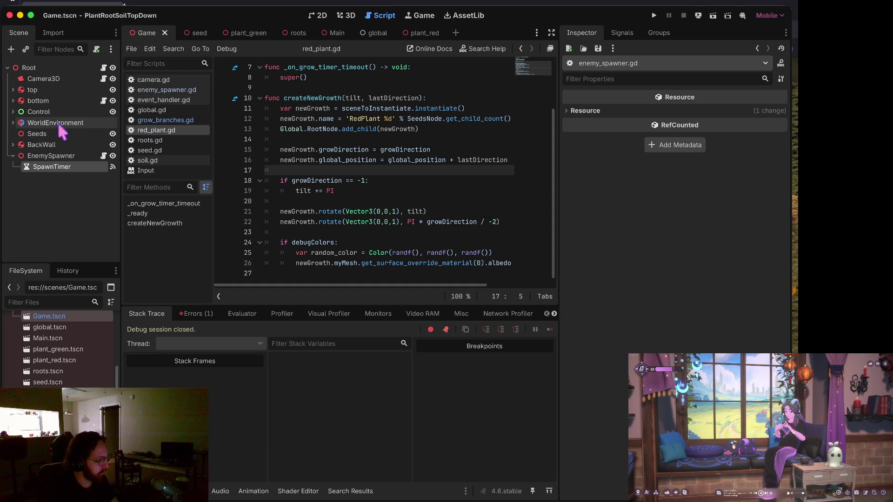
Compare grow_branches.gd against red_plant.gd around blank line 14
click(158, 120)
click(156, 130)
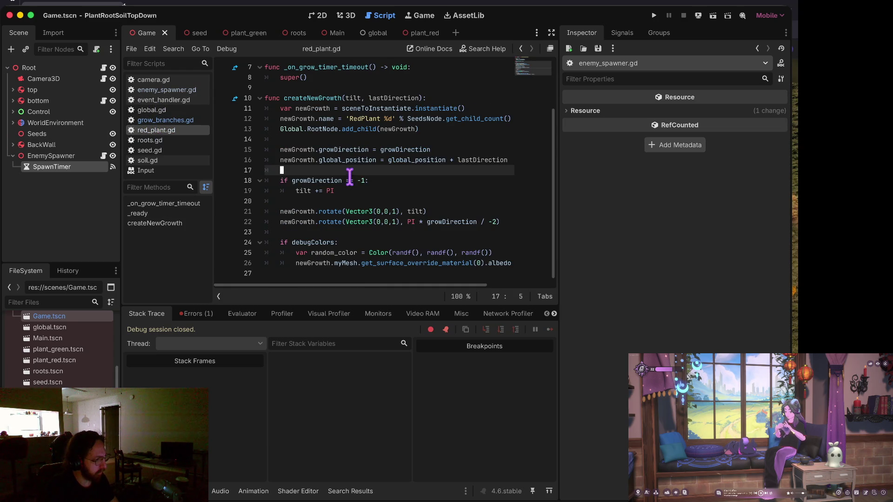
scroll(352, 102, up, 1)
scroll(352, 101, up, 2)
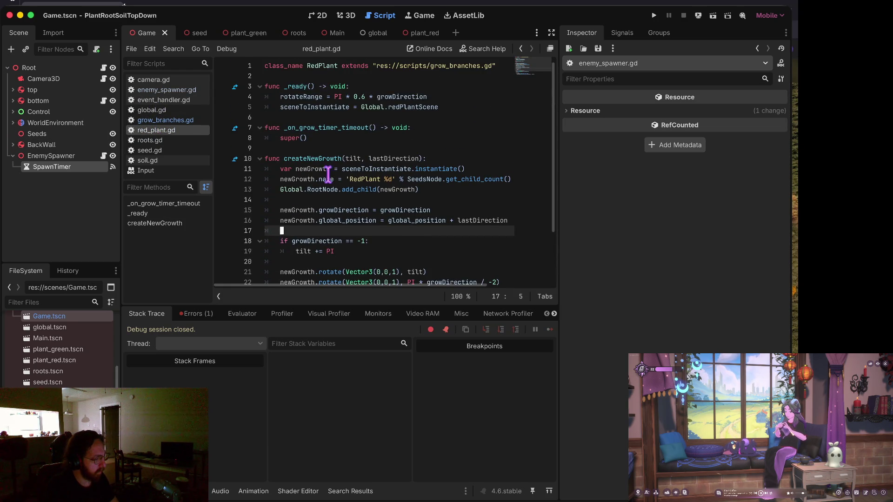
click(315, 211)
click(318, 201)
scroll(319, 201, down, 3)
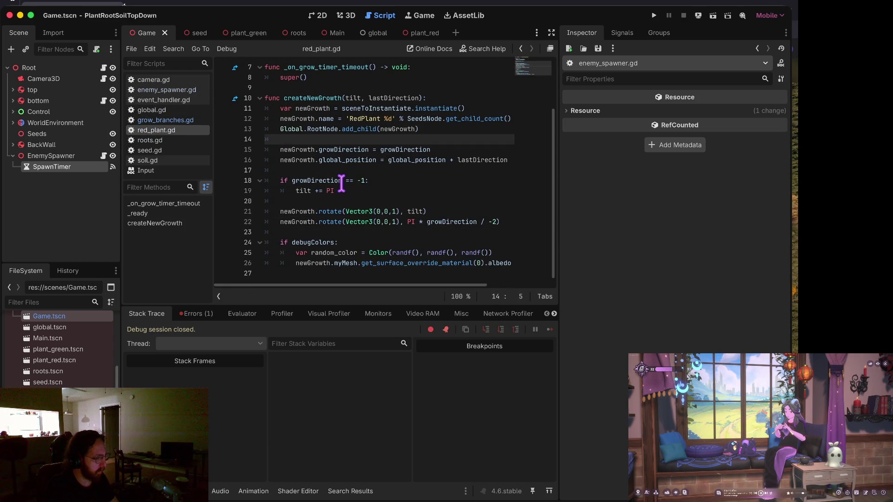
click(154, 120)
click(160, 130)
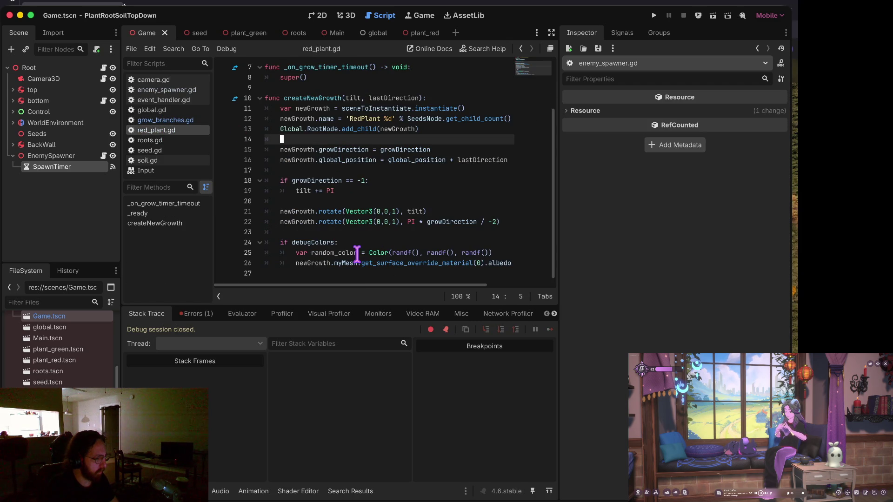
Fix the end of the tilt argument on the global_position line and save red_plant.gd
click(357, 149)
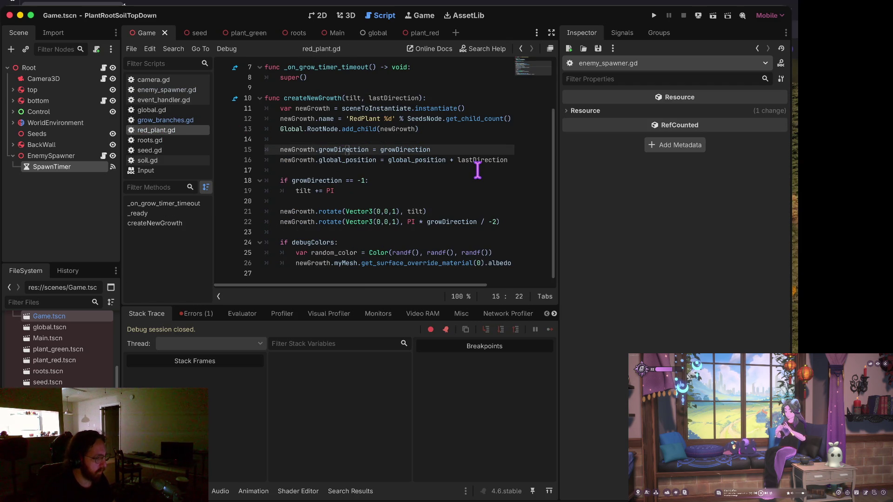
key(ctrl+z)
text(lt))
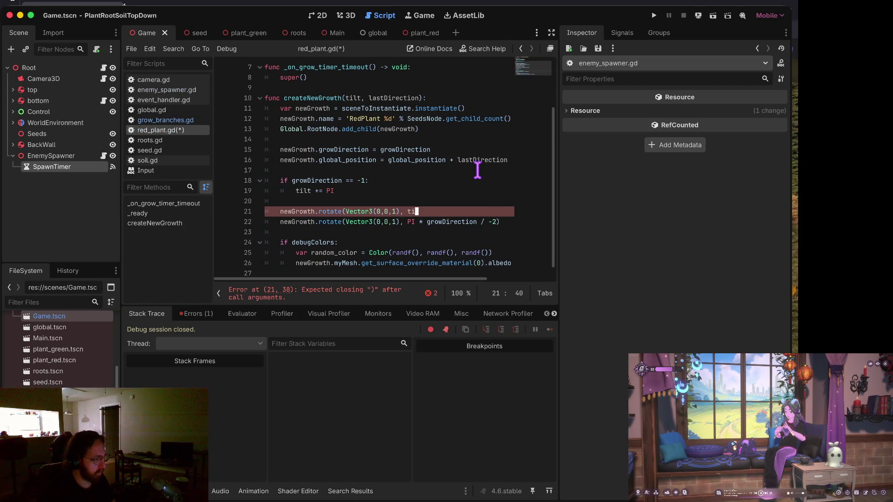
key(ctrl+s)
key(Up)
key(Up)
key(Up)
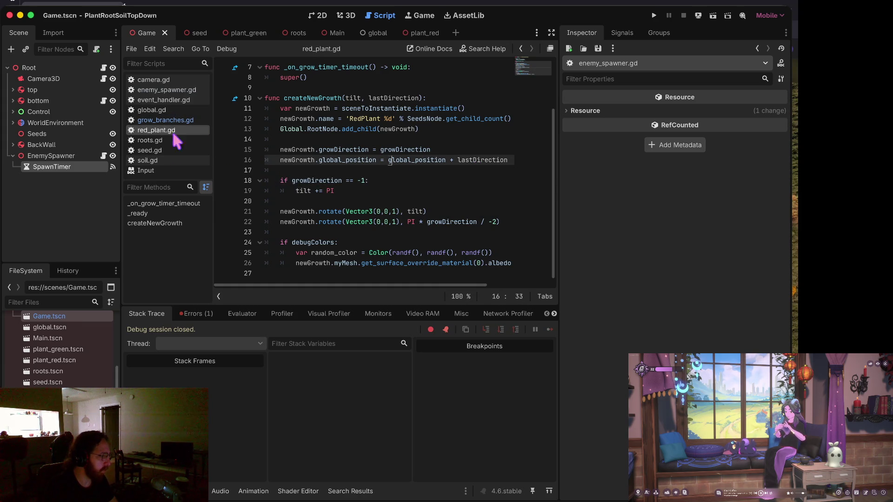
Rename grow_direction to growDirection on line 23 of enemy_spawner.gd and run the game
click(174, 91)
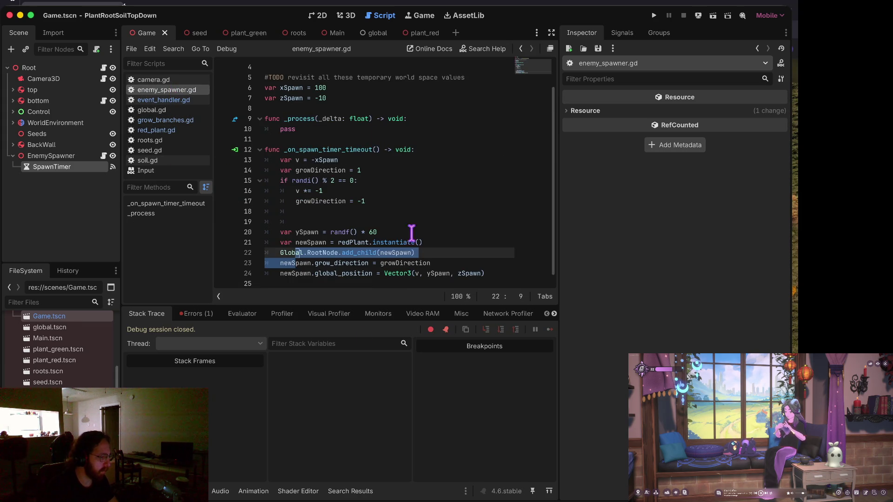
click(337, 263)
key(BackSpace)
key(BackSpace)
text(D)
key(Home)
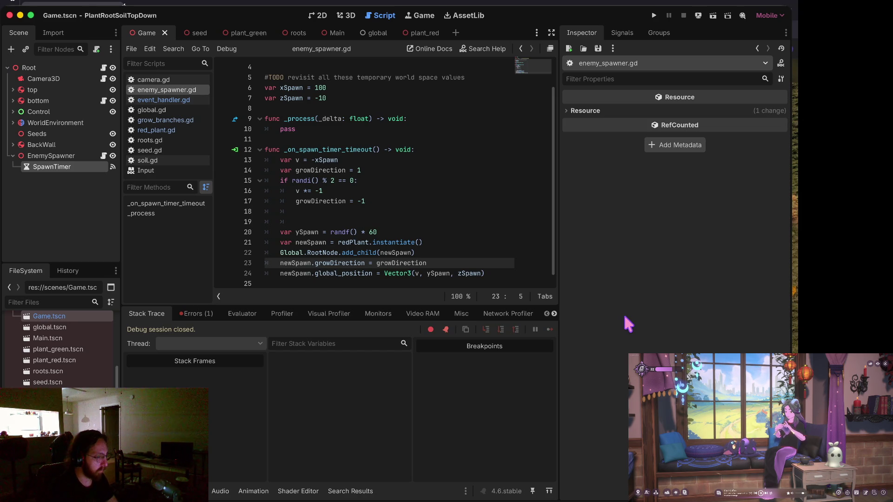
key(super+b)
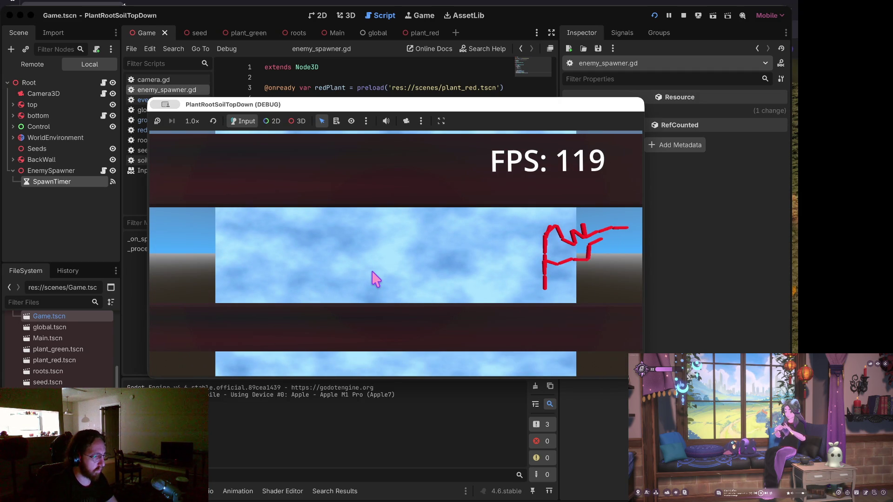
End the test run, check the growDirection = -1 line, then switch to red_plant.gd
click(684, 16)
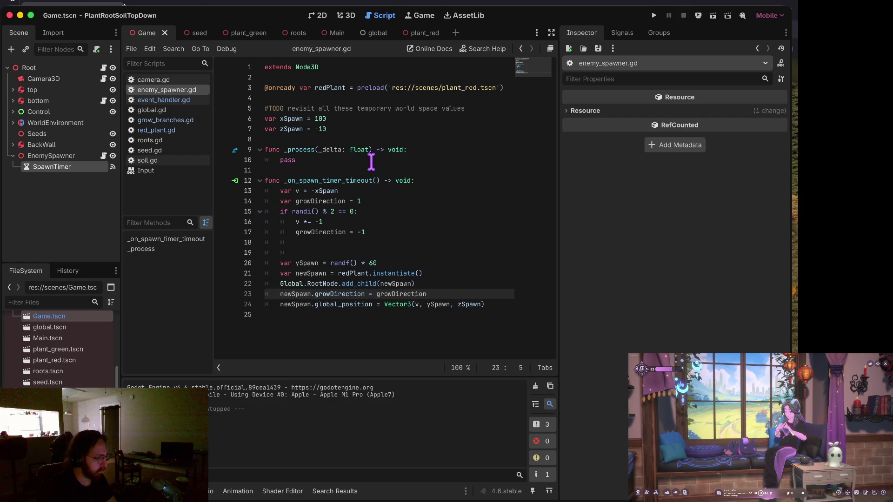
click(327, 232)
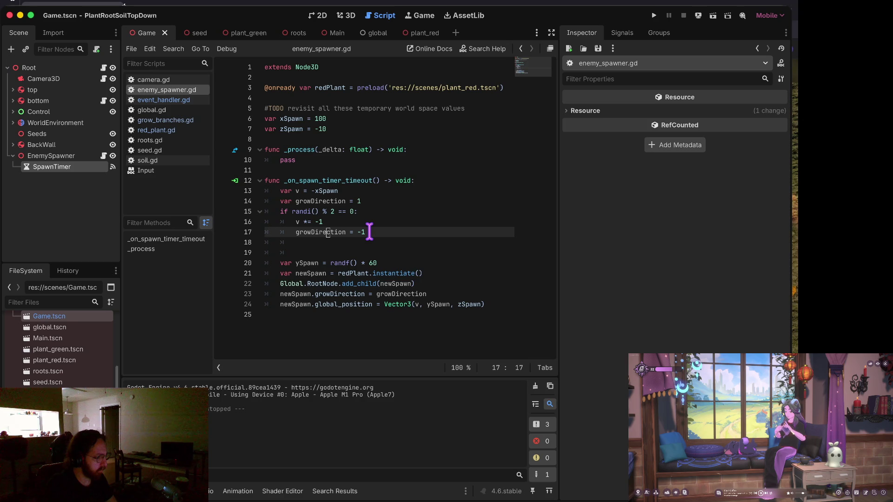
click(149, 131)
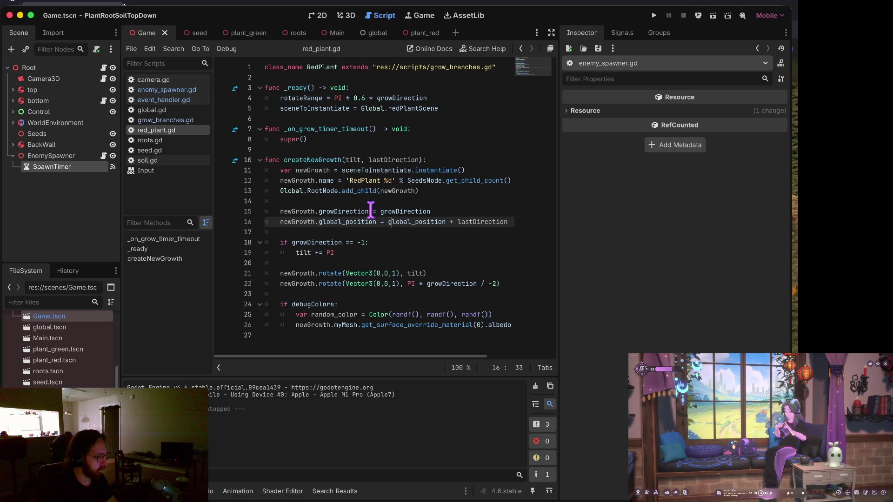
Locate the tilt rotate call on line 21 of red_plant.gd
click(430, 285)
click(459, 284)
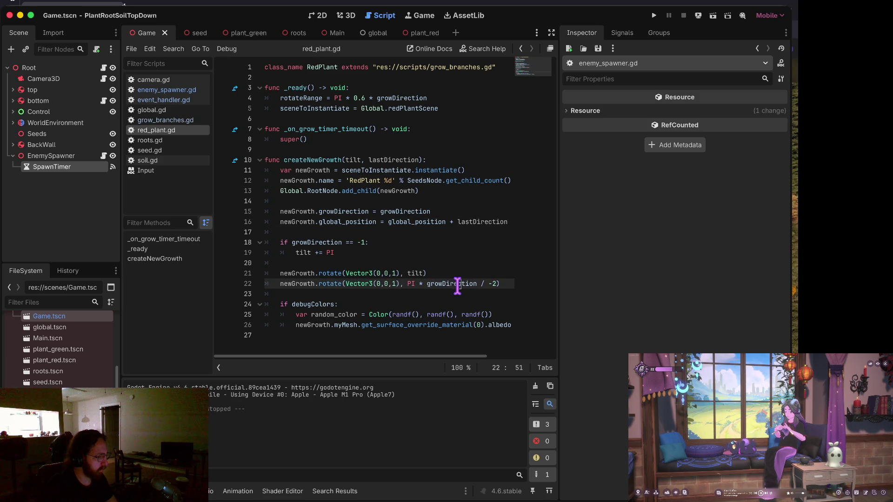
click(411, 274)
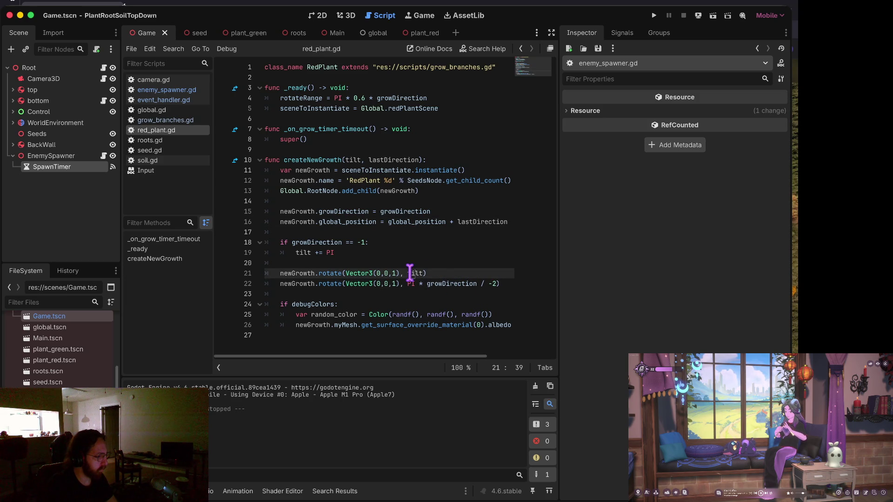
click(337, 253)
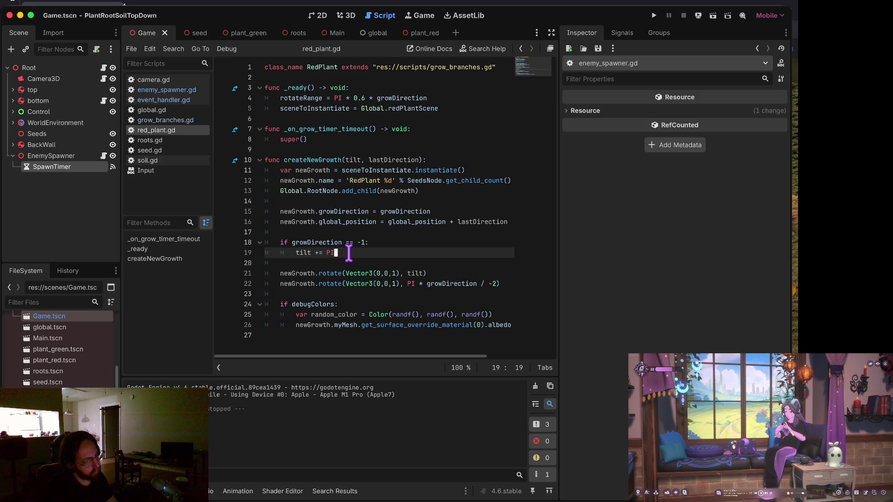
click(423, 273)
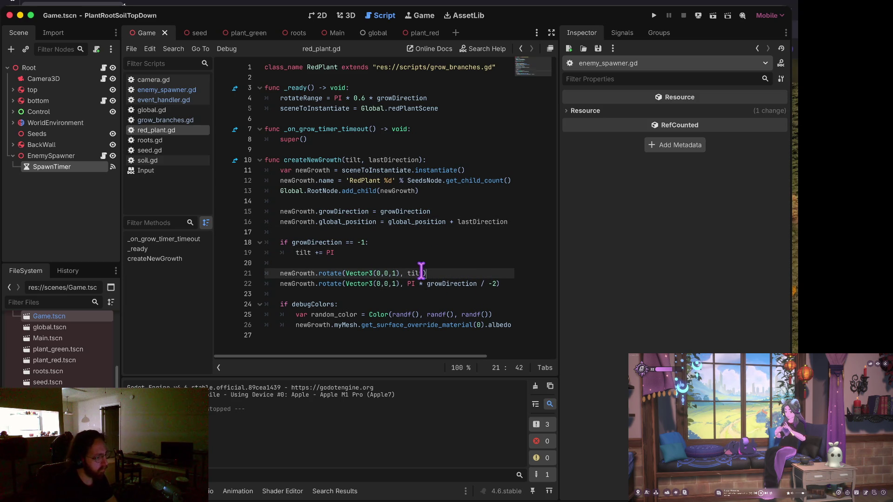
key(Left)
key(Left)
key(Left)
key(Right)
key(Right)
key(Right)
Append * growDirection to tilt on line 21 and relaunch the game
text(*)
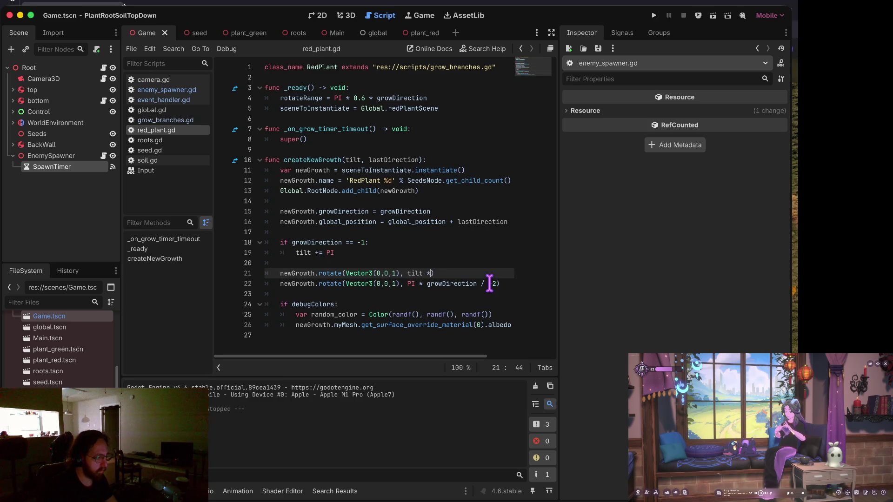
key(BackSpace)
text(grow)
key(Return)
key(Home)
key(super+b)
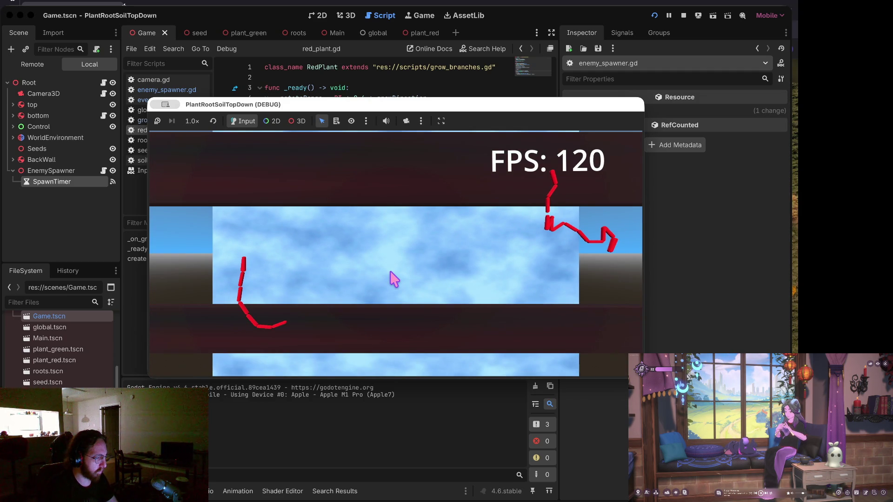
Plant three green plants in the soil of the running game
click(394, 272)
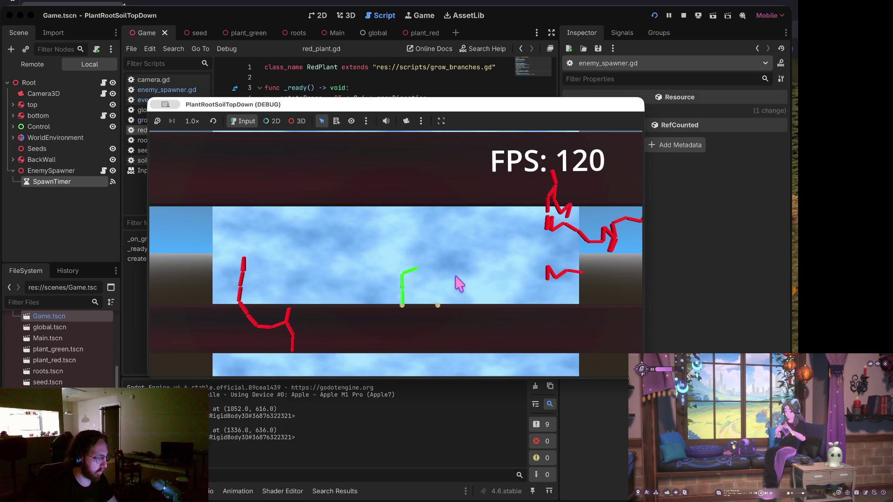
click(430, 282)
click(369, 292)
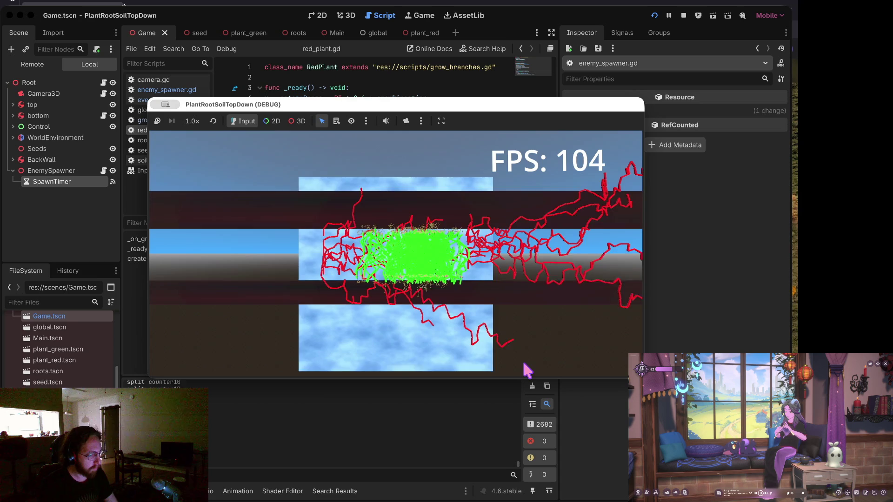
Pan the game camera to watch the red branches spread, then stop the game
key(d)
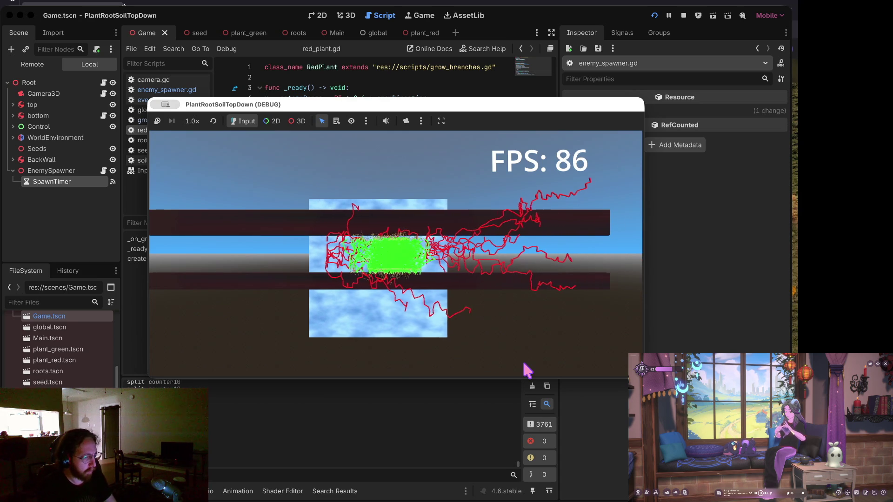
key(d)
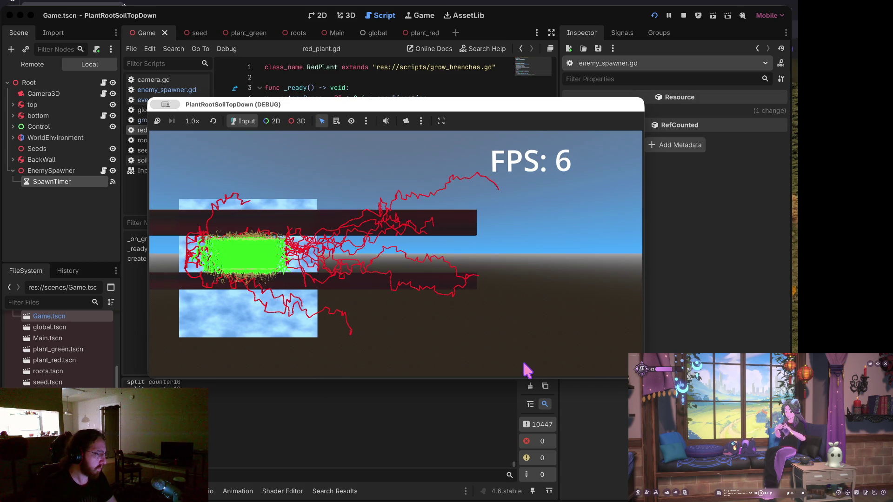
key(w)
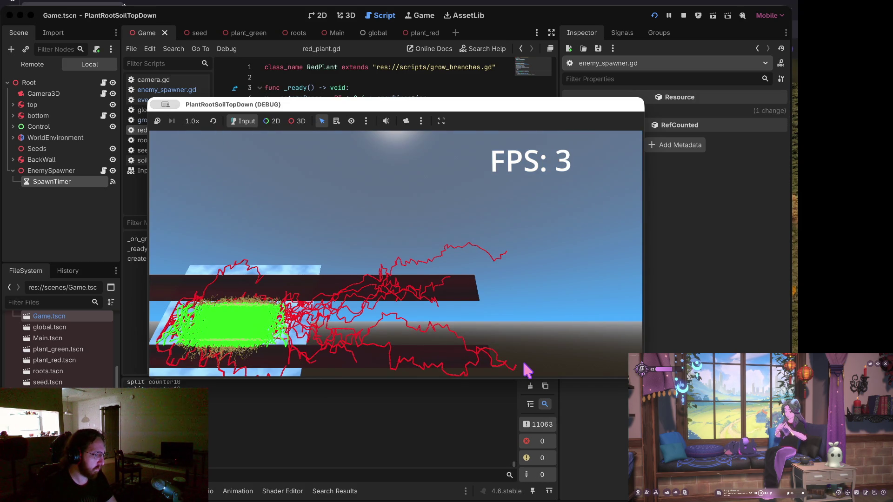
key(s)
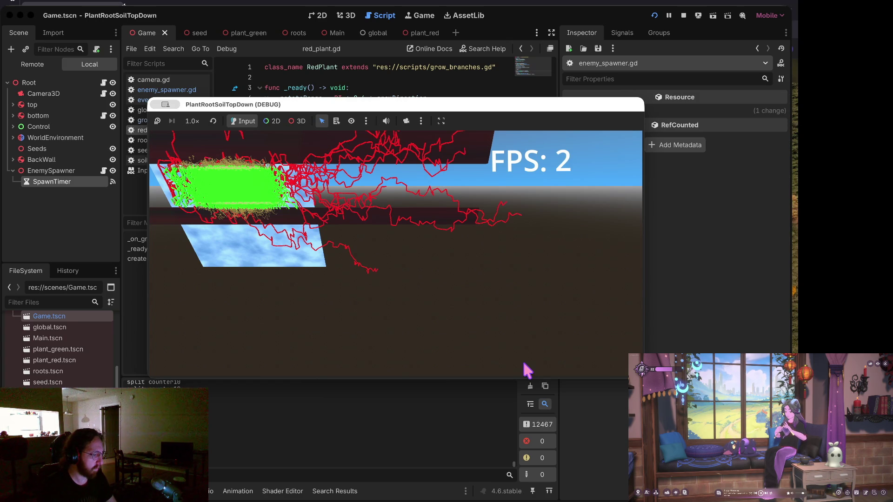
key(w)
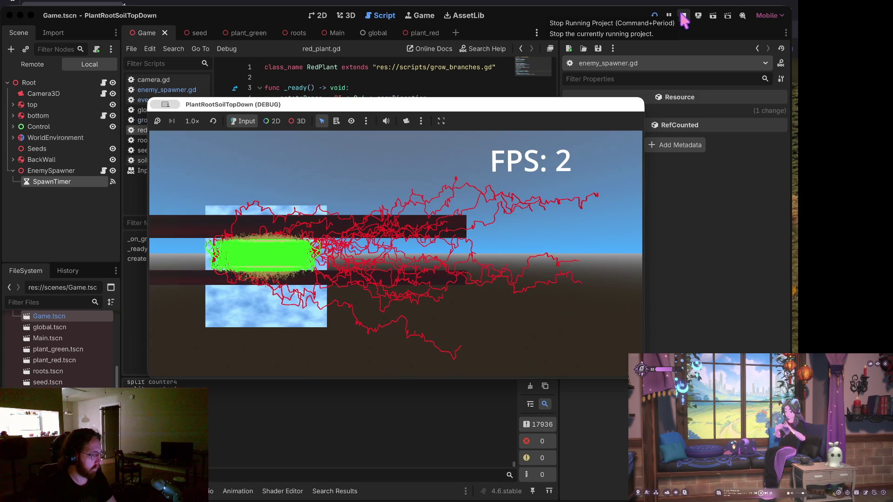
click(682, 16)
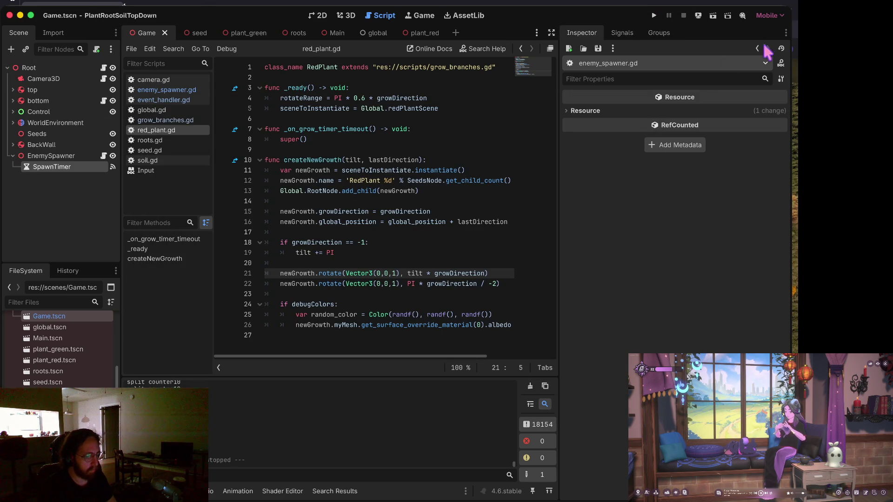
click(392, 240)
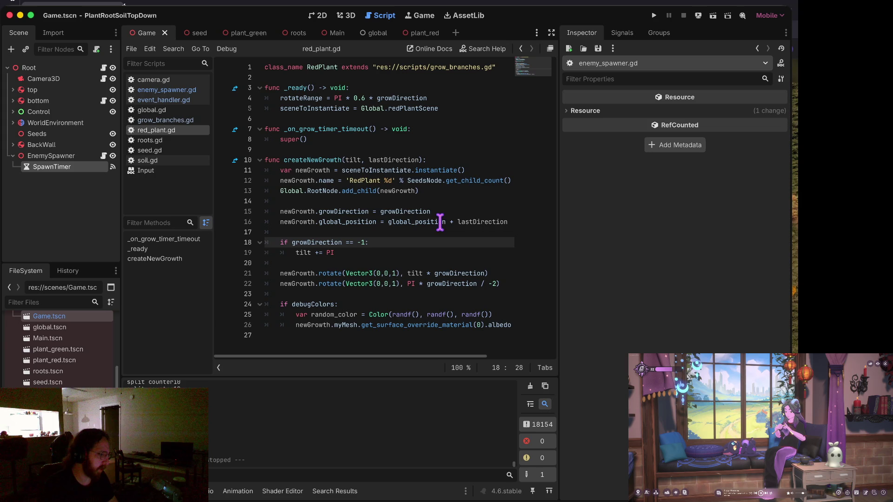
key(super+b)
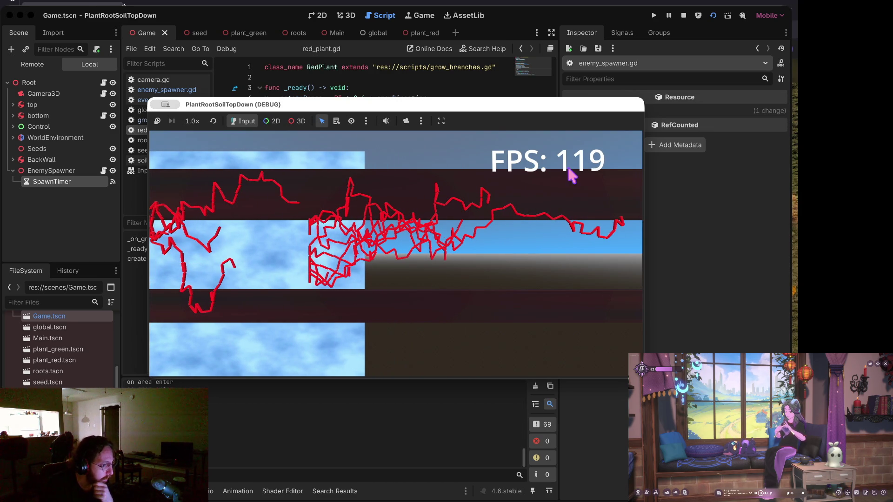
click(683, 16)
click(416, 203)
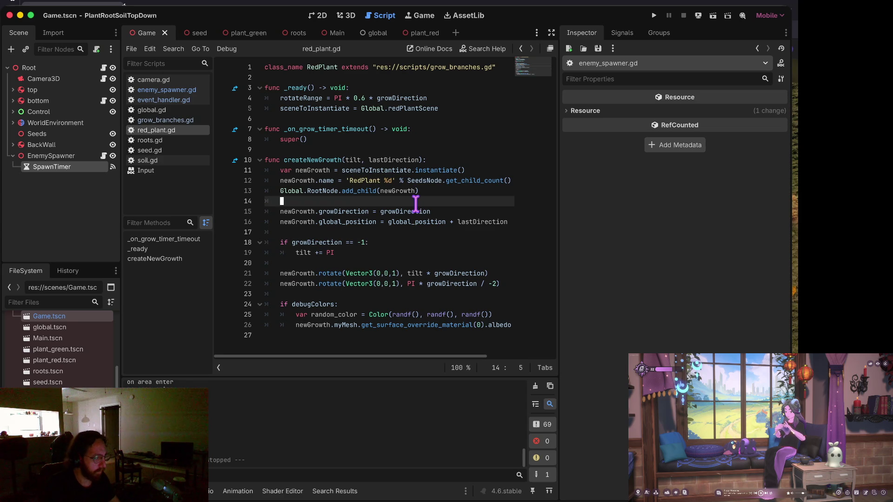
Widen the script editor and review the growDirection check and tilt lines 18–21
scroll(414, 201, right, 2)
scroll(414, 203, left, 2)
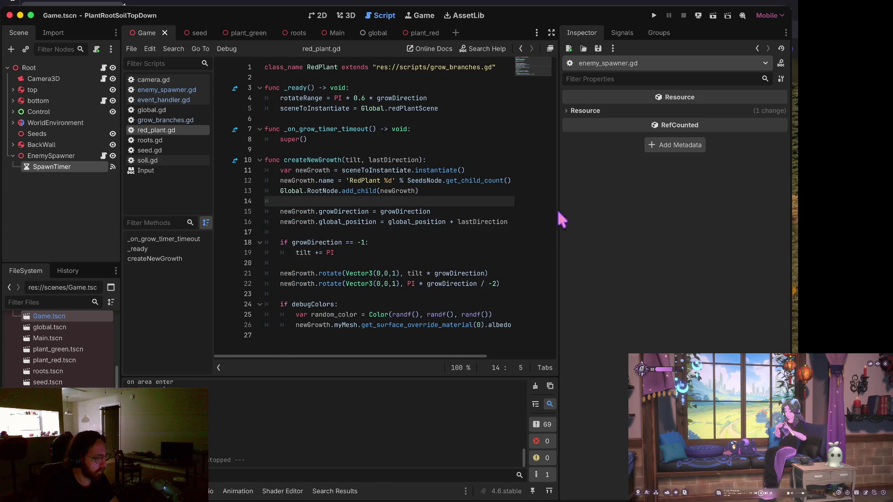
drag(560, 209, 703, 206)
click(473, 281)
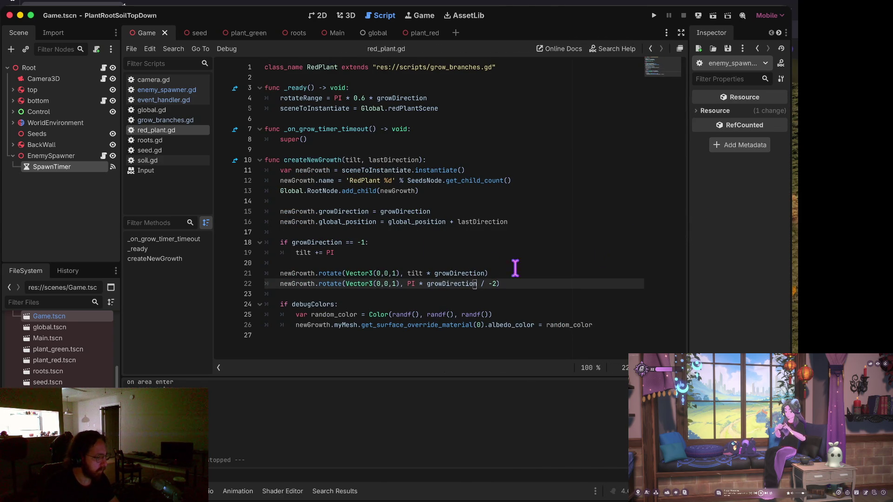
key(Up)
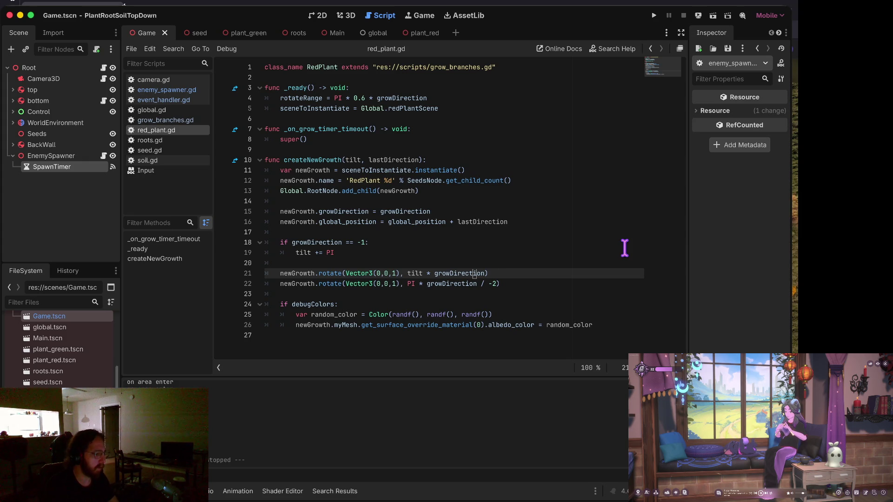
key(End)
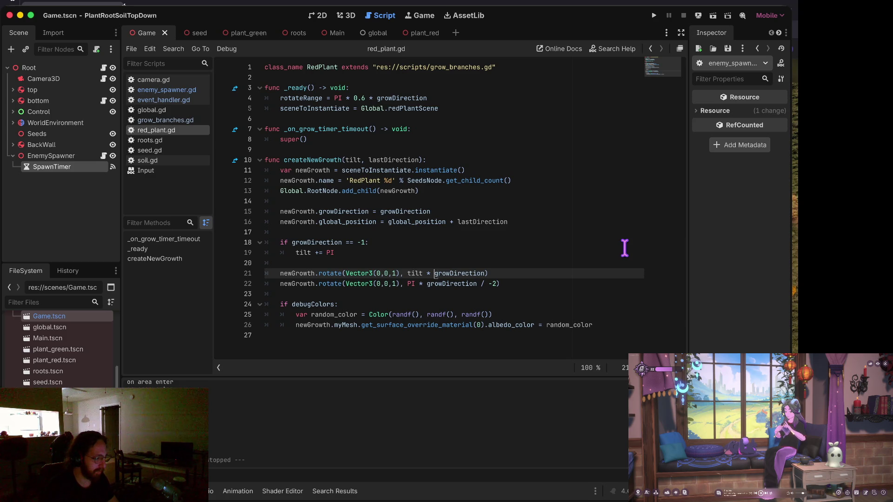
key(Up)
key(Up)
key(Up)
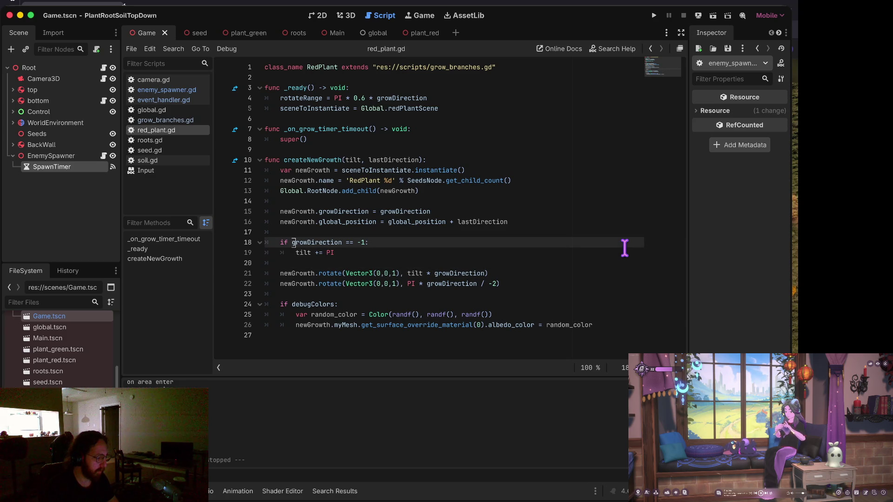
key(Down)
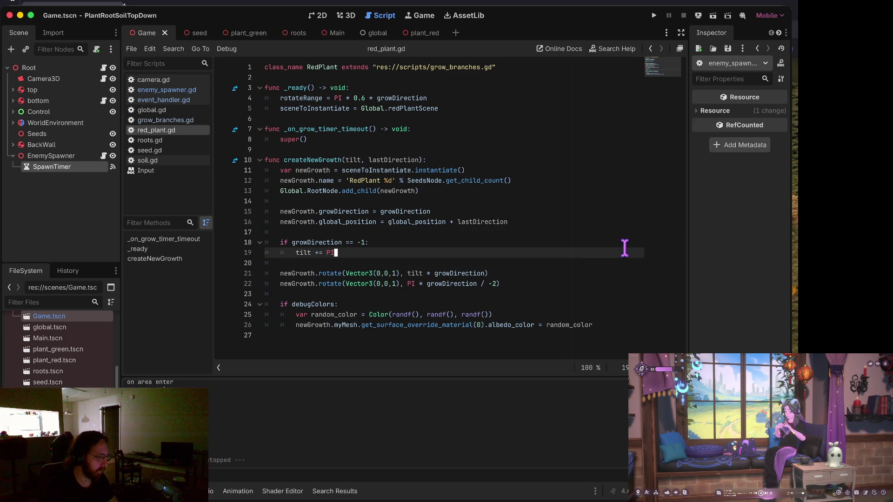
Delete the 'if growDirection == -1: tilt += PI' block and run the game
key(Up)
key(Up)
key(Home)
key(shift+Down)
key(shift+Down)
key(shift+Down)
key(BackSpace)
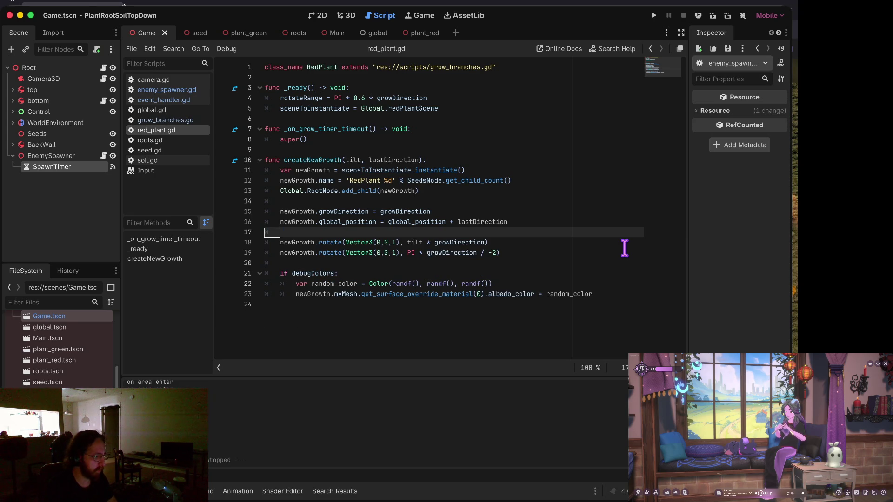
key(super+b)
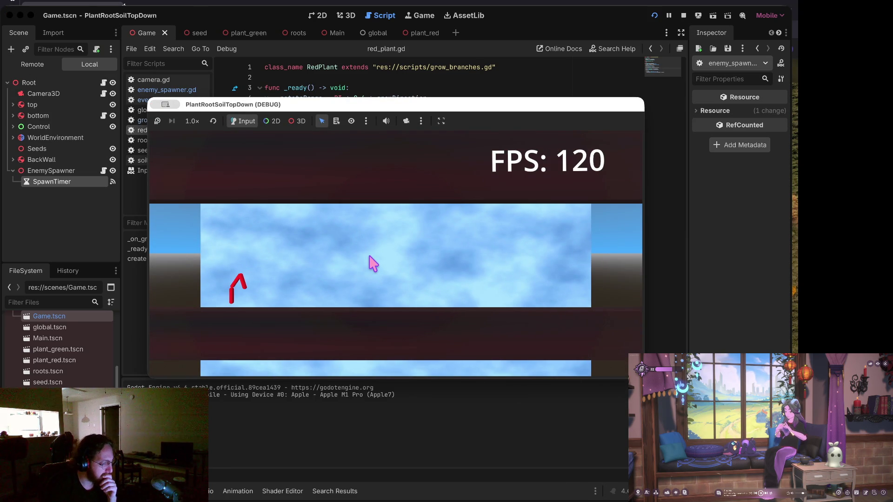
Sprout a green plant, zoom the camera to watch red branches, then stop the game
click(395, 326)
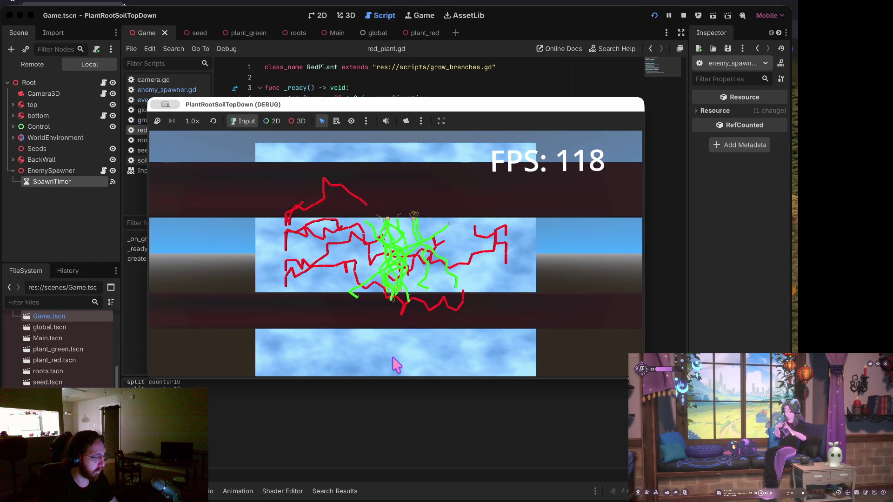
scroll(395, 365, up, 3)
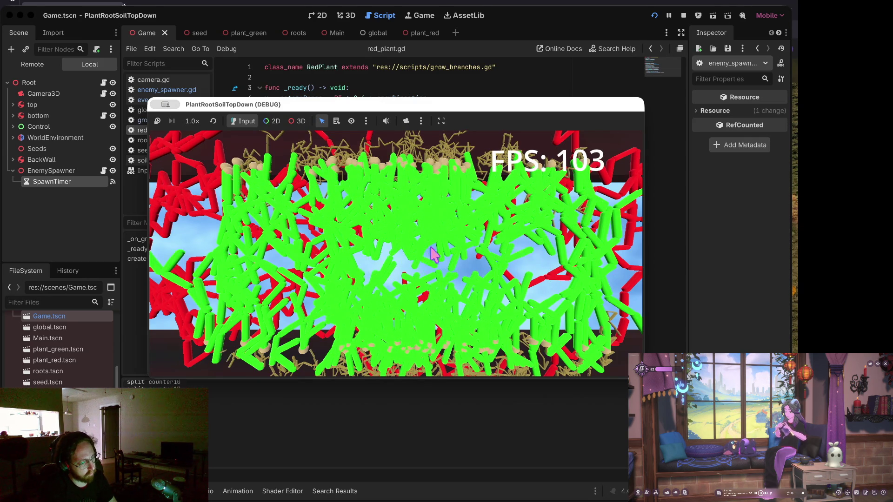
scroll(386, 265, down, 5)
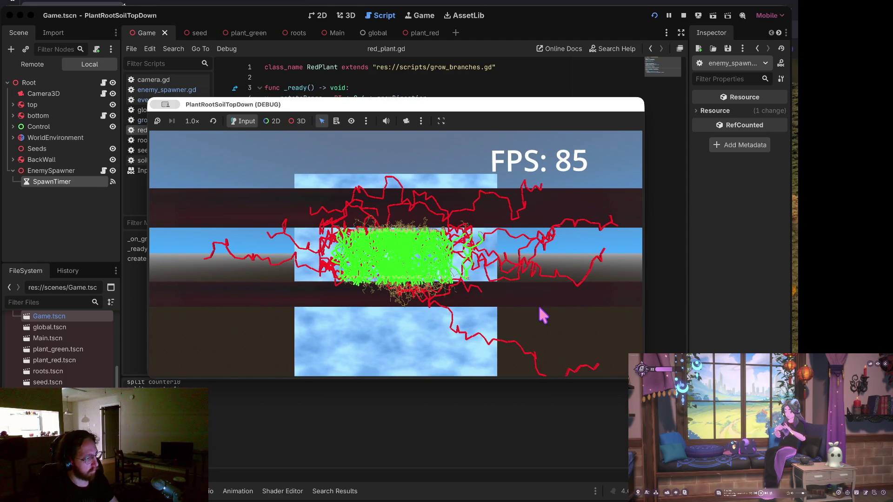
scroll(540, 314, down, 3)
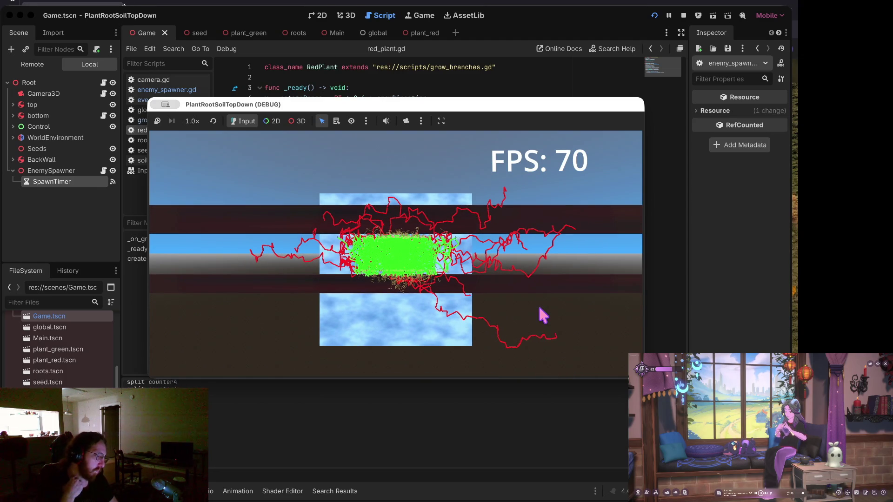
click(683, 15)
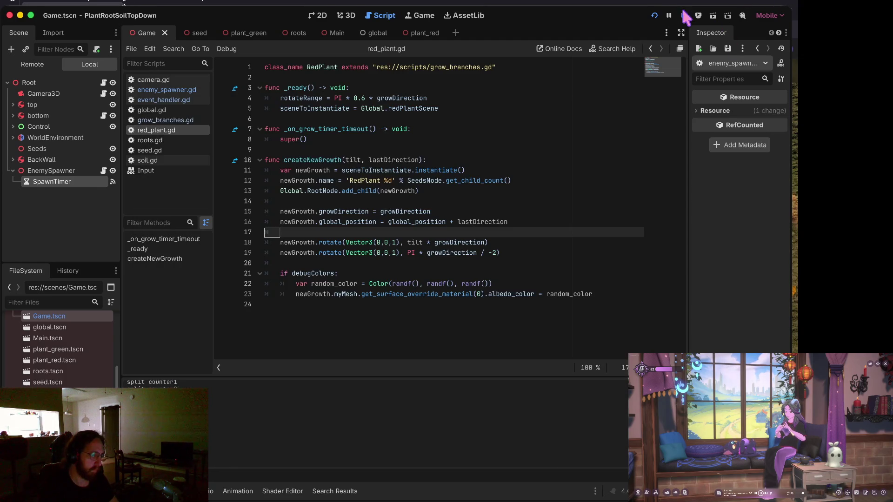
Search the project for 'split counter' and delete that print line from grow_branches.gd
click(460, 206)
key(super+shift+f)
text(split counter)
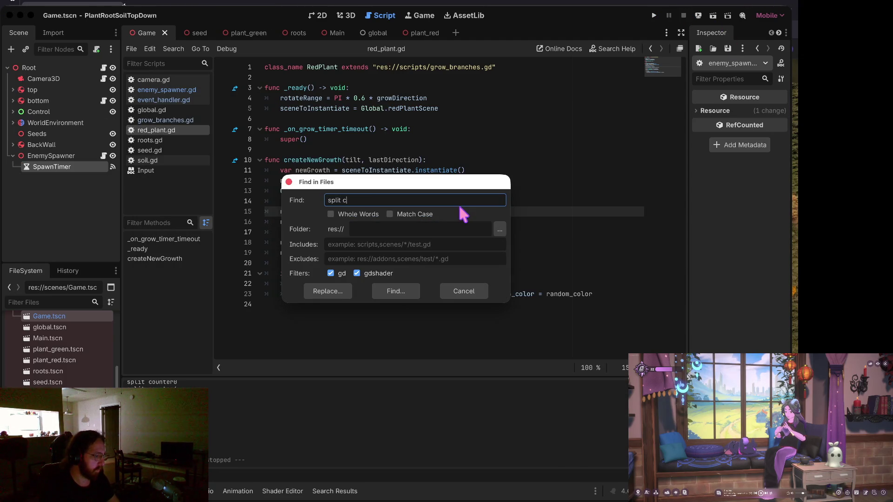
key(Return)
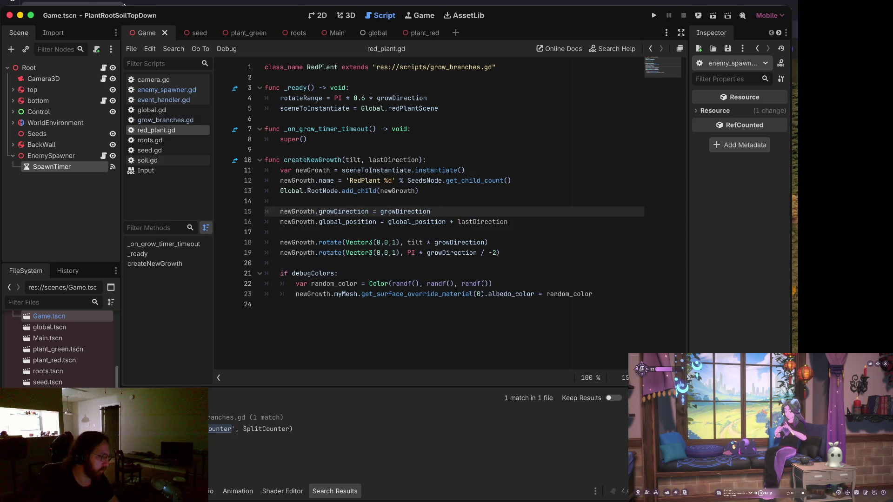
click(363, 429)
key(super+shift+k)
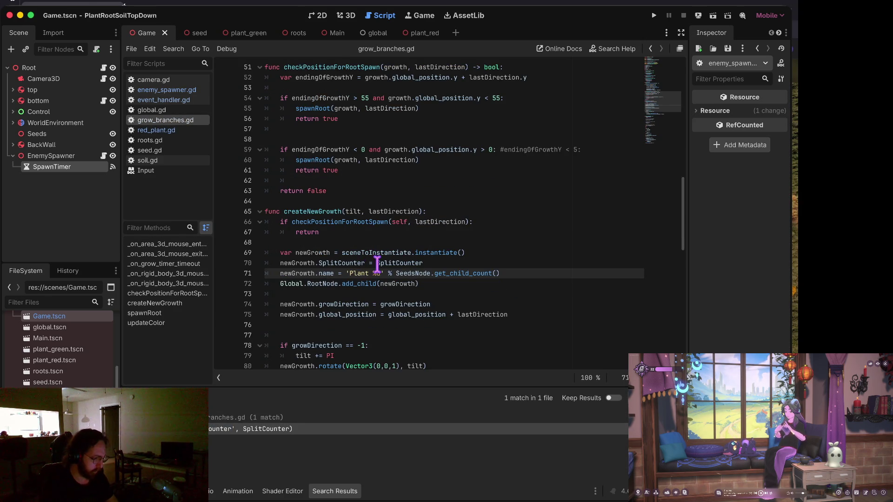
key(super+Tab)
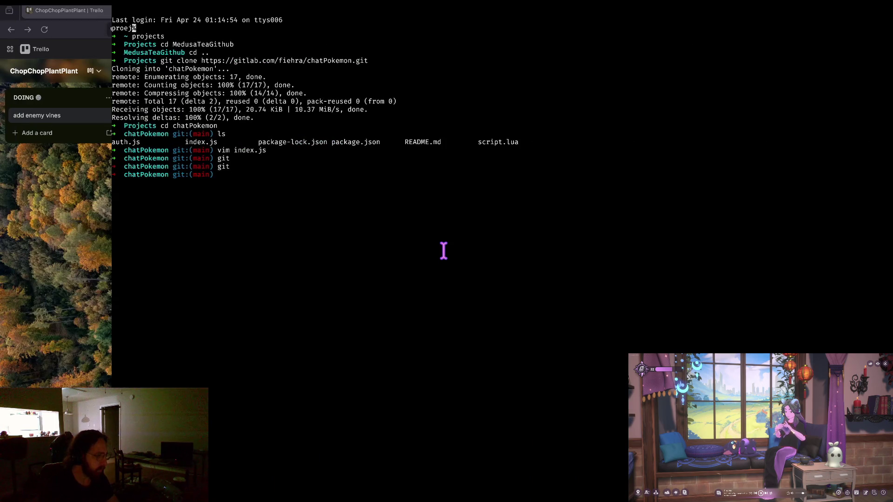
Run git status, add and commit the four changed files on enemy-plants, then push
key(Return)
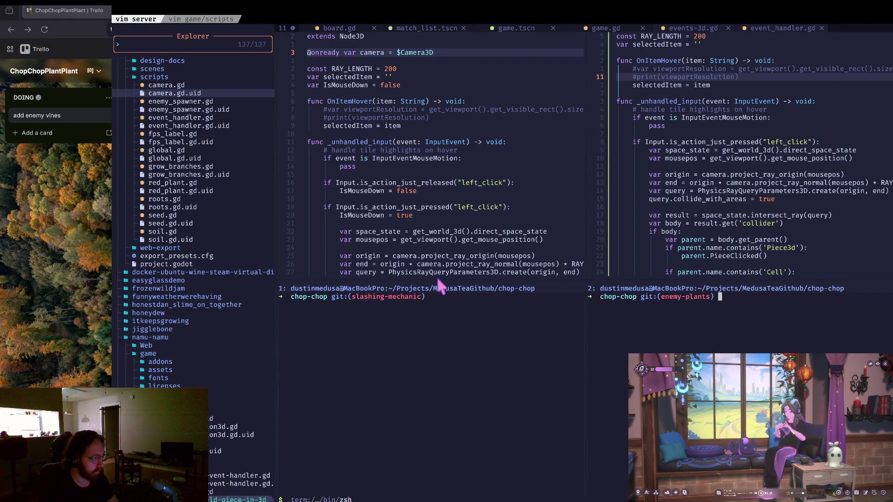
key(Return)
text(s)
key(Return)
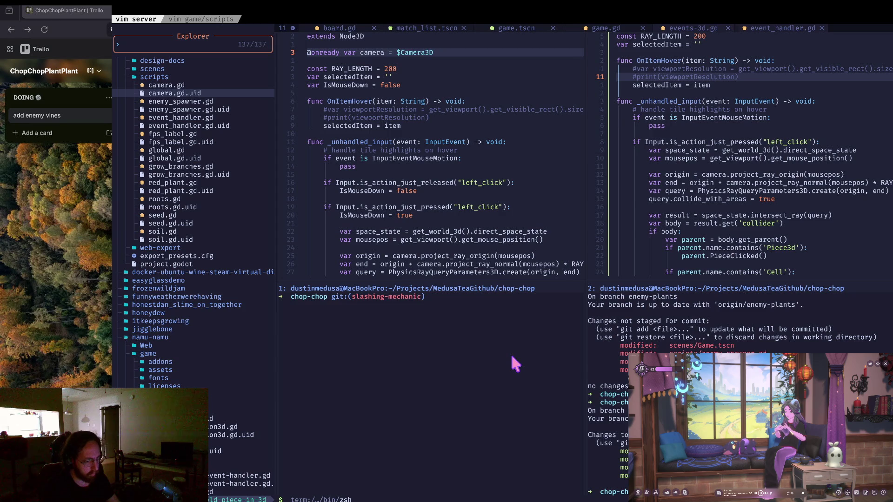
key(Return)
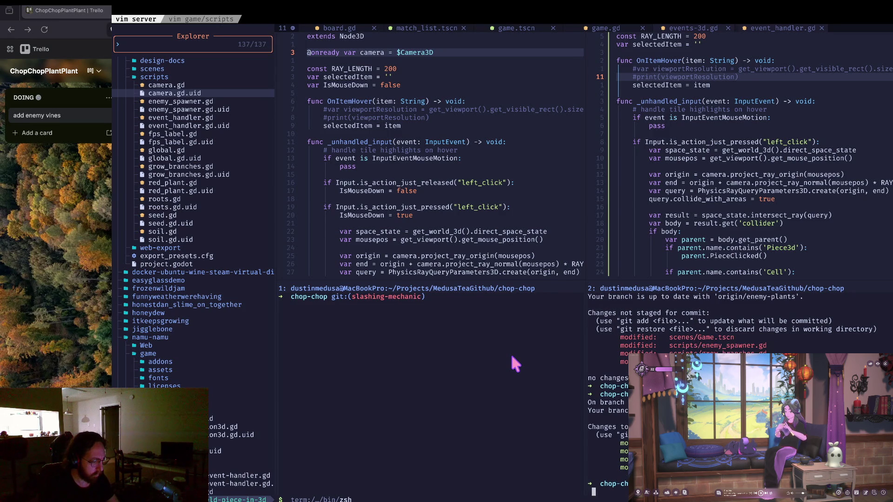
text(")
key(Return)
key(Return)
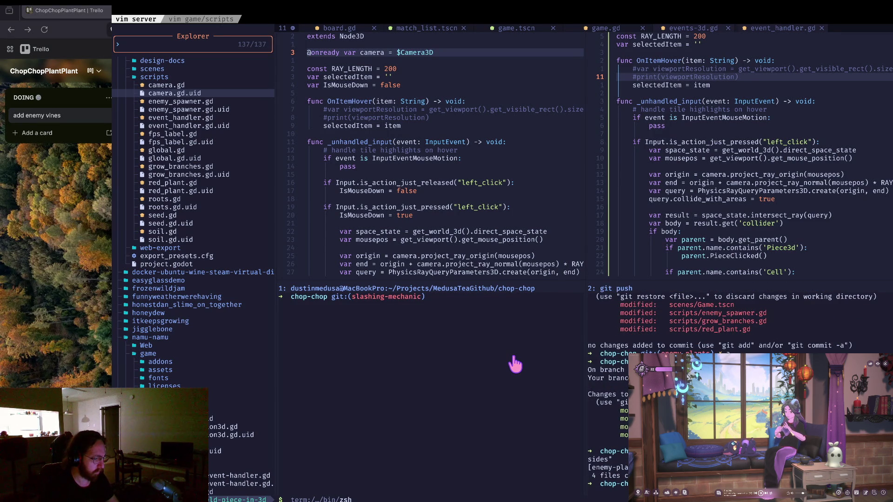
key(super+Tab)
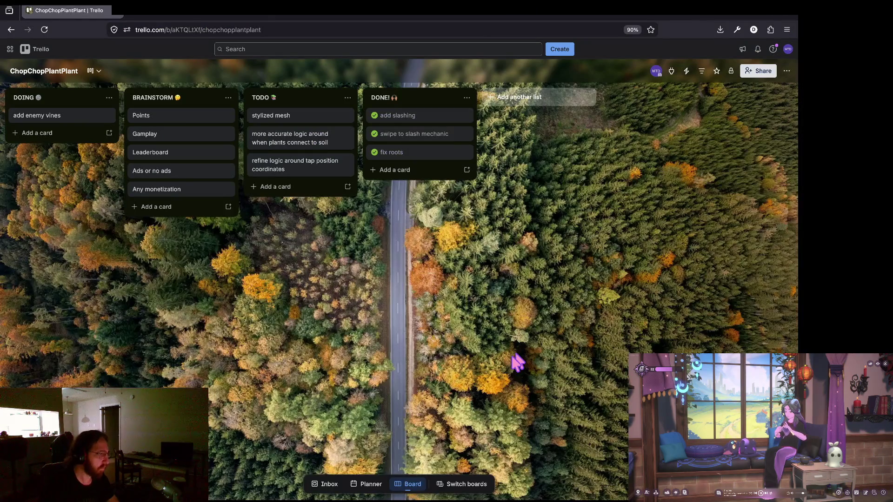
Inspect the enemy_spawner.gd, enemy_spawner.gd.uid and event_handler.gd diffs in PR #6
key(alt+Left)
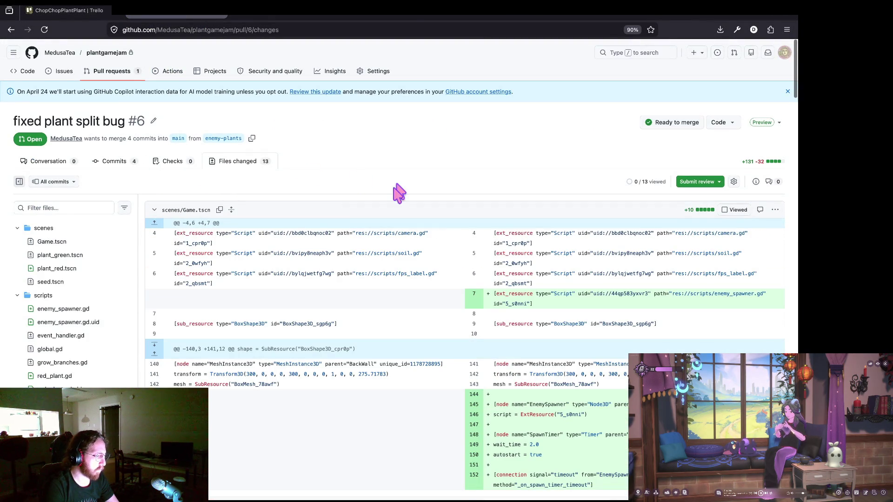
click(25, 228)
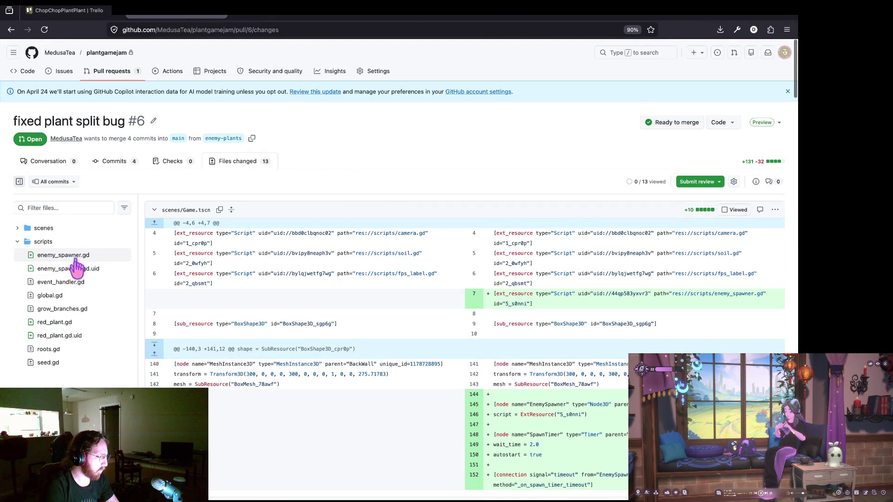
click(70, 255)
scroll(364, 233, up, 2)
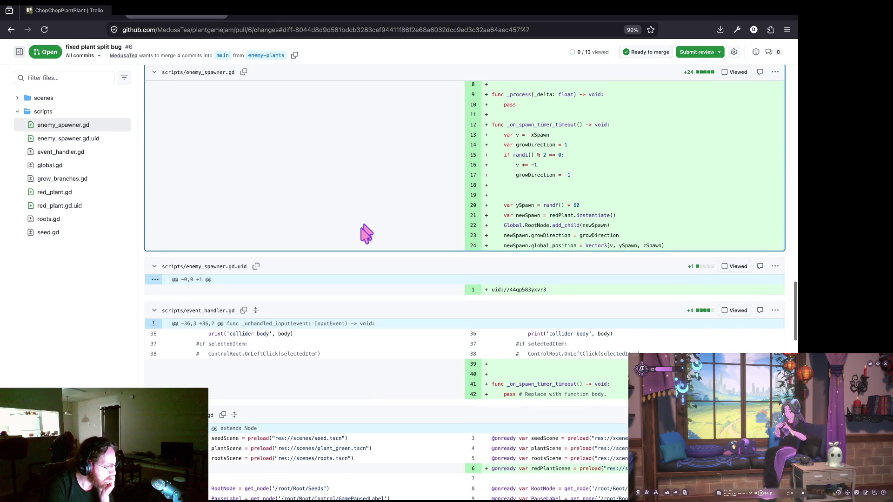
click(68, 139)
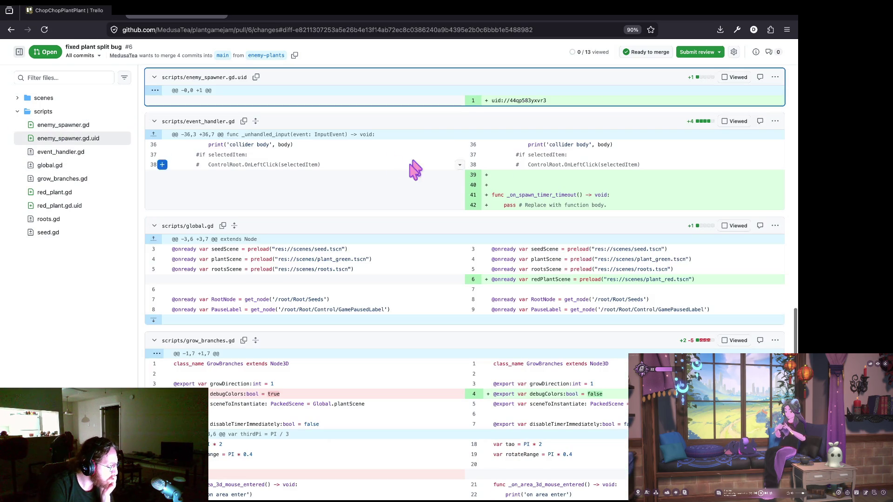
click(86, 160)
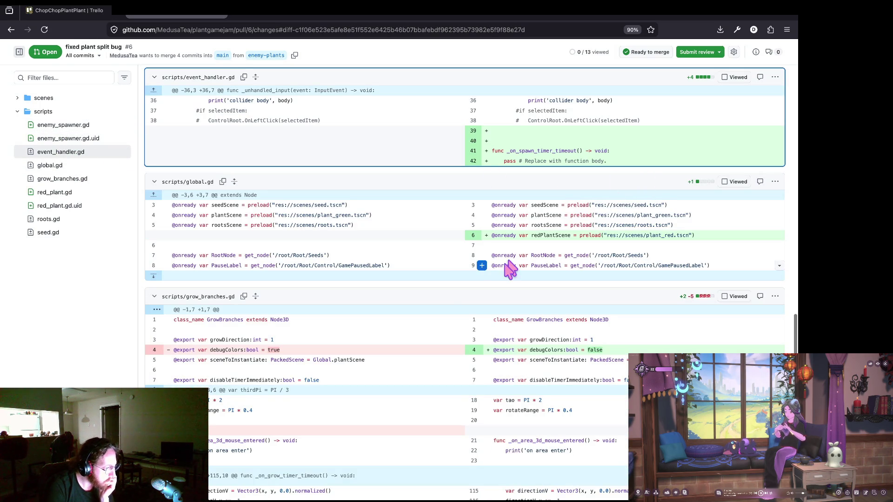
scroll(449, 309, up, 2)
mouse_move(506, 205)
mouse_down()
mouse_move(609, 204)
mouse_move(497, 205)
mouse_up()
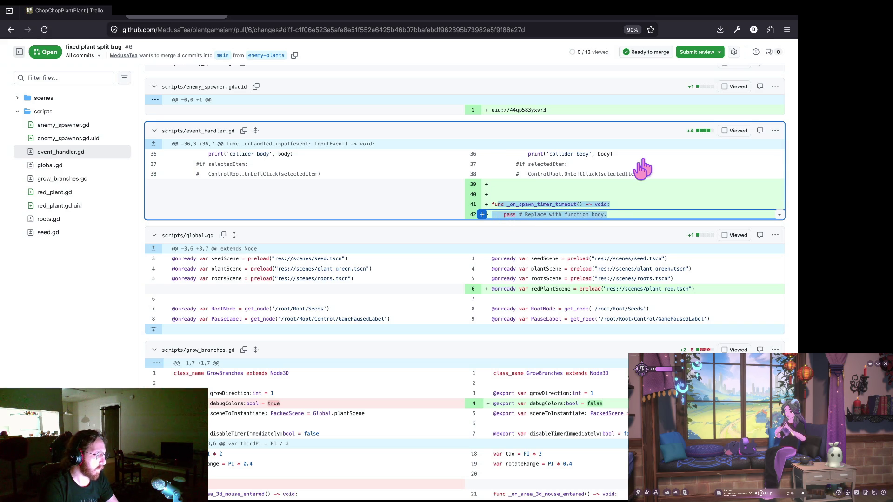